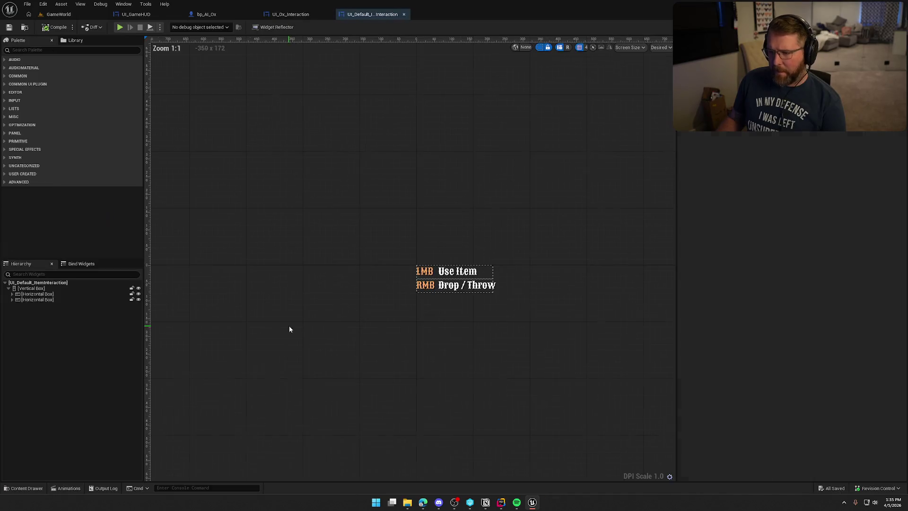
# - Switch UI_Default_ItemInteraction to its Graph view, showing the three disabled event nodes, then go to Rider
pyautogui.click(888, 27)
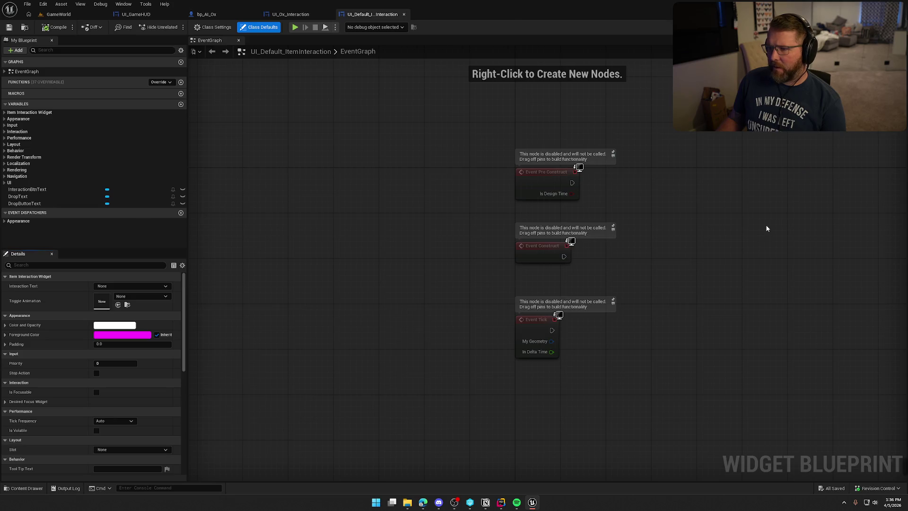
pyautogui.hotkey('alt', 'Tab')
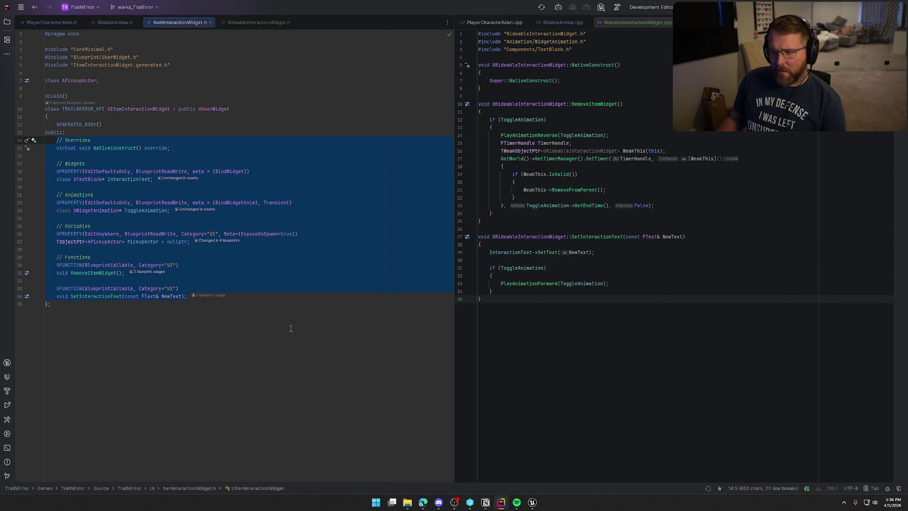
# - Open NativeConstruct's definition in ItemInteractionWidget.cpp, then return to Unreal's GameWorld level
pyautogui.click(294, 320)
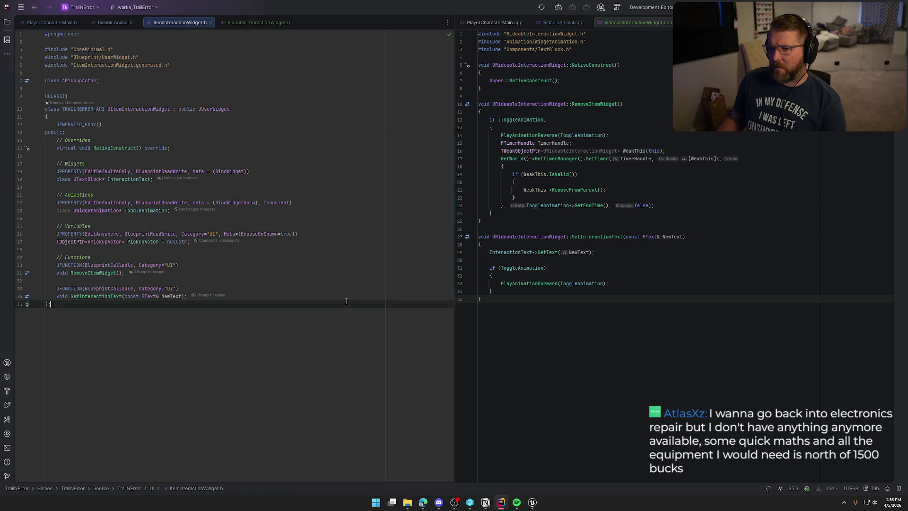
pyautogui.keyDown('ctrl'); pyautogui.click(111, 148); pyautogui.keyUp('ctrl')
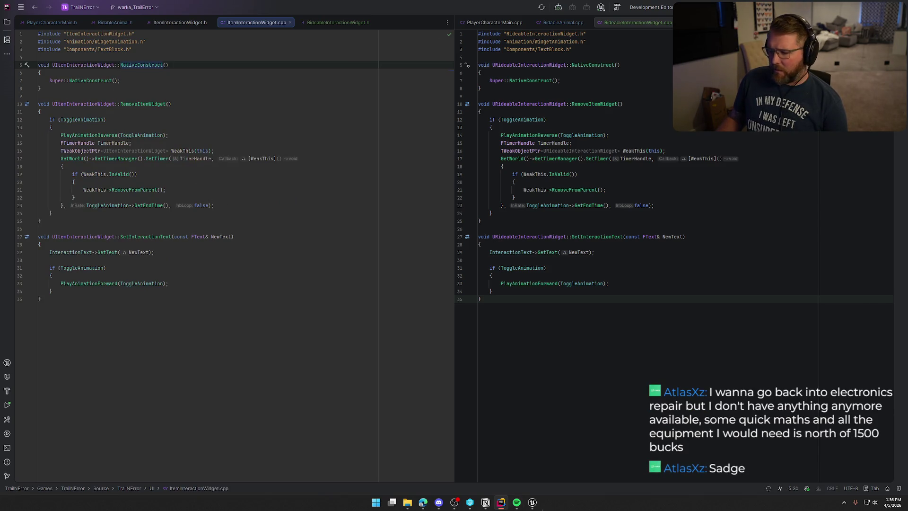
pyautogui.hotkey('alt', 'Tab')
pyautogui.click(59, 14)
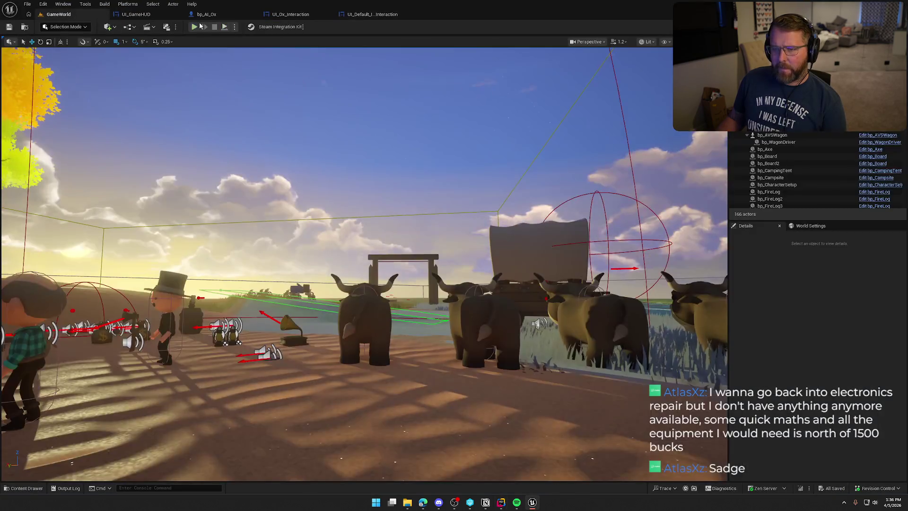
pyautogui.click(196, 27)
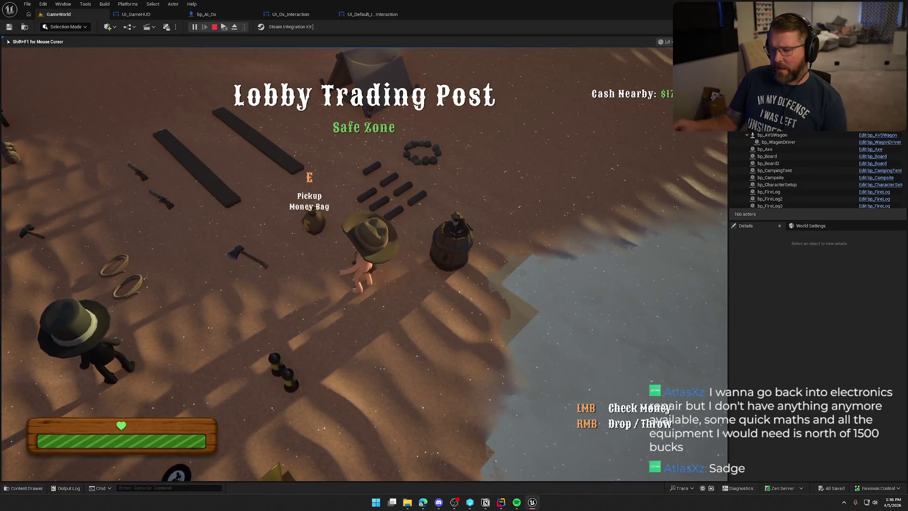
pyautogui.press('w')
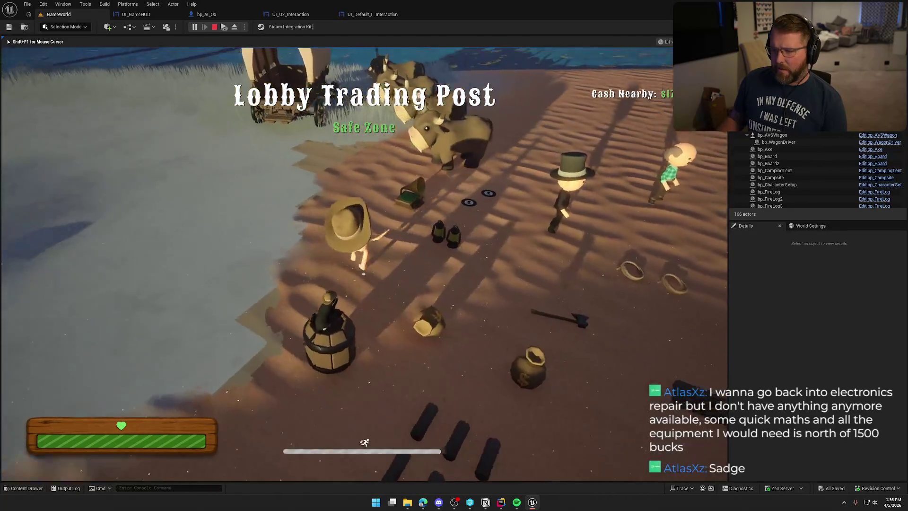
pyautogui.press('e')
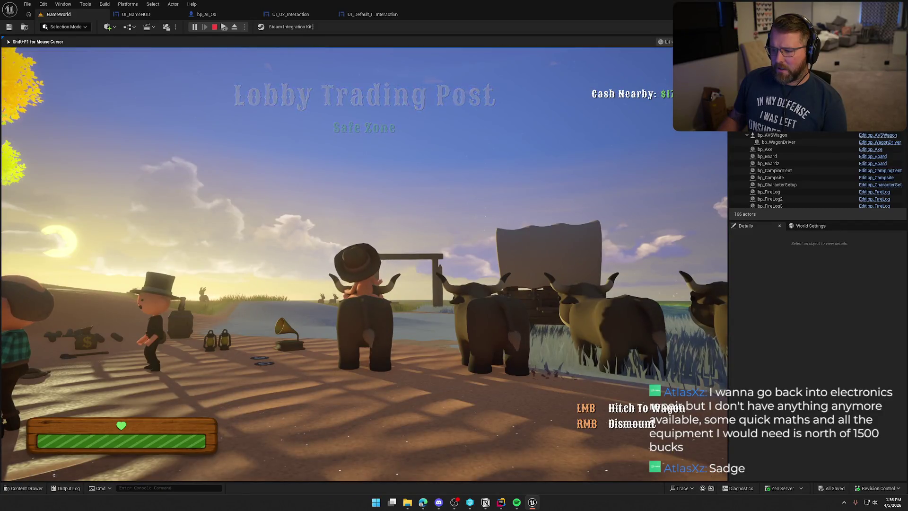
pyautogui.press('w')
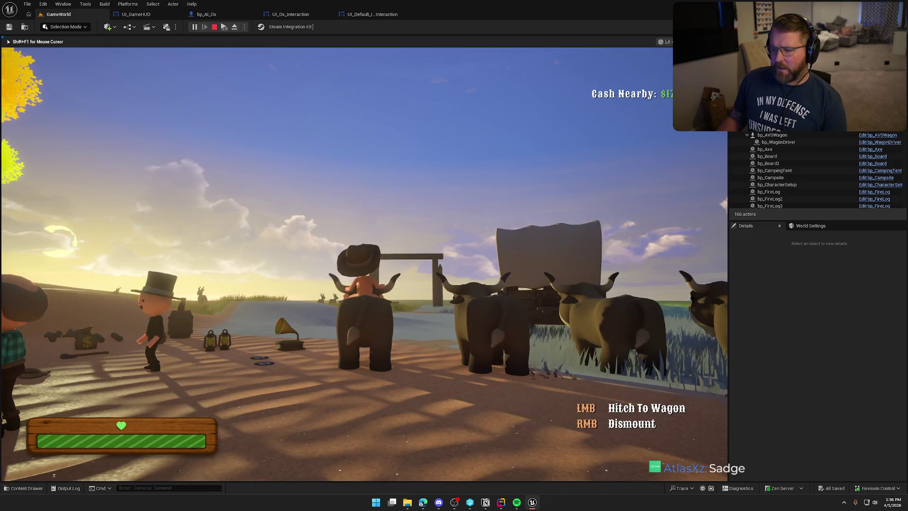
pyautogui.press('Escape')
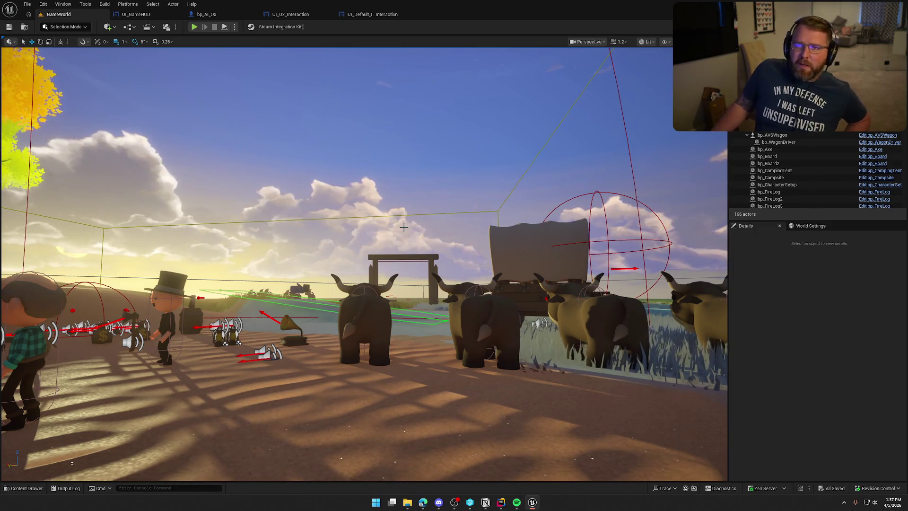
# - Orbit above the camp and toggle Game View with G to hide editor icons and gizmos
pyautogui.moveTo(415, 224)
pyautogui.mouseDown()
pyautogui.moveTo(416, 284)
pyautogui.moveTo(417, 239)
pyautogui.mouseUp()
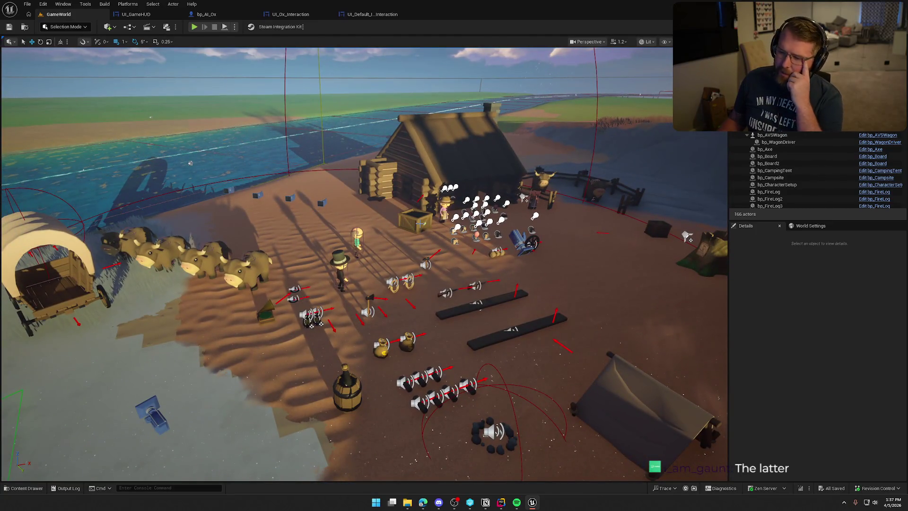
pyautogui.press('g')
pyautogui.moveTo(333, 235)
pyautogui.mouseDown()
pyautogui.moveTo(331, 246)
pyautogui.moveTo(327, 229)
pyautogui.mouseUp()
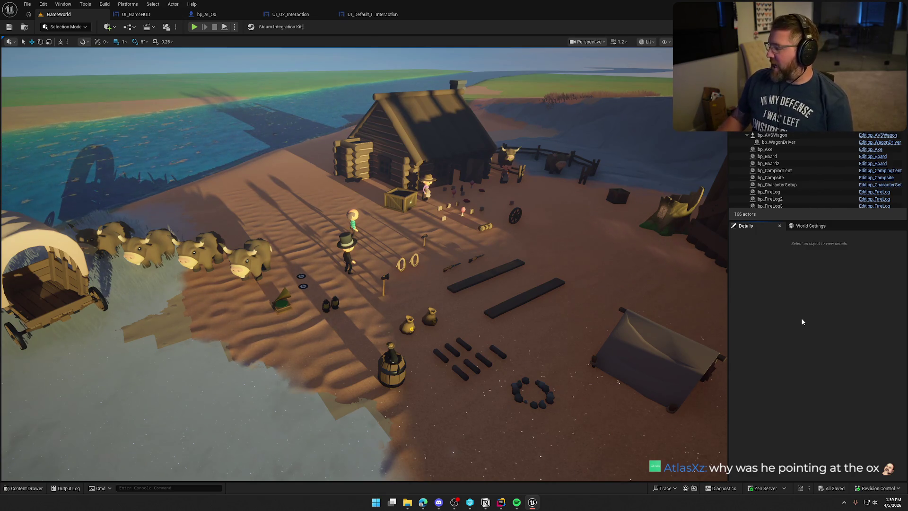
# - Fly the viewport forward over the campsite to frame the wagon and oxen
pyautogui.moveTo(502, 502)
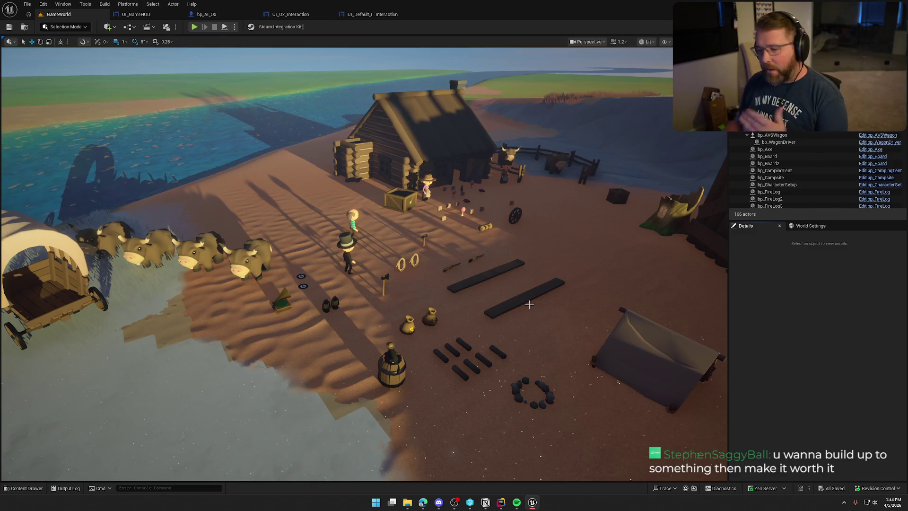
pyautogui.moveTo(525, 294)
pyautogui.mouseDown()
pyautogui.moveTo(539, 276)
pyautogui.moveTo(452, 267)
pyautogui.mouseUp()
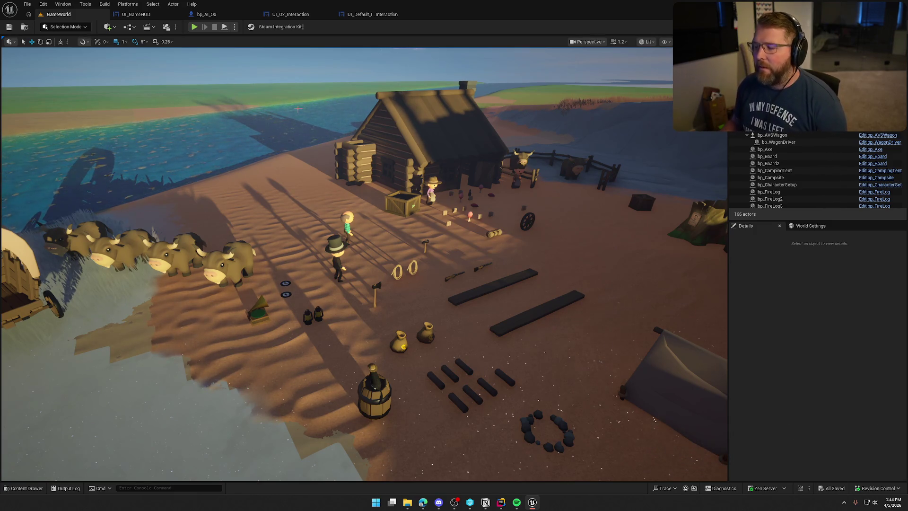
pyautogui.moveTo(374, 122)
pyautogui.mouseDown()
pyautogui.moveTo(350, 118)
pyautogui.moveTo(374, 122)
pyautogui.mouseUp()
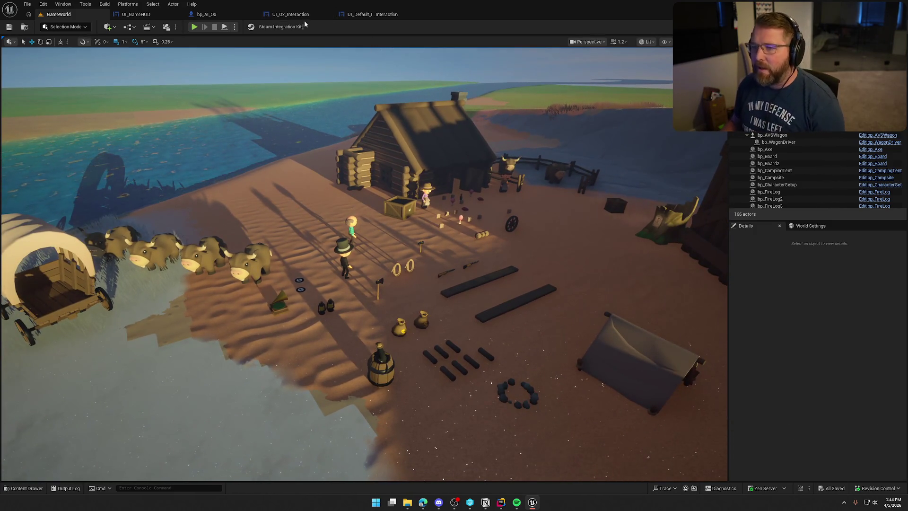
# - Open UI_GameHUD's RideAnimalUpdated graph and pan to the rideable widget and alignment nodes
pyautogui.click(137, 14)
pyautogui.moveTo(367, 280)
pyautogui.mouseDown()
pyautogui.moveTo(415, 266)
pyautogui.moveTo(308, 255)
pyautogui.moveTo(286, 278)
pyautogui.moveTo(464, 287)
pyautogui.mouseUp()
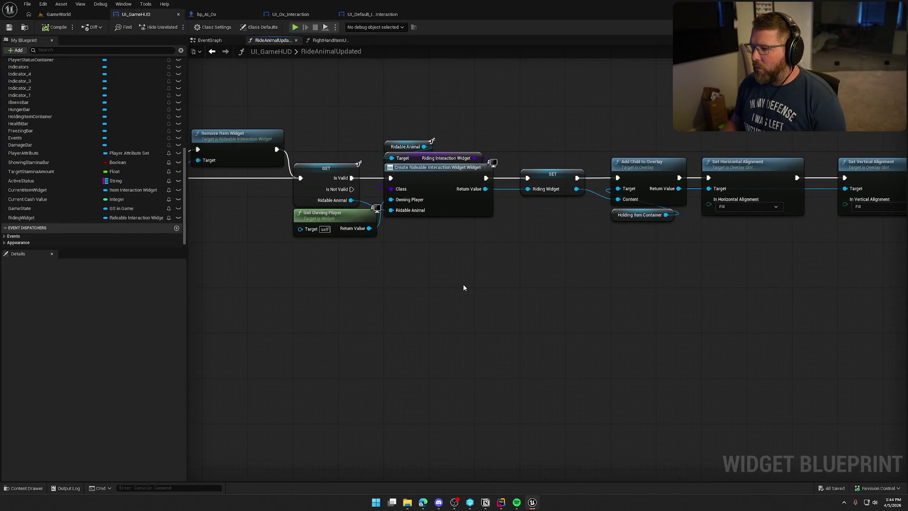
pyautogui.hotkey('alt', 'Tab')
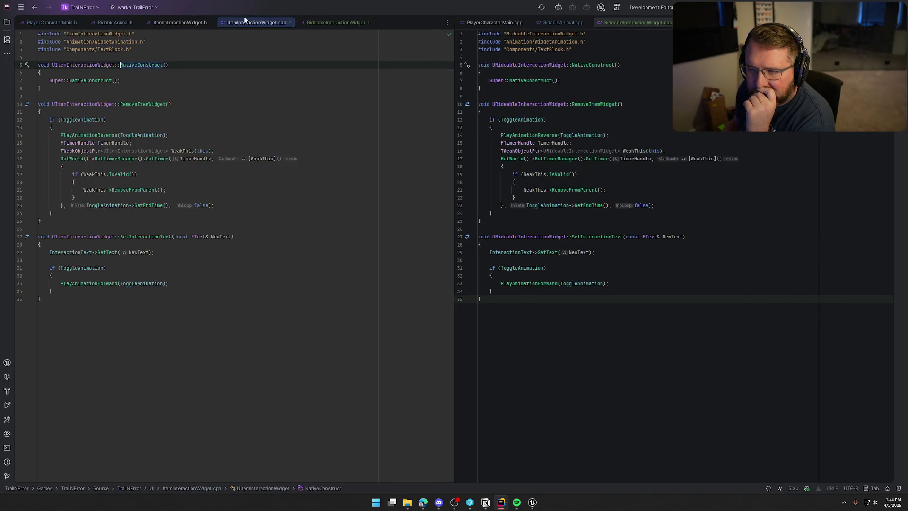
# - Put ItemInteractionWidget.h and .cpp side by side and review NativeConstruct and RemoveItemWidget's ToggleAnimation check
pyautogui.moveTo(245, 21)
pyautogui.mouseDown()
pyautogui.moveTo(435, 102)
pyautogui.moveTo(637, 124)
pyautogui.moveTo(618, 27)
pyautogui.mouseUp()
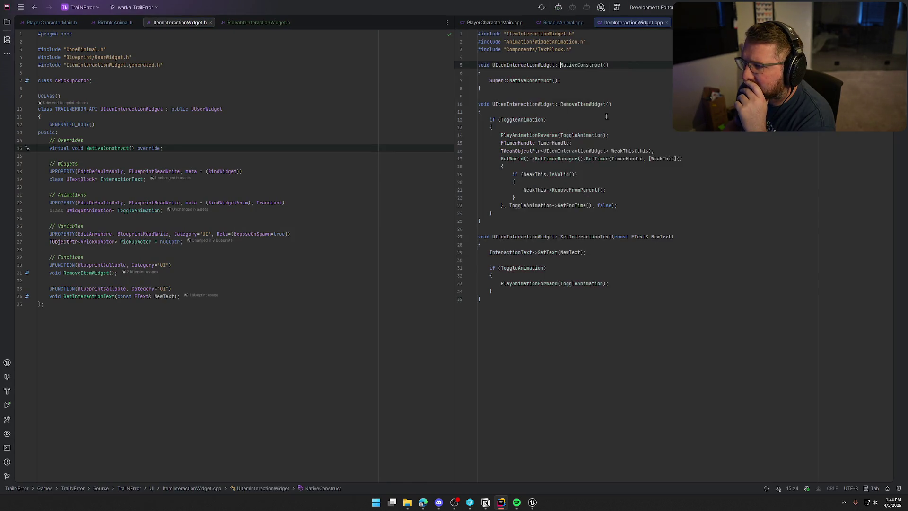
pyautogui.click(204, 109)
pyautogui.click(104, 148)
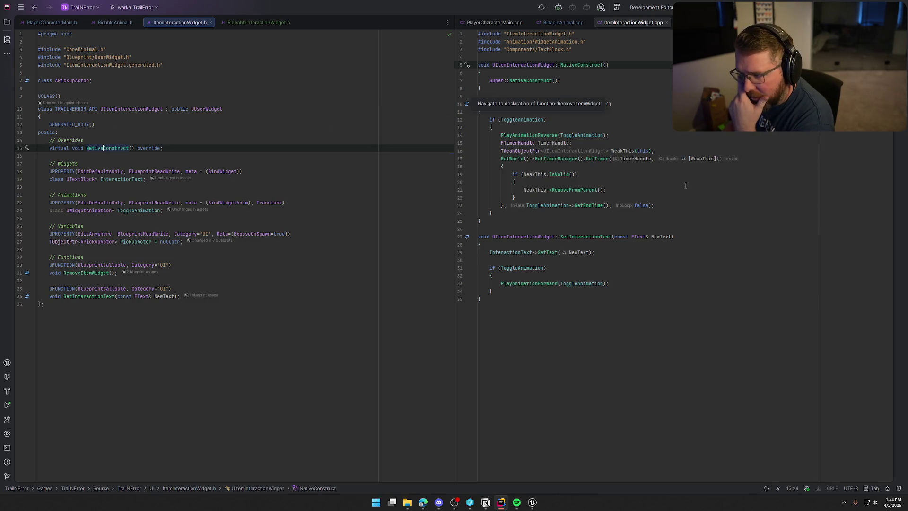
pyautogui.click(587, 104)
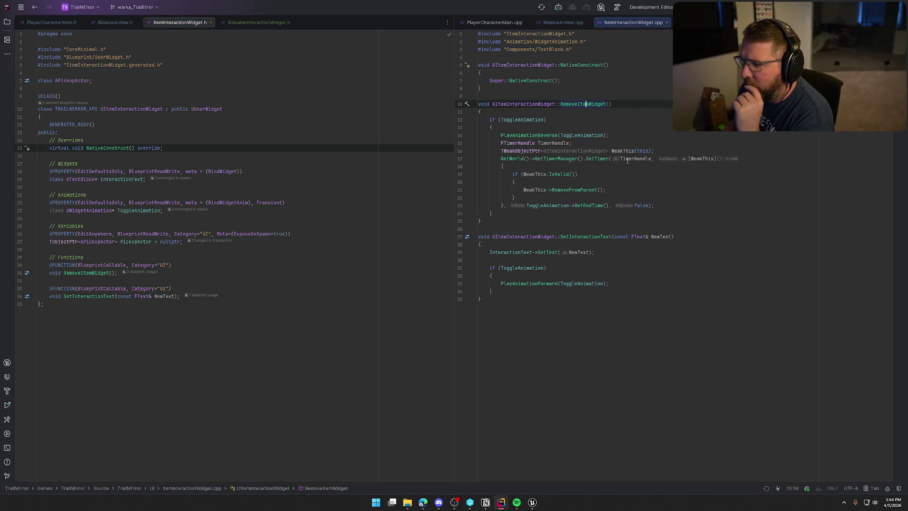
pyautogui.click(524, 119)
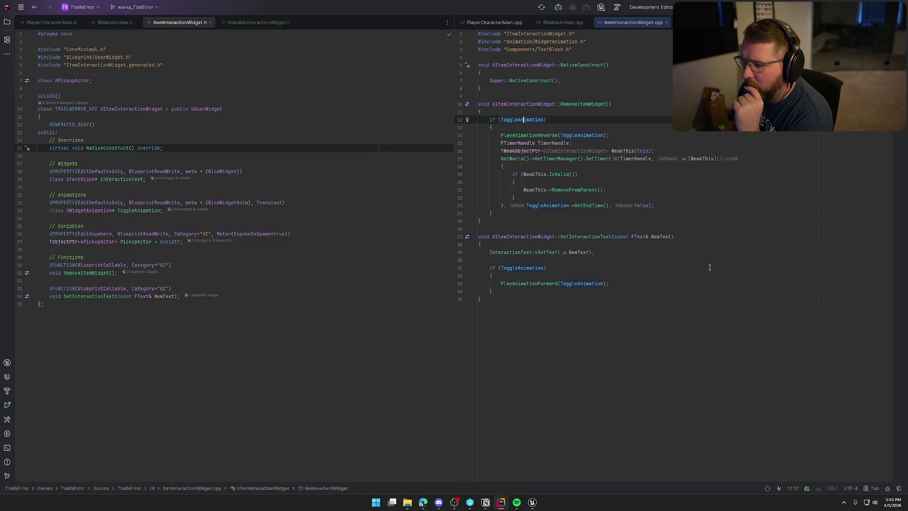
pyautogui.click(535, 499)
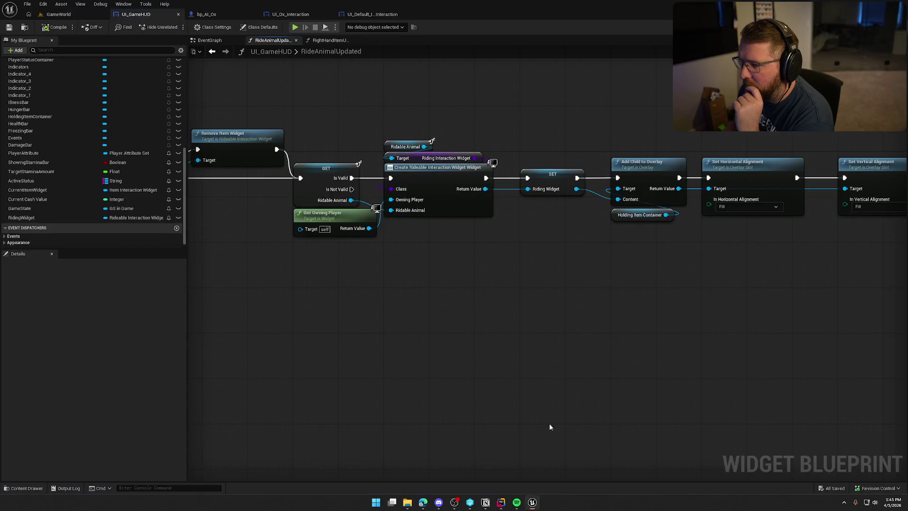
# - Pan the RideAnimalUpdated graph from its entry node to the alignment nodes, then view UI_Ox_Interaction
pyautogui.moveTo(516, 318)
pyautogui.mouseDown()
pyautogui.moveTo(533, 290)
pyautogui.moveTo(409, 314)
pyautogui.moveTo(431, 324)
pyautogui.mouseUp()
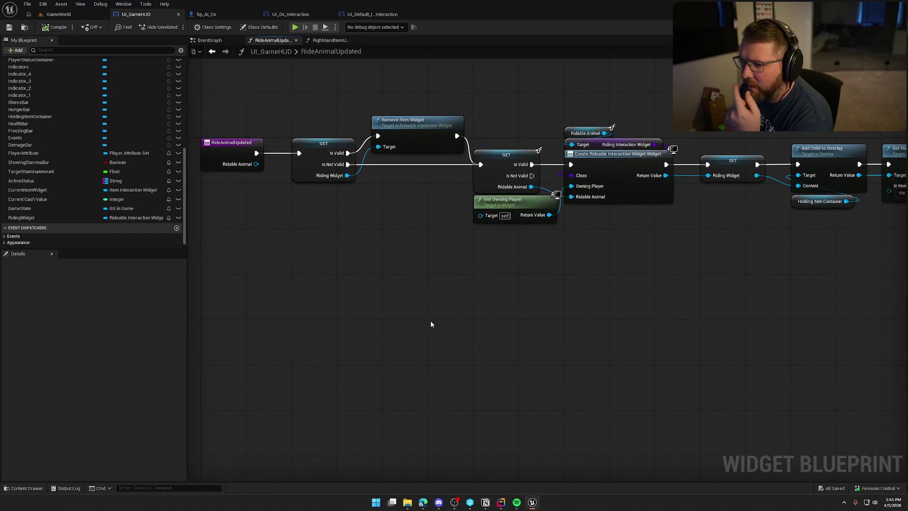
pyautogui.moveTo(539, 322)
pyautogui.mouseDown()
pyautogui.moveTo(429, 310)
pyautogui.moveTo(537, 302)
pyautogui.mouseUp()
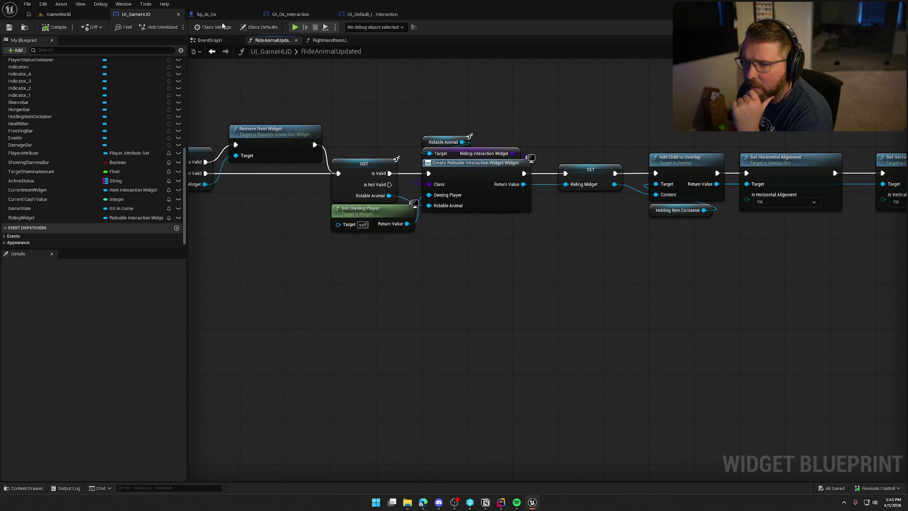
pyautogui.click(291, 13)
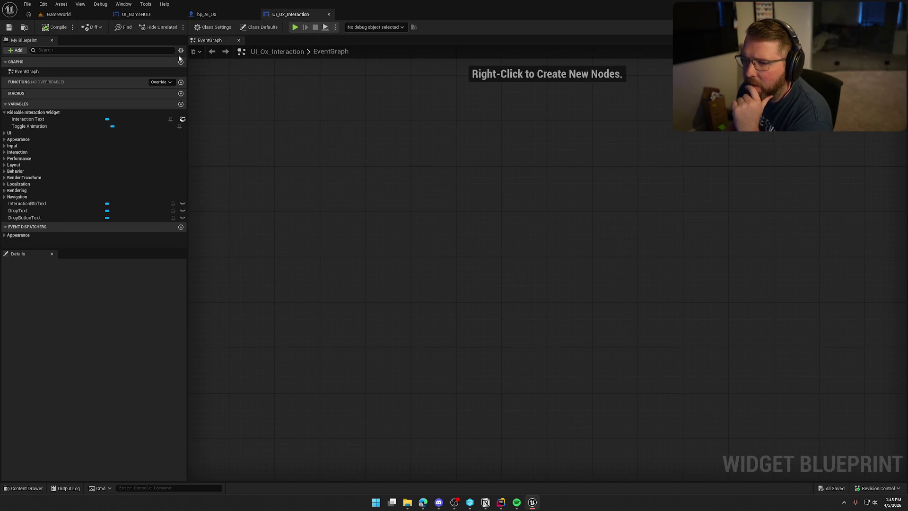
# - Open UI_Default_ItemInteraction's event graph from the Interaction folder, then return to UI_GameHUD
pyautogui.click(24, 27)
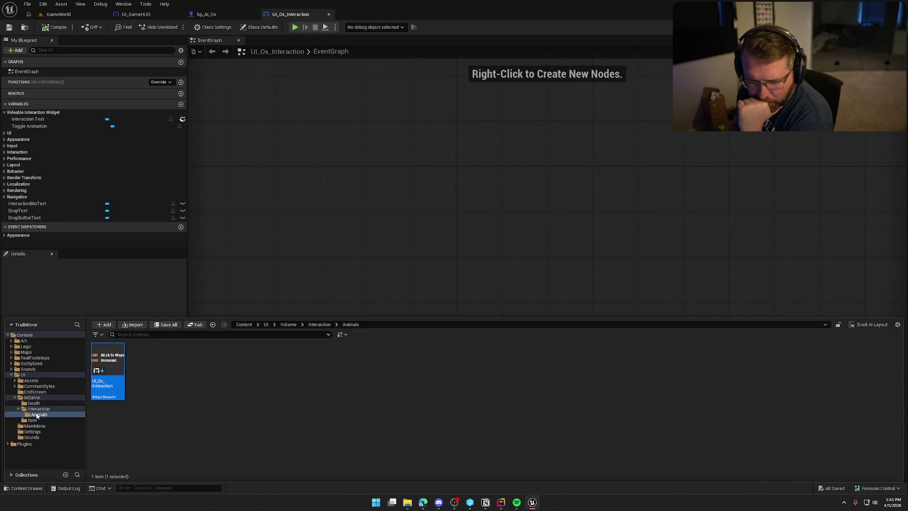
pyautogui.click(37, 409)
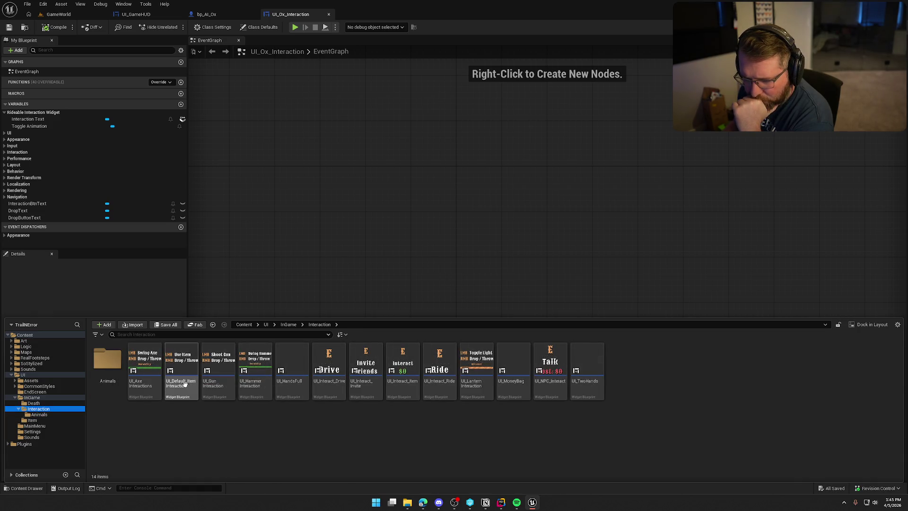
pyautogui.doubleClick(184, 384)
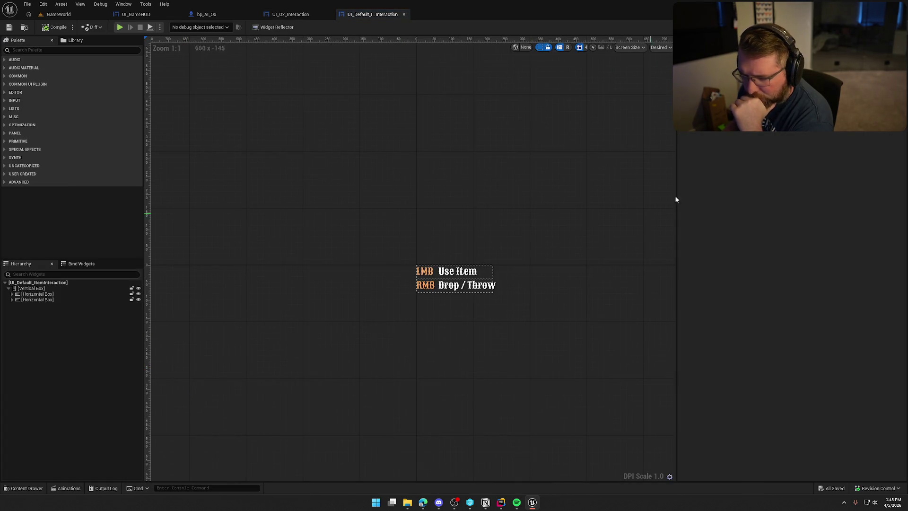
pyautogui.click(887, 27)
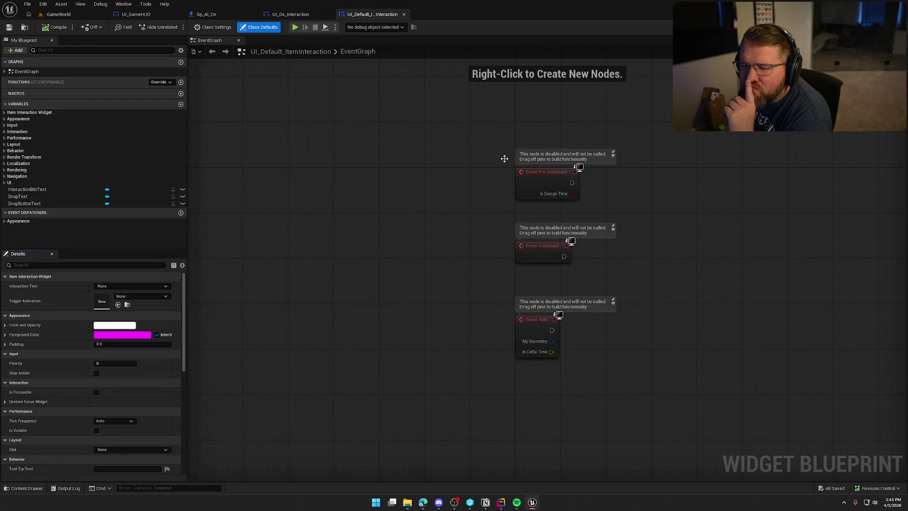
pyautogui.click(136, 14)
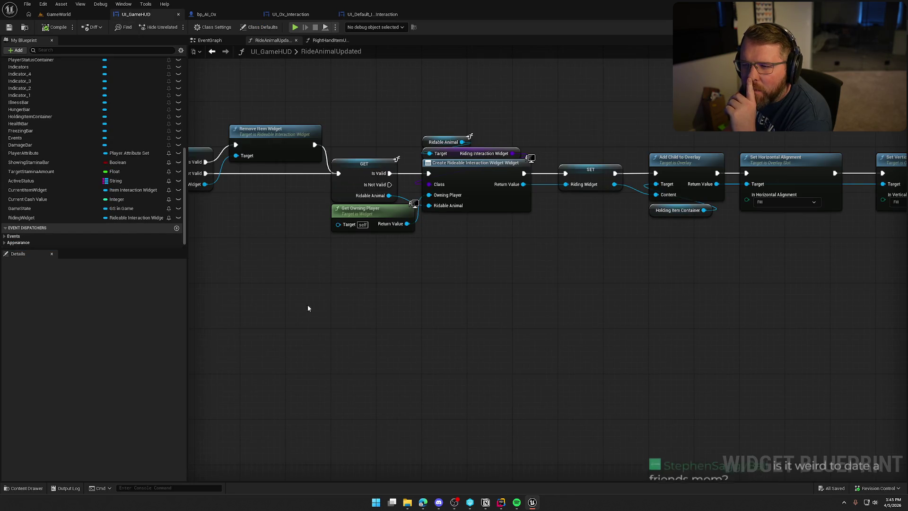
# - Open UI_GameHUD's RightHandItemUpdated graph and pan to its entry nodes
pyautogui.click(324, 42)
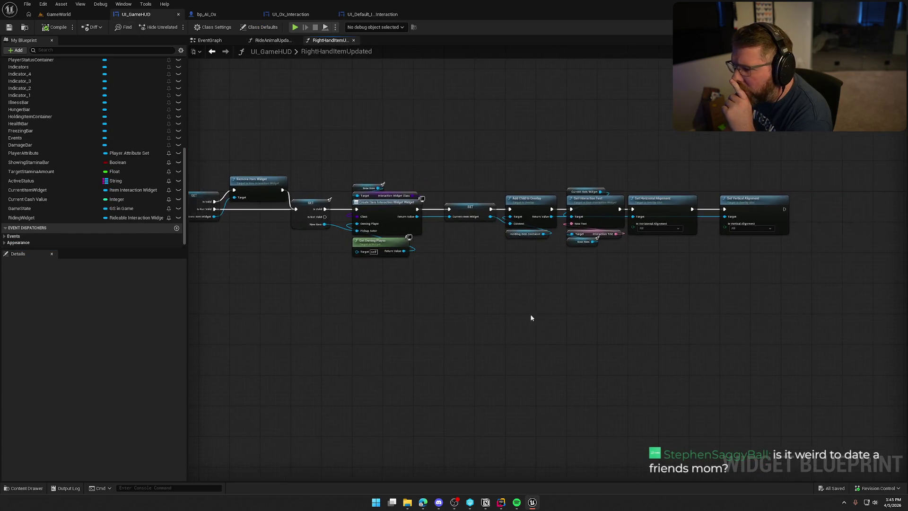
pyautogui.scroll(3, 432, 337)
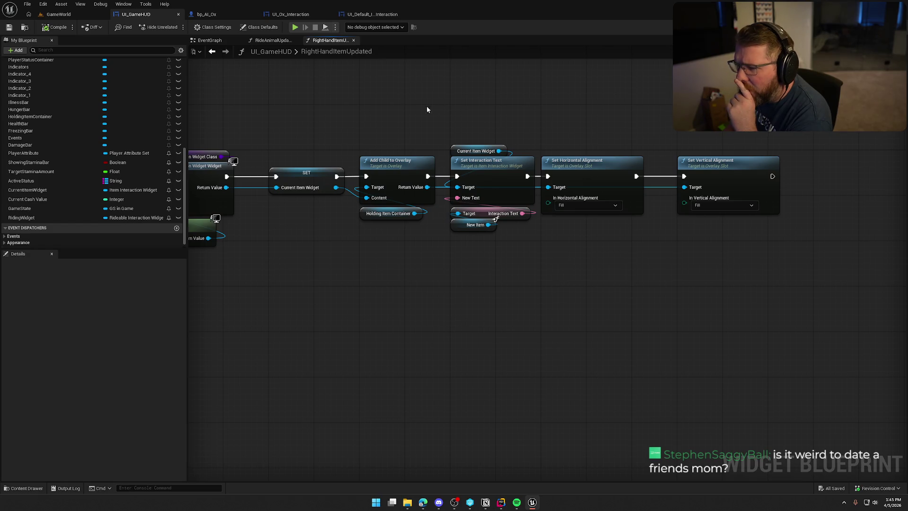
pyautogui.moveTo(236, 309); pyautogui.dragTo(521, 314)
pyautogui.moveTo(385, 296)
pyautogui.mouseDown()
pyautogui.moveTo(567, 303)
pyautogui.moveTo(507, 310)
pyautogui.mouseUp()
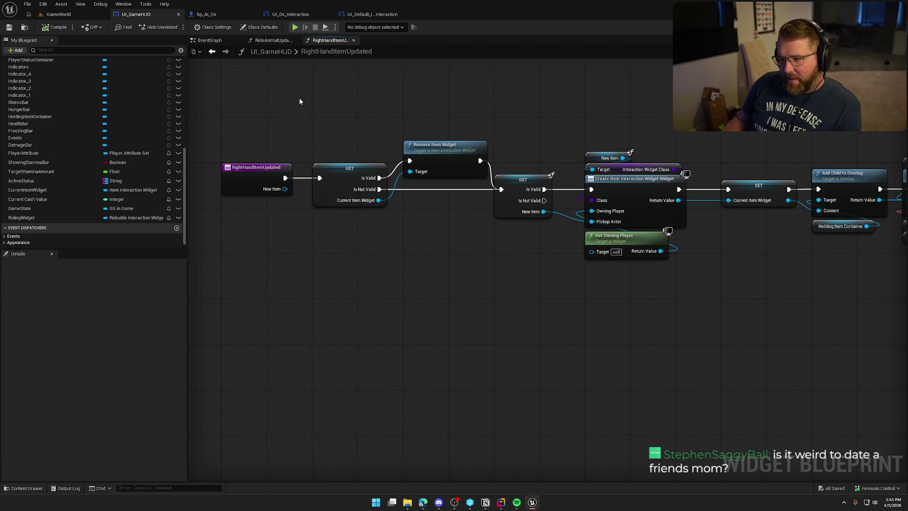
pyautogui.moveTo(347, 93); pyautogui.dragTo(318, 84)
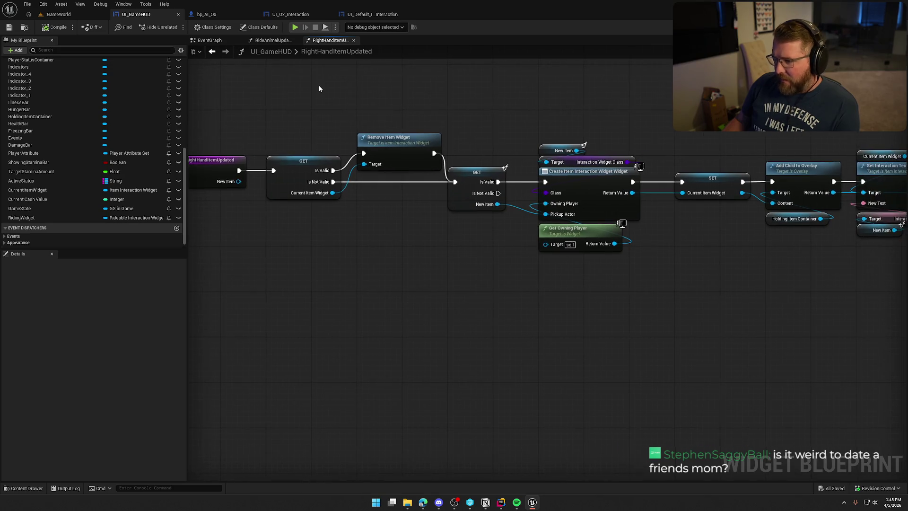
# - Check the EventGraph's event bindings and animation nodes, then return to RightHandItemUpdated
pyautogui.click(212, 51)
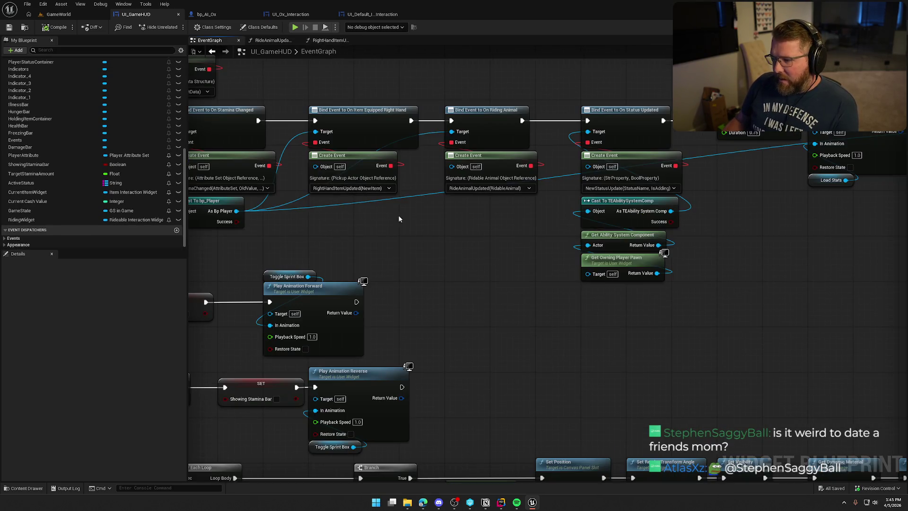
pyautogui.moveTo(510, 271)
pyautogui.mouseDown()
pyautogui.moveTo(318, 277)
pyautogui.moveTo(328, 289)
pyautogui.moveTo(278, 282)
pyautogui.moveTo(774, 287)
pyautogui.mouseUp()
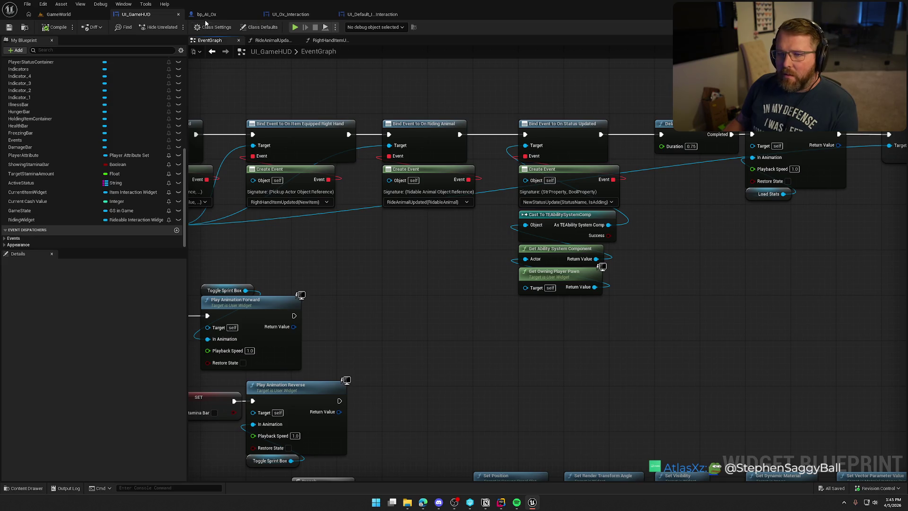
pyautogui.click(330, 40)
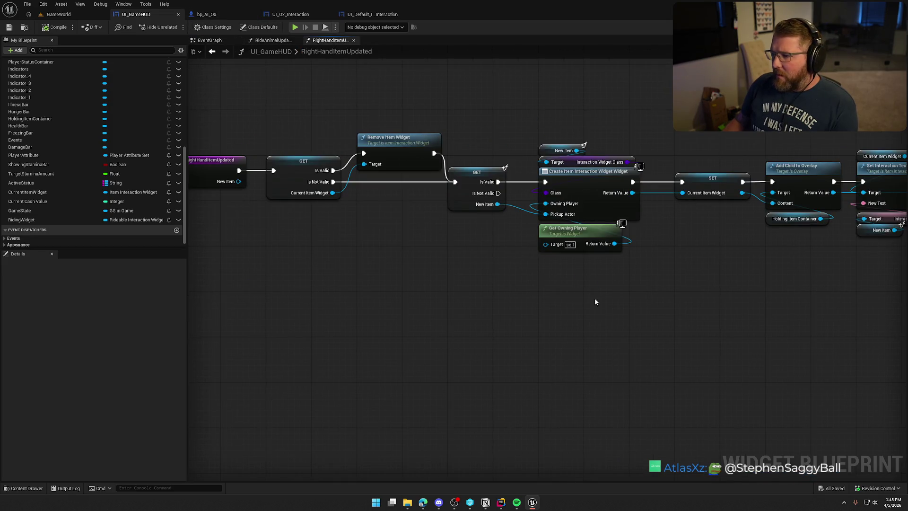
pyautogui.moveTo(596, 301); pyautogui.dragTo(367, 290)
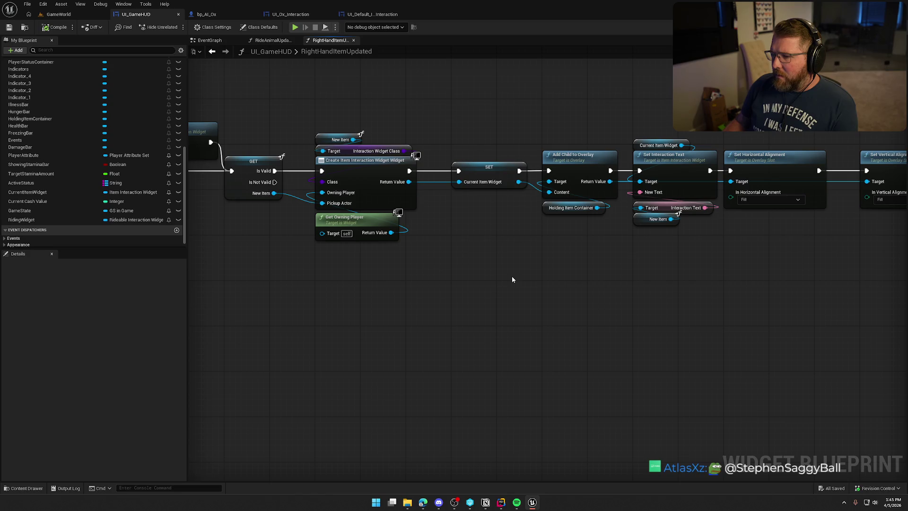
# - Box-select the Create Item Interaction Widget and Add Child to Overlay nodes, then open UI_Default_ItemInteraction
pyautogui.moveTo(432, 283); pyautogui.dragTo(310, 129)
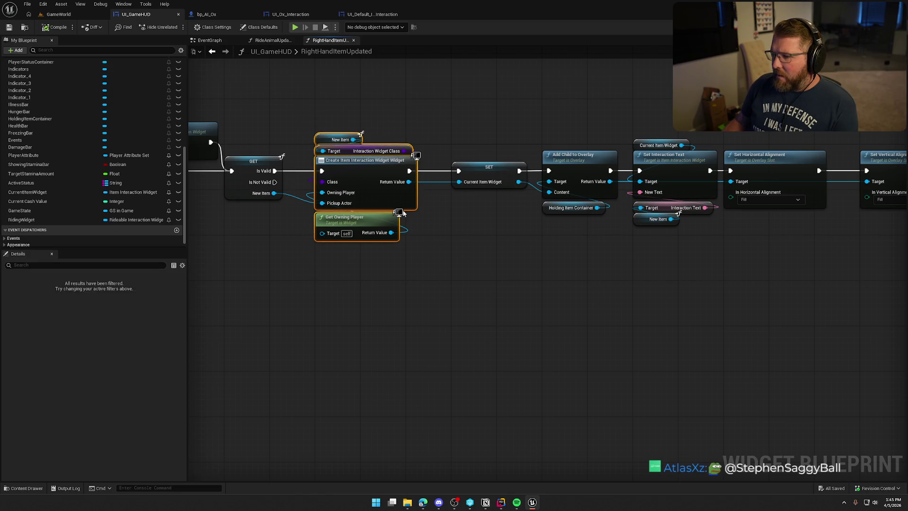
pyautogui.moveTo(473, 133)
pyautogui.mouseDown()
pyautogui.moveTo(528, 237)
pyautogui.moveTo(450, 115)
pyautogui.mouseUp()
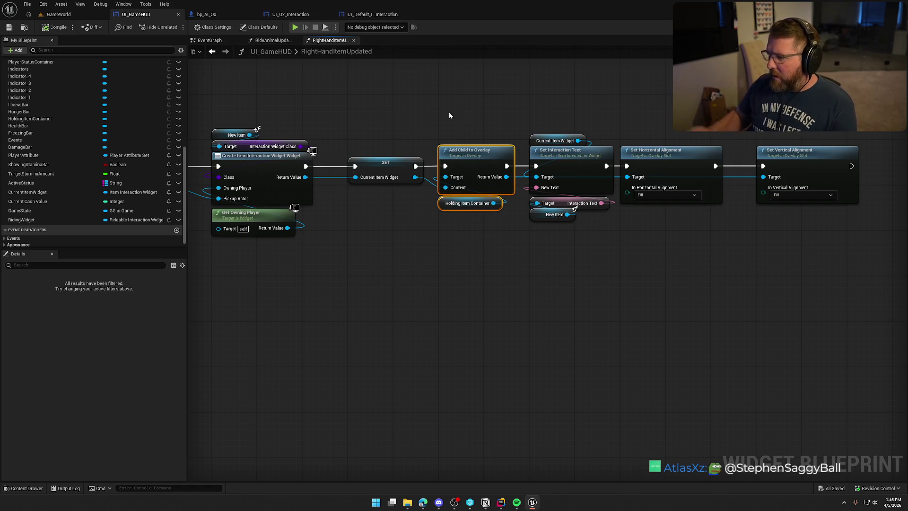
pyautogui.moveTo(322, 117); pyautogui.dragTo(439, 144)
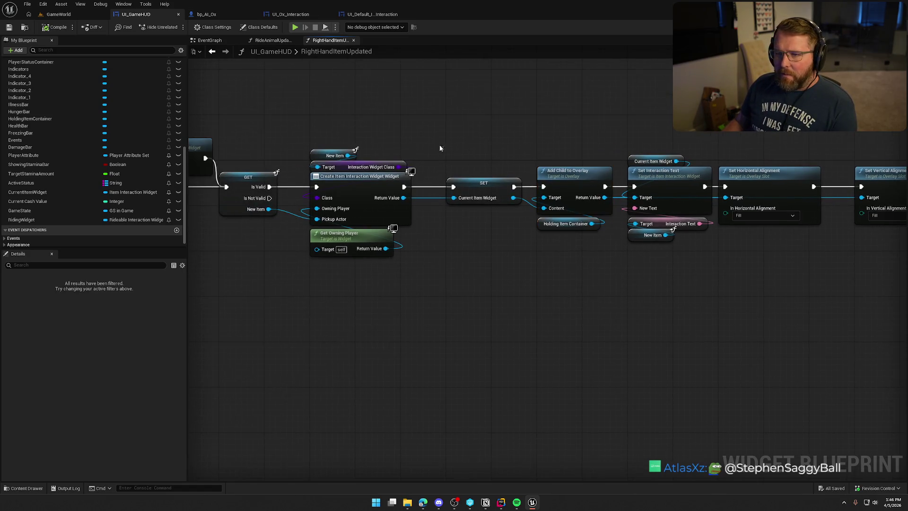
pyautogui.click(373, 15)
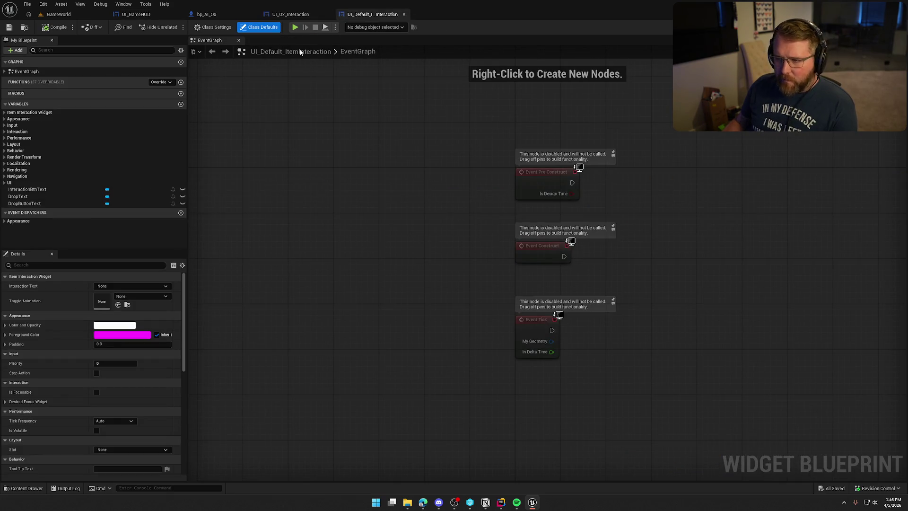
# - Show the Animations panel in the Designer and select ToggleAnimation
pyautogui.click(868, 27)
pyautogui.scroll(4, 506, 296)
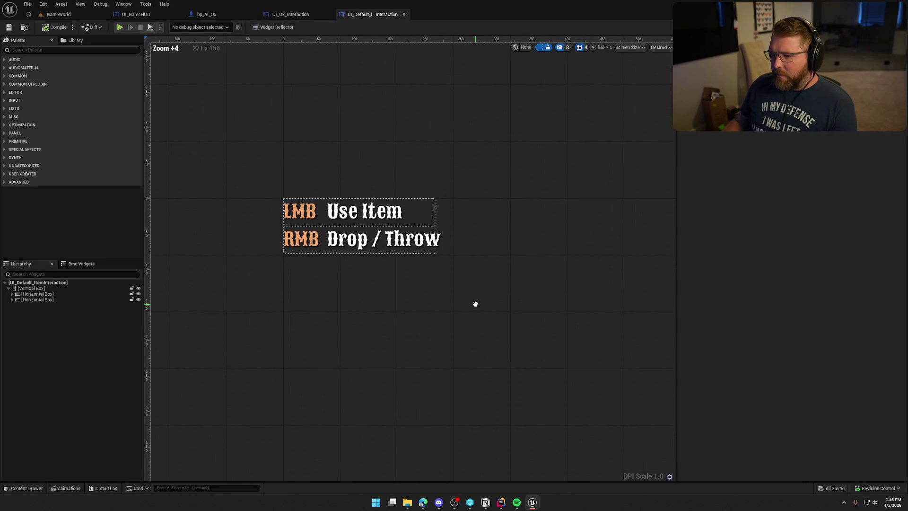
pyautogui.click(124, 4)
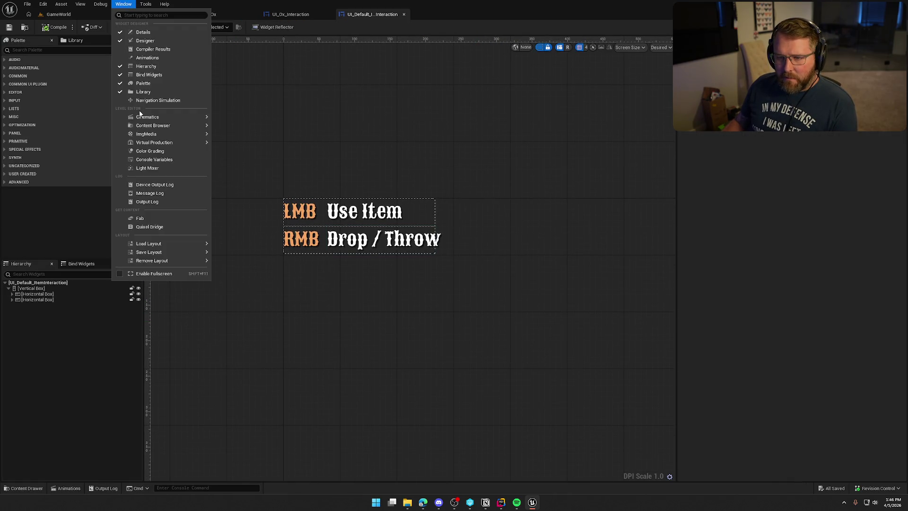
pyautogui.click(128, 57)
pyautogui.click(156, 342)
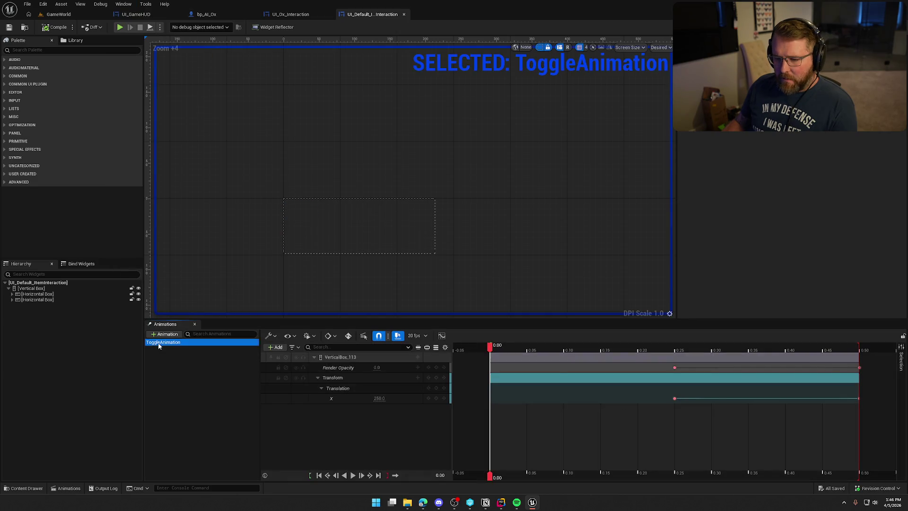
# - Find references to ToggleAnimation, which returns no results, then close the results
pyautogui.rightClick(159, 346)
pyautogui.click(215, 374)
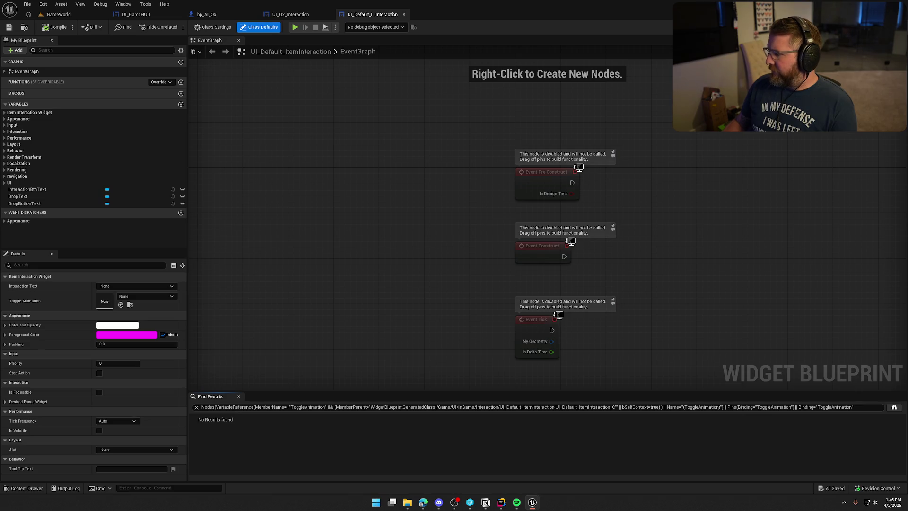
pyautogui.click(239, 396)
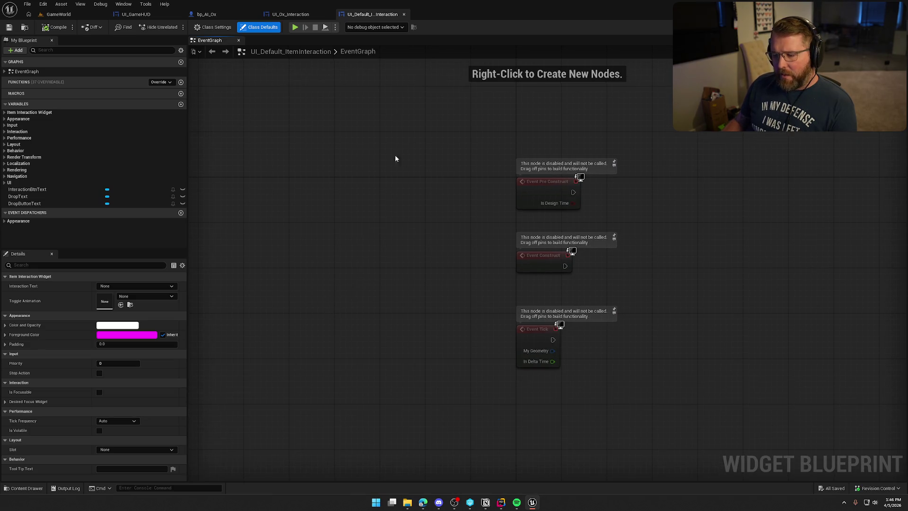
pyautogui.click(501, 504)
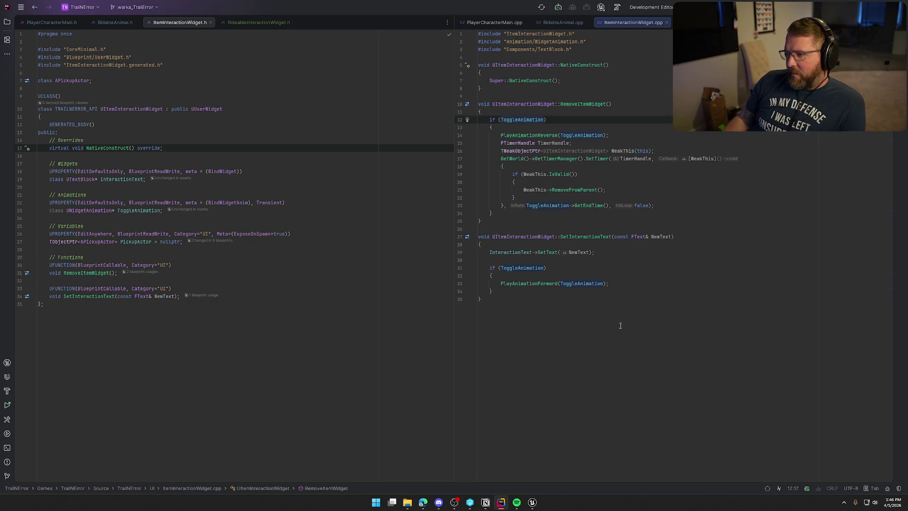
# - Search the project for ToggleAnimation, selected on line 14 of RemoveItemWidget
pyautogui.click(555, 222)
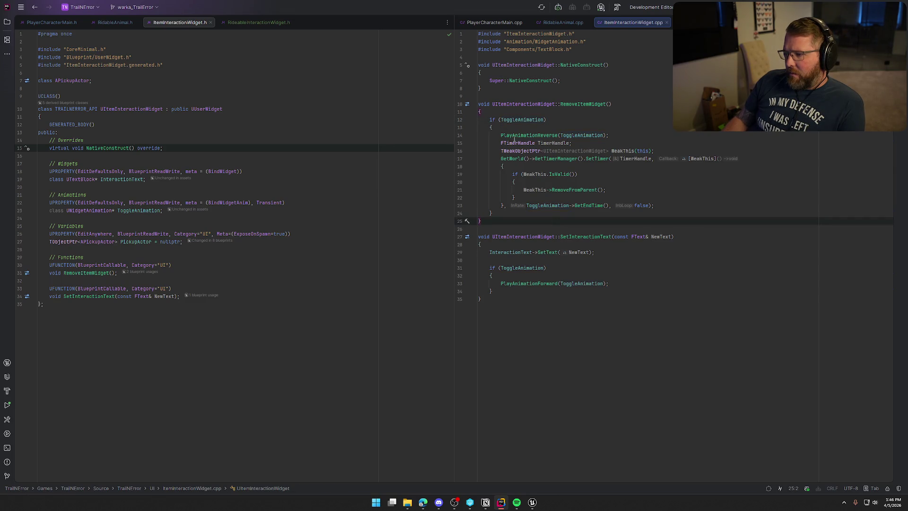
pyautogui.click(586, 136)
pyautogui.doubleClick(589, 136)
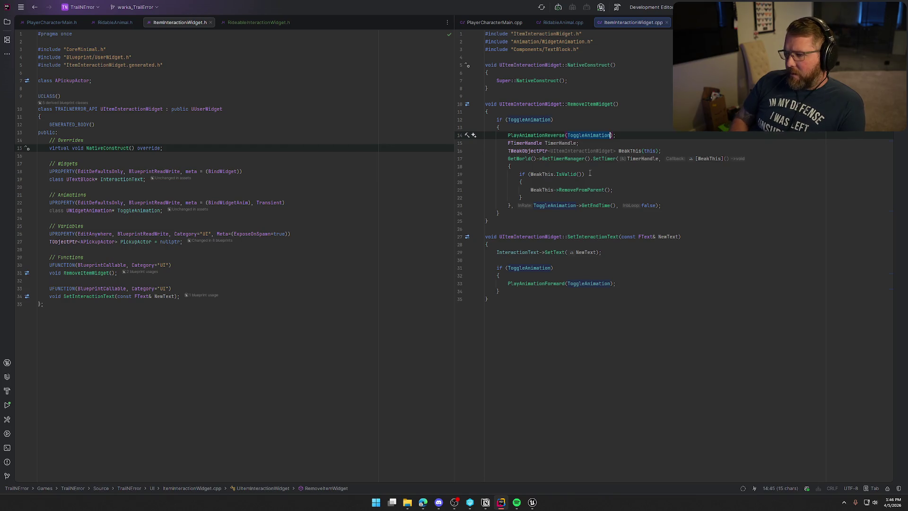
pyautogui.hotkey('ctrl', 't')
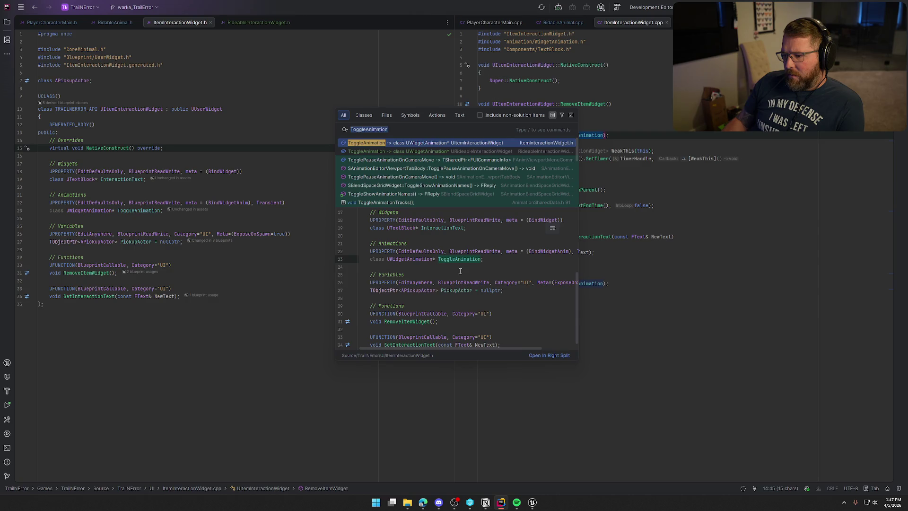
pyautogui.scroll(-3, 441, 174)
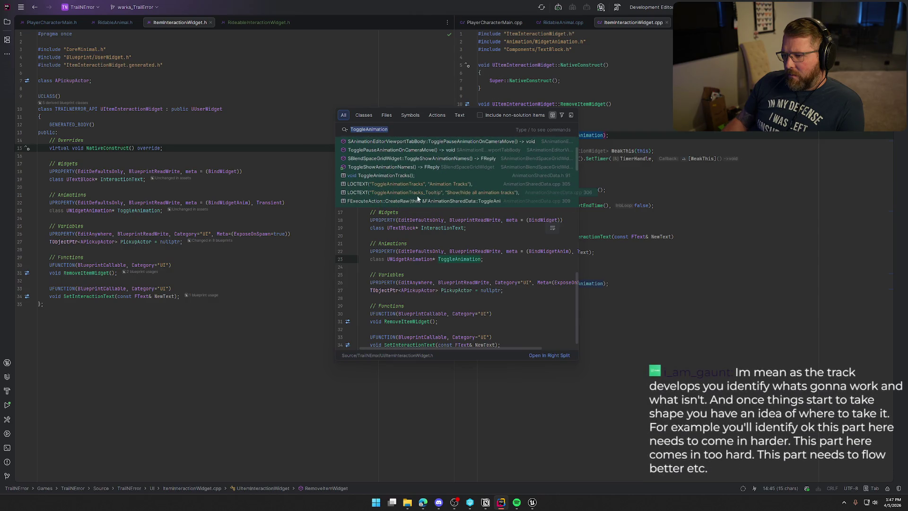
pyautogui.scroll(-3, 425, 191)
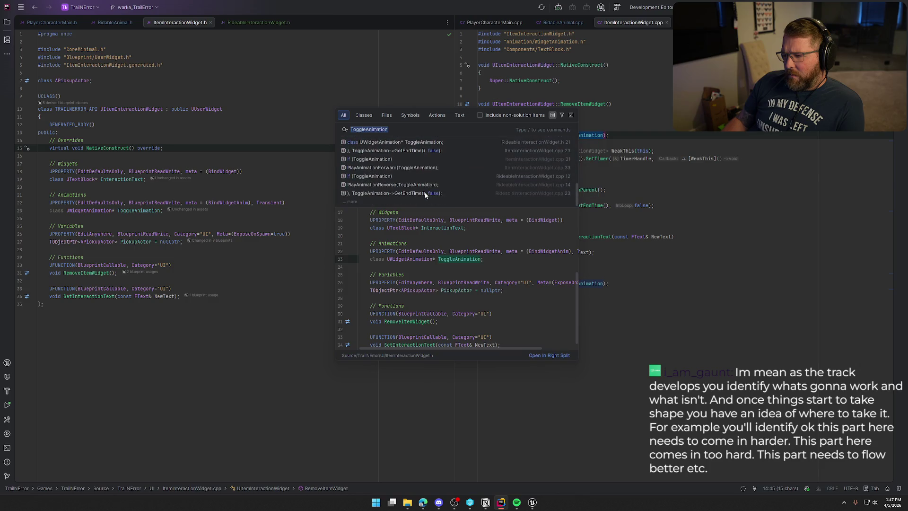
pyautogui.scroll(2, 425, 192)
pyautogui.click(711, 293)
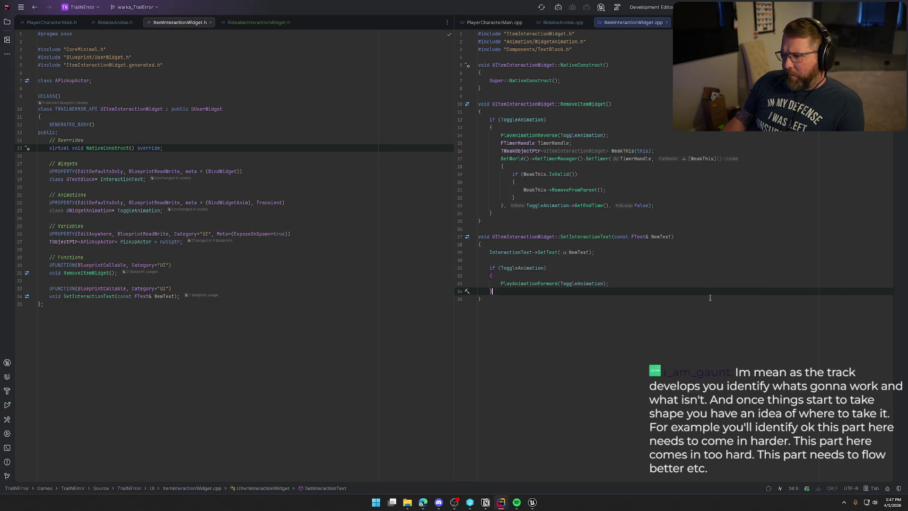
# - Compare RemoveItemWidget's PlayAnimationReverse with SetInteractionText's PlayAnimationForward in RideableInteractionWidget.cpp
pyautogui.click(532, 135)
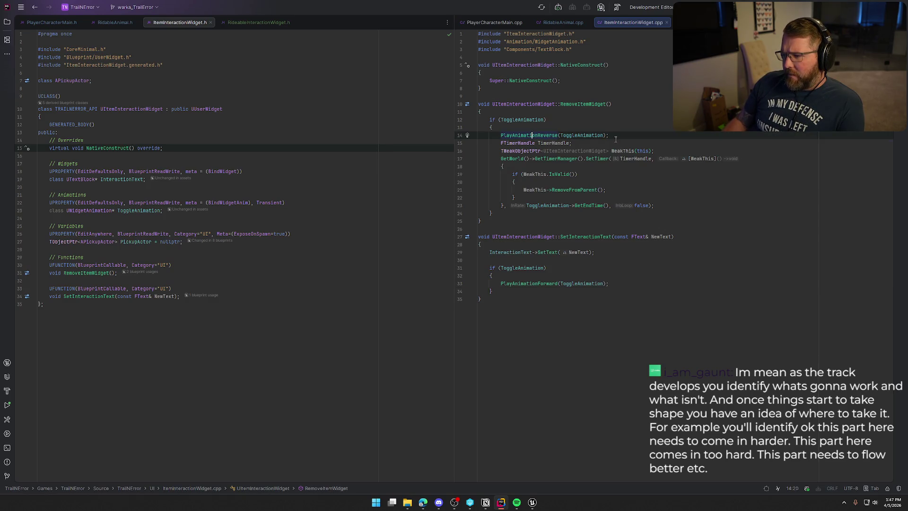
pyautogui.click(518, 283)
pyautogui.click(577, 237)
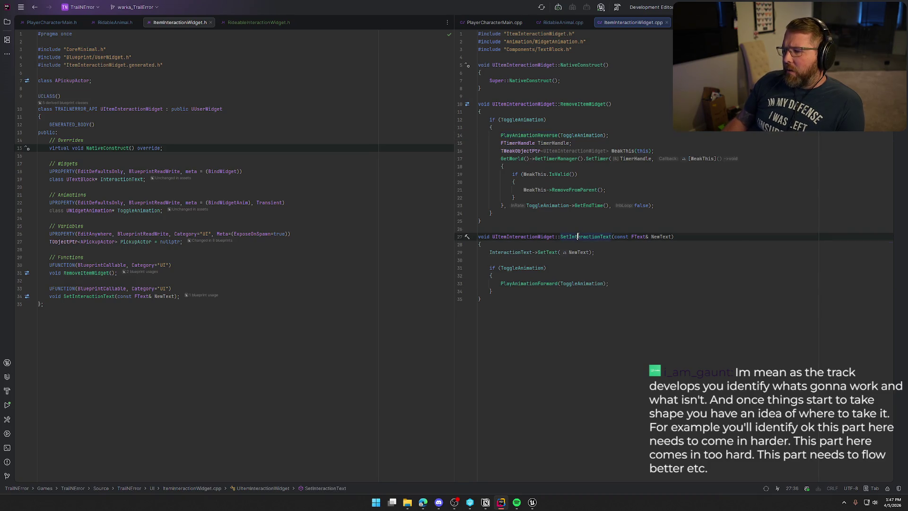
pyautogui.click(524, 284)
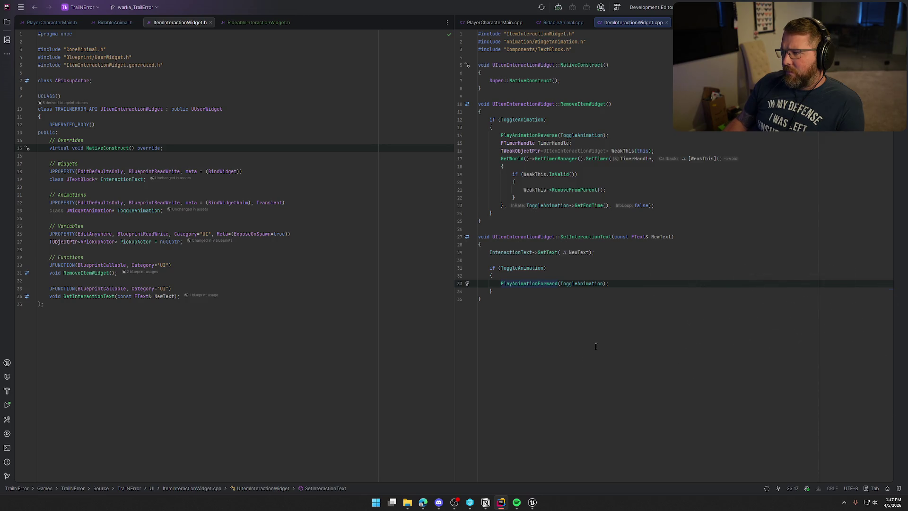
pyautogui.hotkey('ctrl', 'Tab')
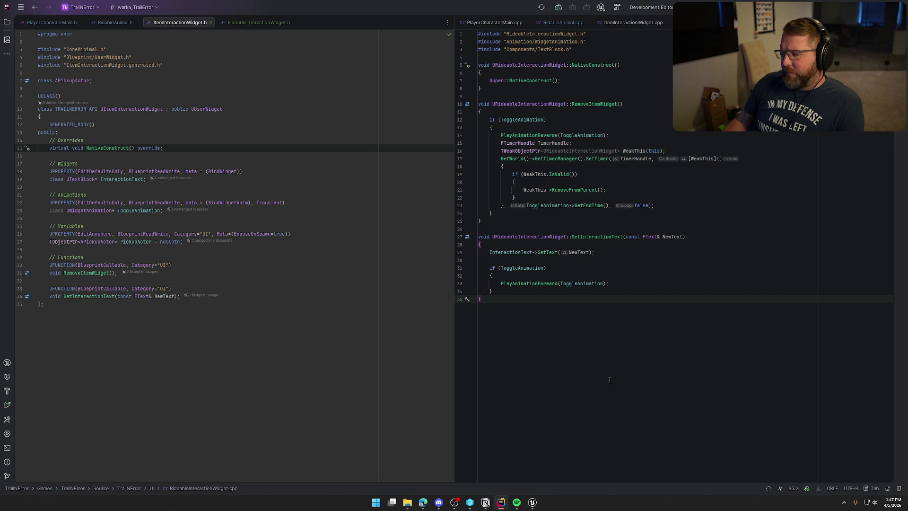
pyautogui.click(509, 284)
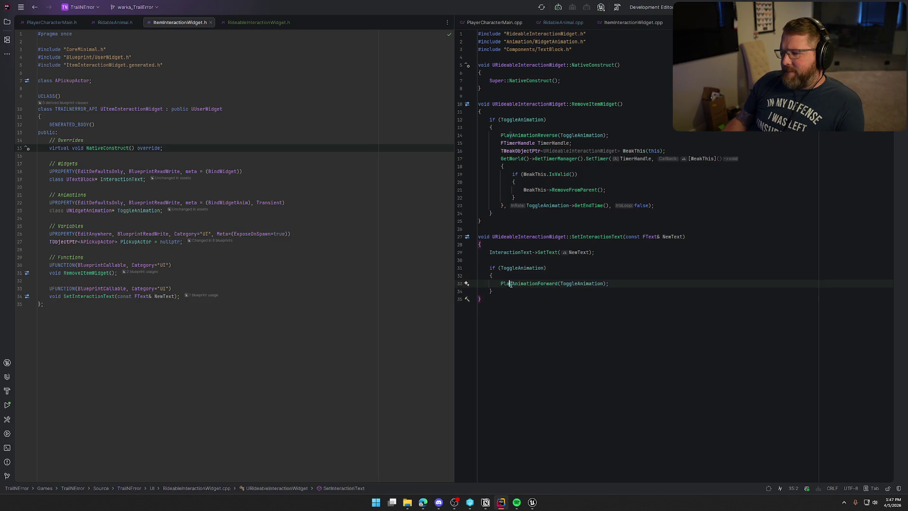
pyautogui.click(627, 404)
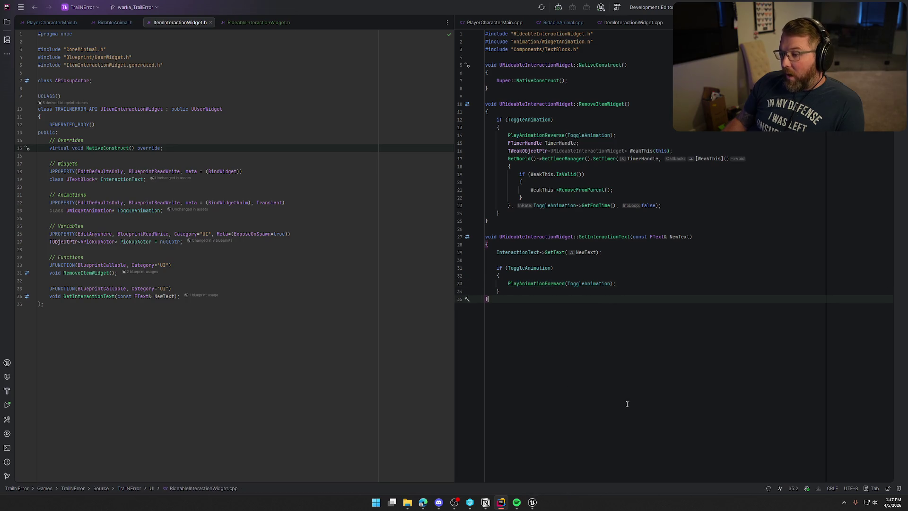
pyautogui.click(533, 503)
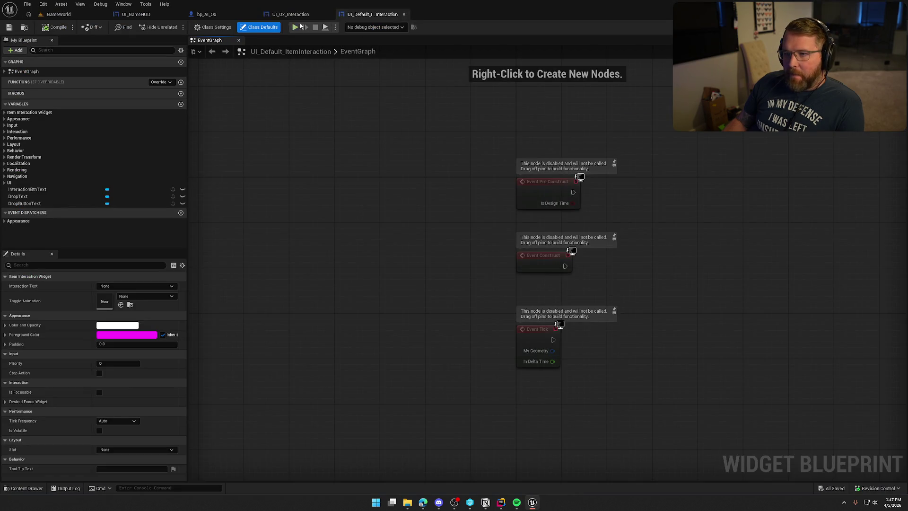
# - Return to UI_GameHUD's RightHandItemUpdated graph and box-select the Set Interaction Text nodes
pyautogui.click(136, 15)
pyautogui.click(207, 14)
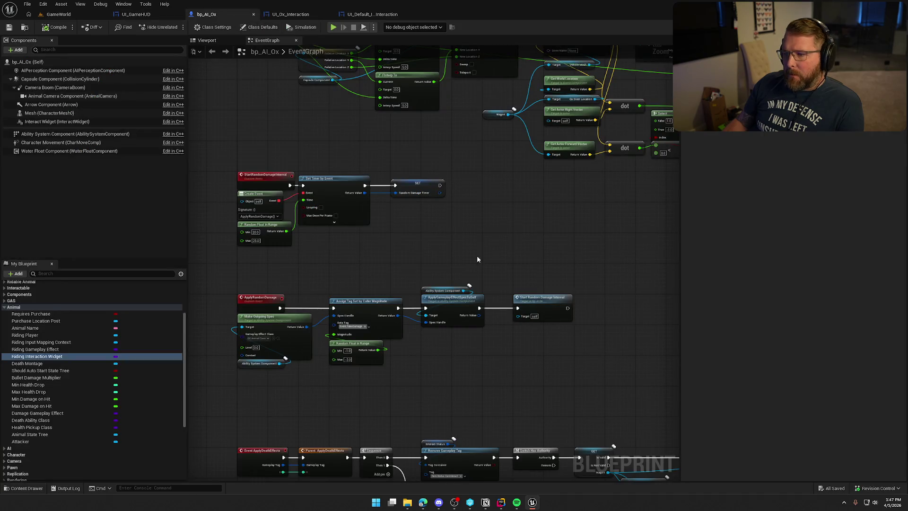
pyautogui.click(136, 15)
pyautogui.moveTo(510, 130); pyautogui.dragTo(350, 119)
pyautogui.moveTo(474, 120); pyautogui.dragTo(523, 352)
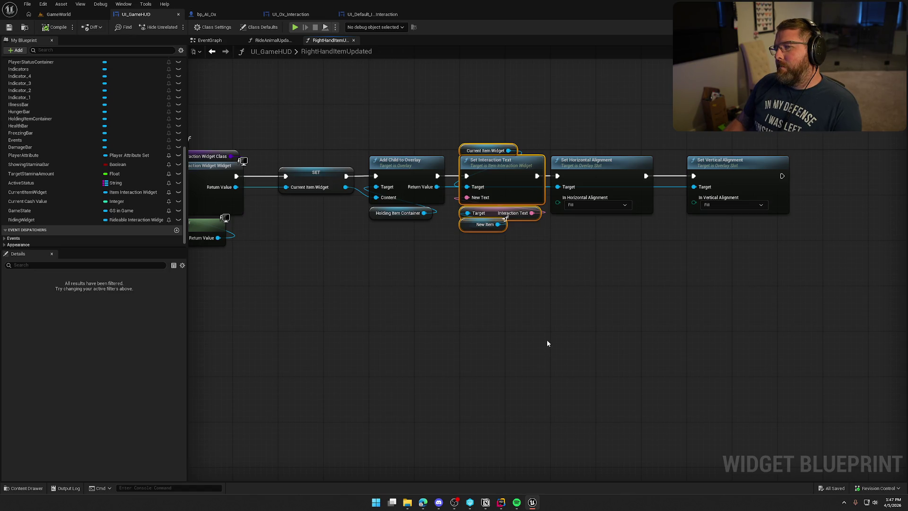
# - Copy the Set Interaction Text nodes from RightHandItemUpdated and paste them into RideAnimalUpdated
pyautogui.click(273, 41)
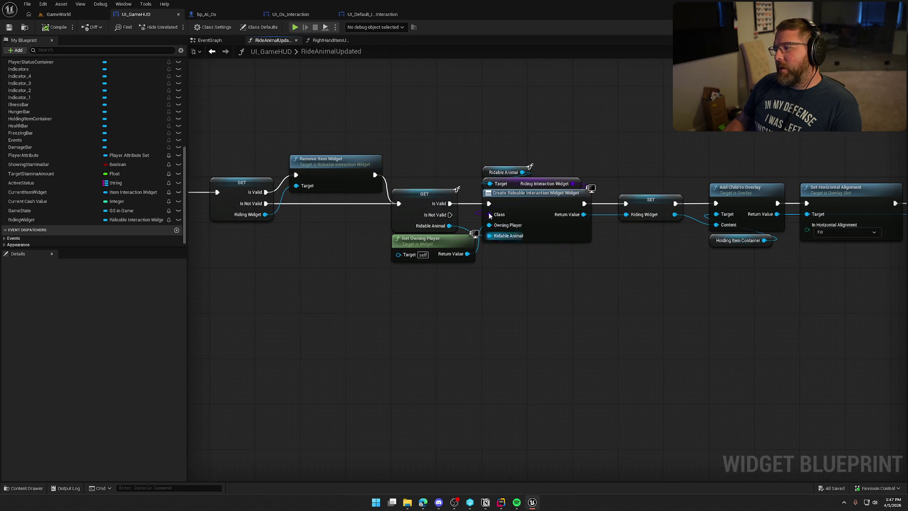
pyautogui.moveTo(628, 248); pyautogui.dragTo(408, 226)
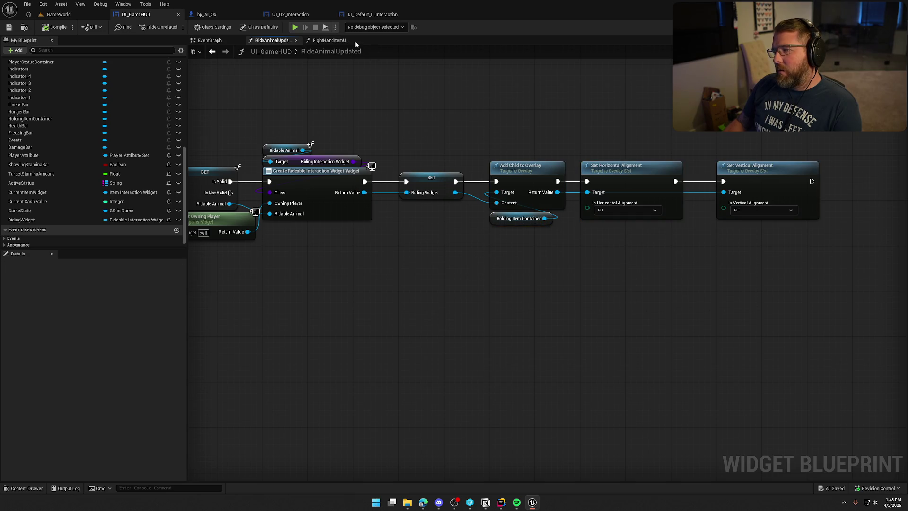
pyautogui.click(343, 41)
pyautogui.doubleClick(348, 52)
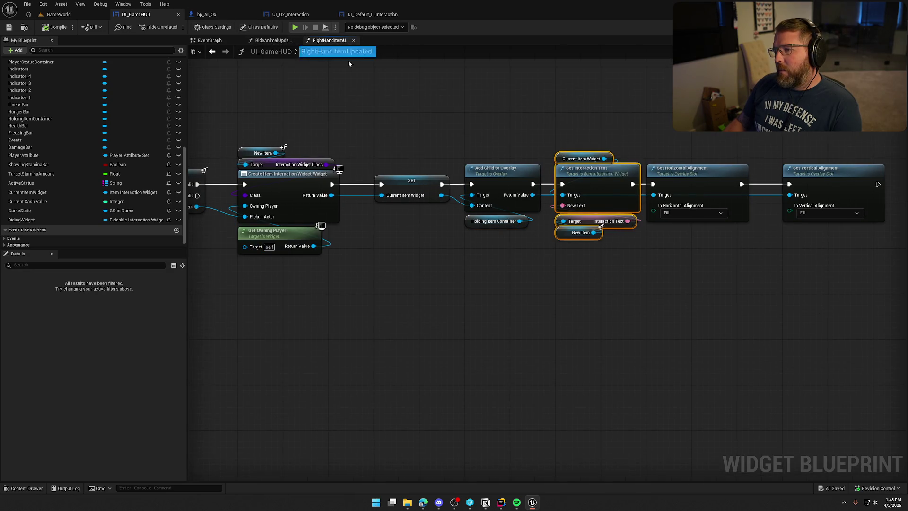
pyautogui.press('Escape')
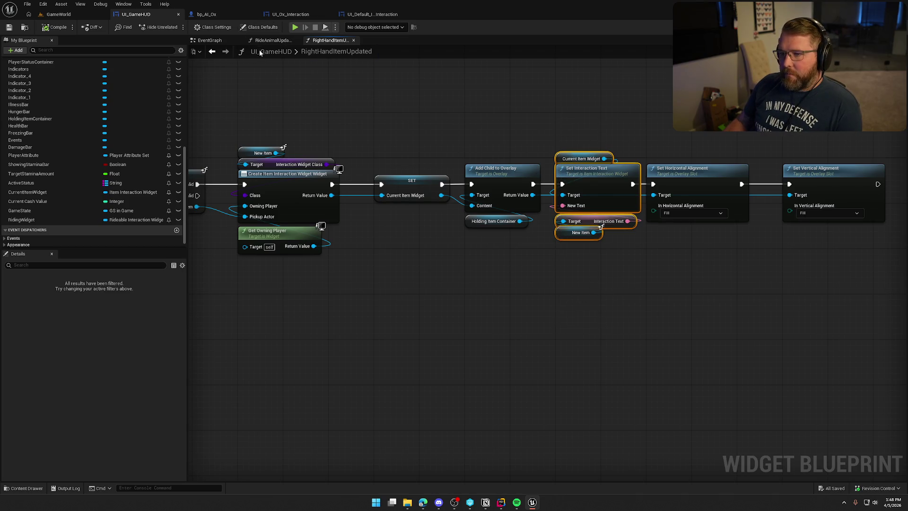
pyautogui.hotkey('ctrl', 'c')
pyautogui.click(272, 40)
pyautogui.hotkey('ctrl', 'v')
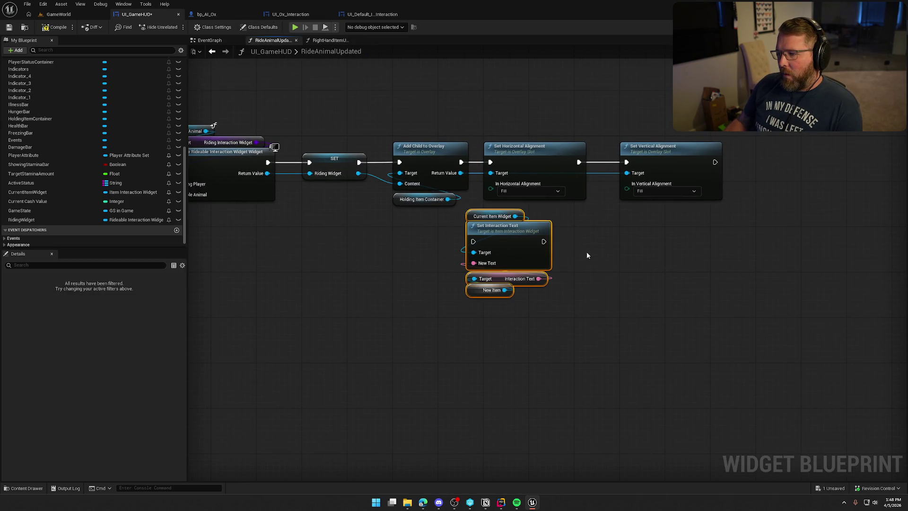
# - Place the pasted nodes beside Add Child to Overlay and wire them into the execution chain
pyautogui.moveTo(540, 116); pyautogui.dragTo(629, 151)
pyautogui.moveTo(547, 149); pyautogui.dragTo(683, 149)
pyautogui.moveTo(488, 209); pyautogui.dragTo(511, 334)
pyautogui.moveTo(468, 249)
pyautogui.mouseDown()
pyautogui.moveTo(507, 175)
pyautogui.moveTo(461, 163)
pyautogui.mouseUp()
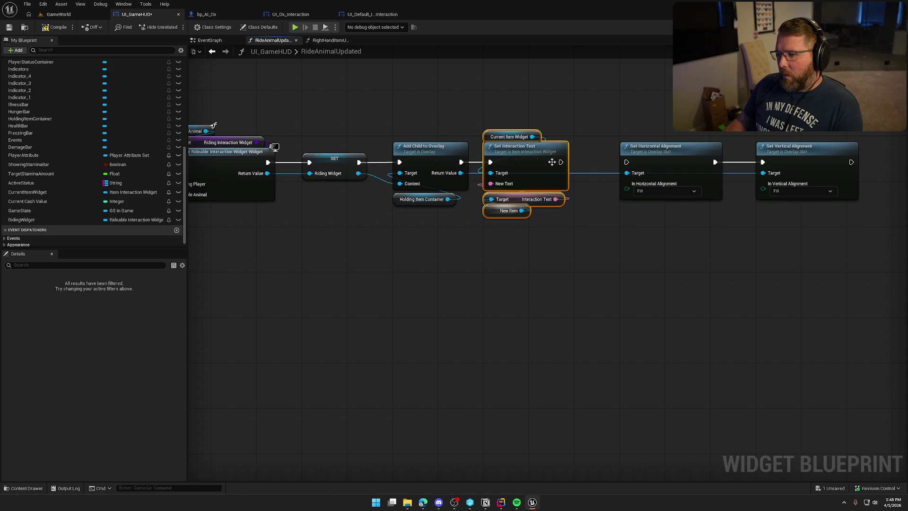
pyautogui.moveTo(561, 162); pyautogui.dragTo(626, 162)
pyautogui.moveTo(614, 120); pyautogui.dragTo(776, 208)
pyautogui.moveTo(669, 154); pyautogui.dragTo(626, 154)
pyautogui.moveTo(465, 174); pyautogui.dragTo(589, 180)
# - Add a Riding Widget getter and a Set Interaction Text node targeting it
pyautogui.click(322, 136)
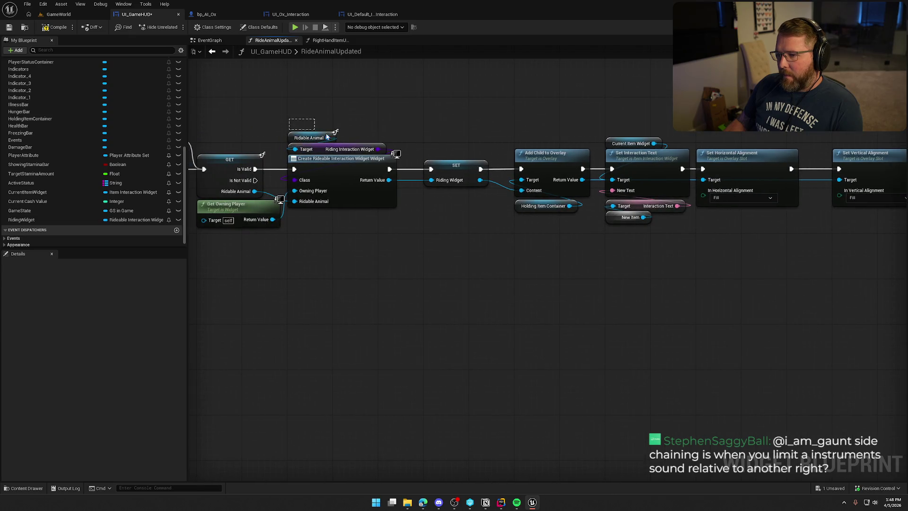
pyautogui.moveTo(481, 241)
pyautogui.mouseDown()
pyautogui.moveTo(490, 229)
pyautogui.moveTo(535, 263)
pyautogui.moveTo(308, 267)
pyautogui.mouseUp()
pyautogui.moveTo(53, 223)
pyautogui.mouseDown()
pyautogui.moveTo(540, 142)
pyautogui.moveTo(572, 110)
pyautogui.moveTo(589, 149)
pyautogui.mouseUp()
pyautogui.click(586, 120)
pyautogui.click(523, 103)
pyautogui.moveTo(586, 110); pyautogui.dragTo(650, 100)
pyautogui.write('set interaction')
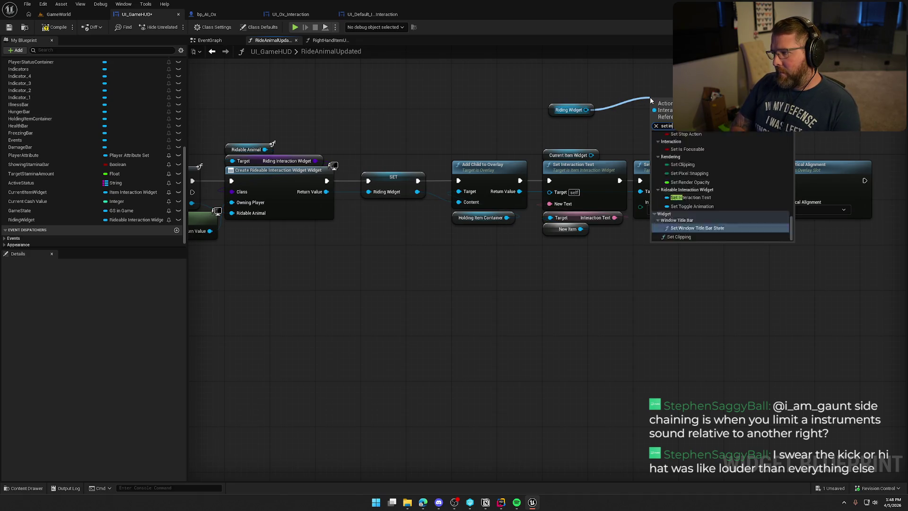
pyautogui.click(702, 140)
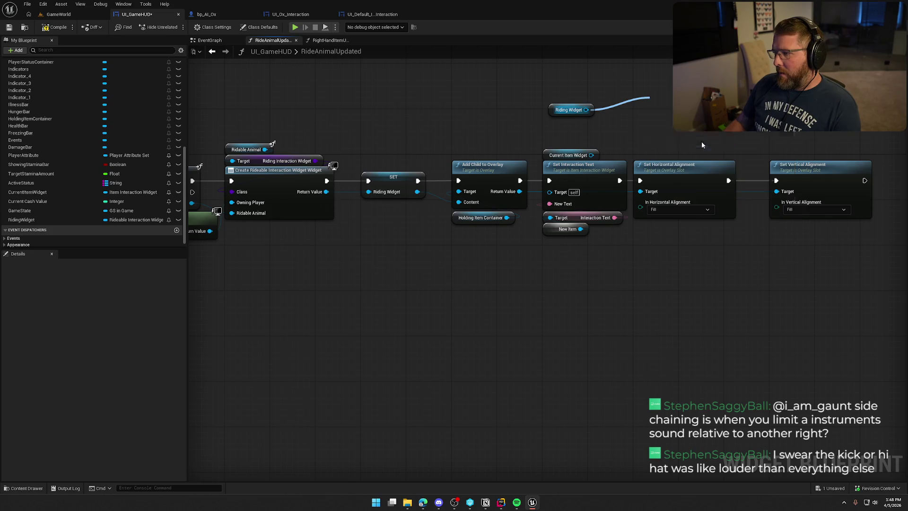
# - Delete the old Current Item Widget text nodes, wire in the new call, and add Make Literal Text
pyautogui.moveTo(562, 140)
pyautogui.mouseDown()
pyautogui.moveTo(590, 166)
pyautogui.moveTo(589, 243)
pyautogui.mouseUp()
pyautogui.press('Delete')
pyautogui.moveTo(520, 180)
pyautogui.mouseDown()
pyautogui.moveTo(653, 96)
pyautogui.moveTo(581, 171)
pyautogui.moveTo(640, 180)
pyautogui.mouseUp()
pyautogui.moveTo(591, 166); pyautogui.dragTo(597, 166)
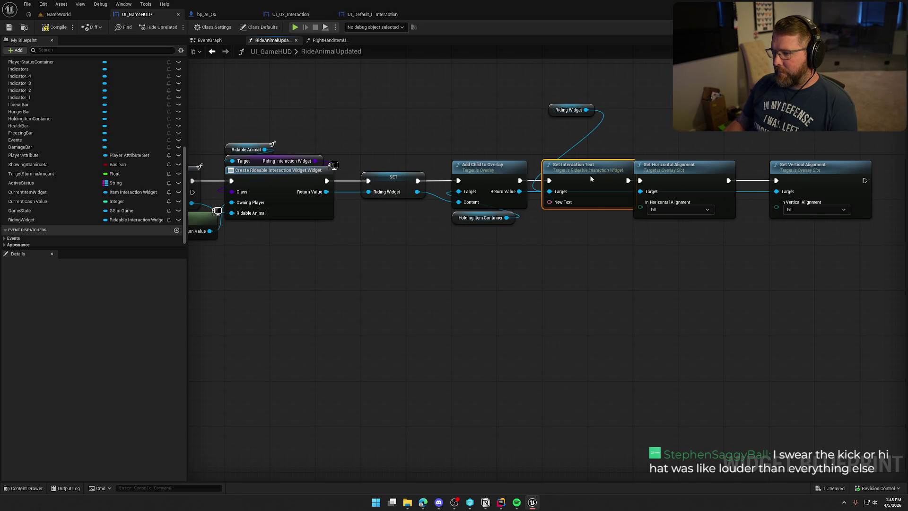
pyautogui.moveTo(550, 202)
pyautogui.mouseDown()
pyautogui.moveTo(563, 208)
pyautogui.moveTo(561, 235)
pyautogui.moveTo(582, 216)
pyautogui.mouseUp()
pyautogui.write('literal text')
pyautogui.press('Return')
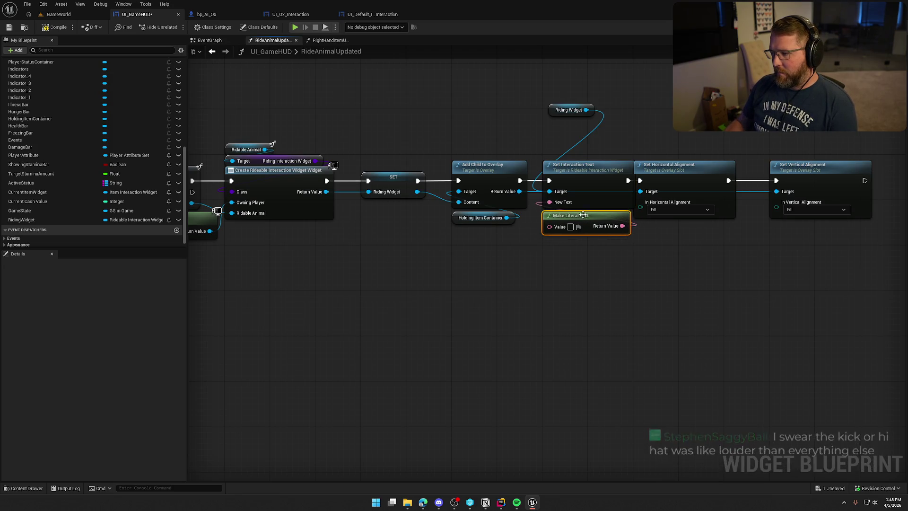
# - Tidy Make Literal Text, Riding Widget and the alignment nodes, then bring up UI_Ox_Interaction
pyautogui.moveTo(673, 154); pyautogui.dragTo(819, 246)
pyautogui.moveTo(705, 179); pyautogui.dragTo(745, 179)
pyautogui.click(566, 121)
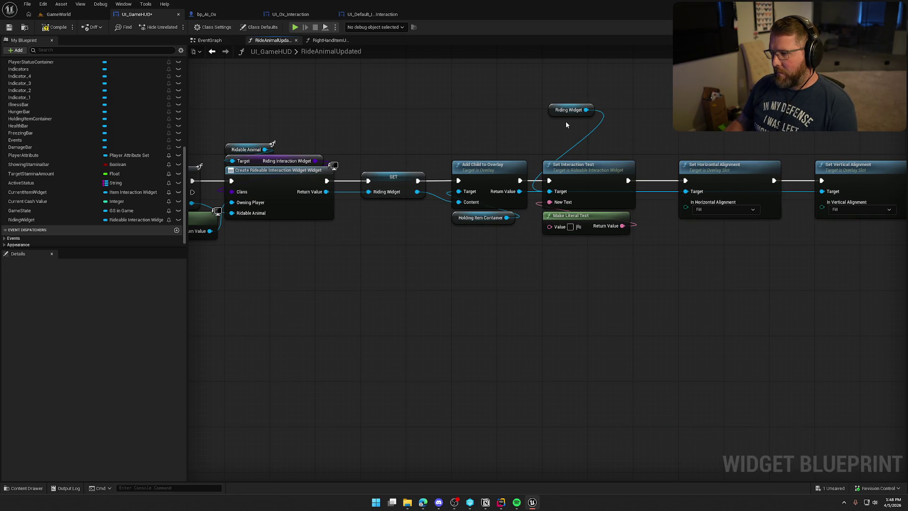
pyautogui.moveTo(569, 111); pyautogui.dragTo(563, 158)
pyautogui.click(567, 118)
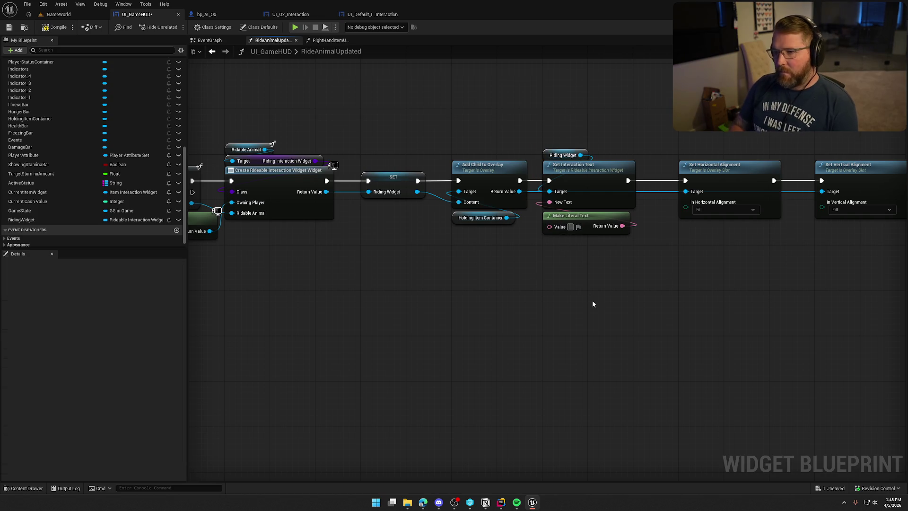
pyautogui.click(286, 15)
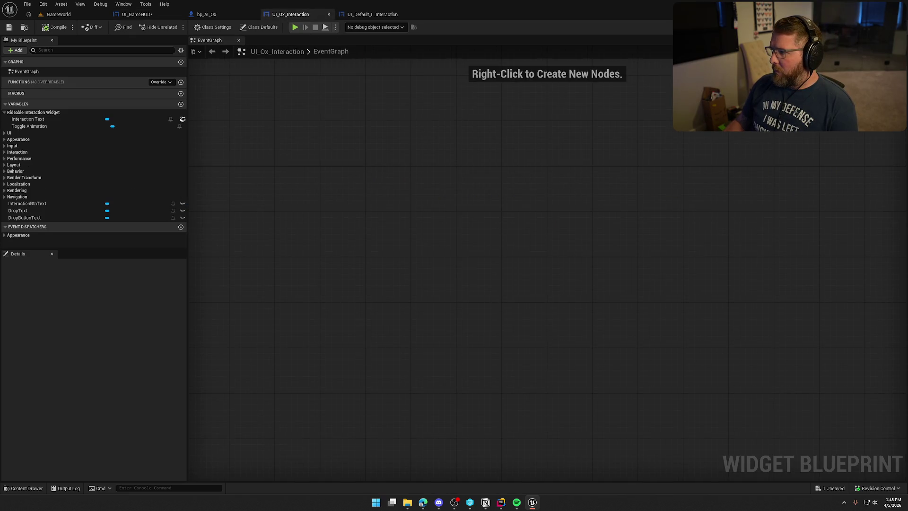
# - Look over the UI_Ox_Interaction Designer layout and the bp_AI_Ox event graph
pyautogui.click(880, 27)
pyautogui.click(804, 166)
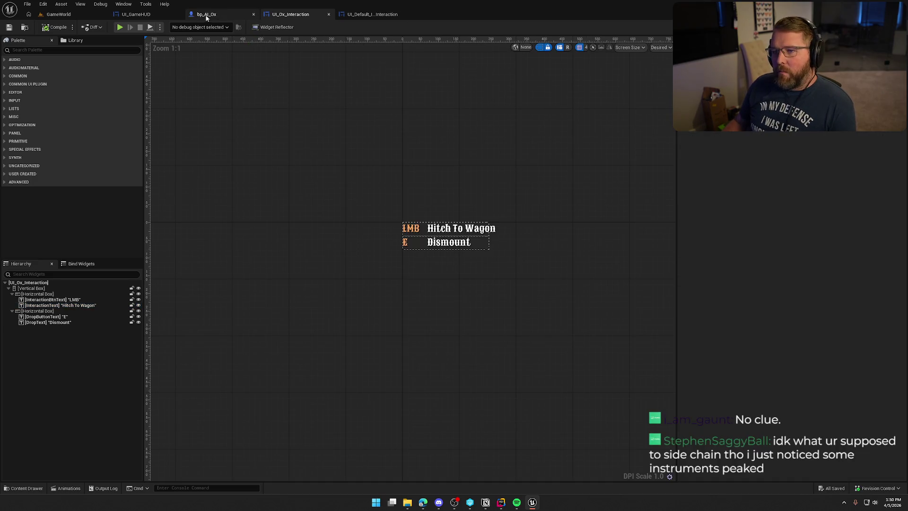
pyautogui.click(206, 14)
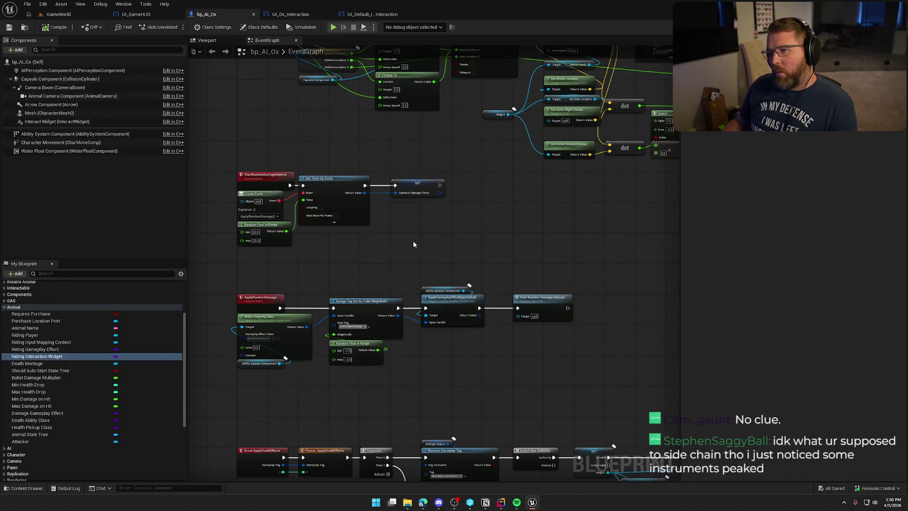
pyautogui.click(530, 262)
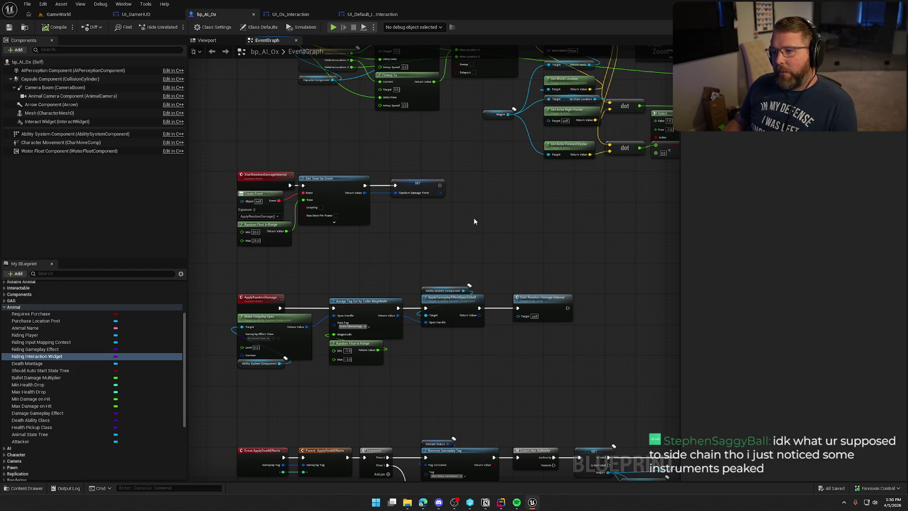
# - Inspect UI_GameHUD's RightHandItemUpdated graph, including the New Item pin actions and entry nodes
pyautogui.click(136, 15)
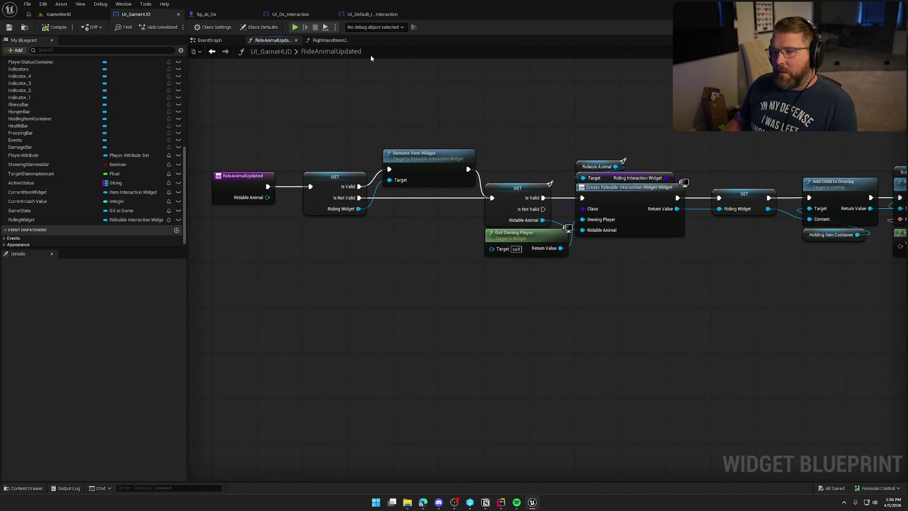
pyautogui.click(339, 41)
pyautogui.moveTo(198, 269)
pyautogui.mouseDown()
pyautogui.moveTo(470, 269)
pyautogui.moveTo(323, 259)
pyautogui.mouseUp()
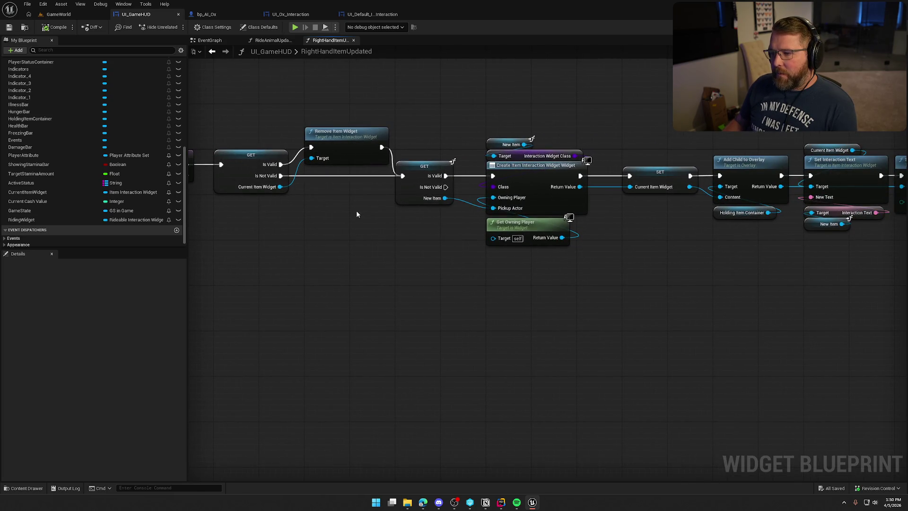
pyautogui.moveTo(445, 197); pyautogui.dragTo(577, 298)
pyautogui.click(383, 250)
pyautogui.moveTo(382, 249); pyautogui.dragTo(535, 263)
pyautogui.moveTo(249, 118); pyautogui.dragTo(418, 325)
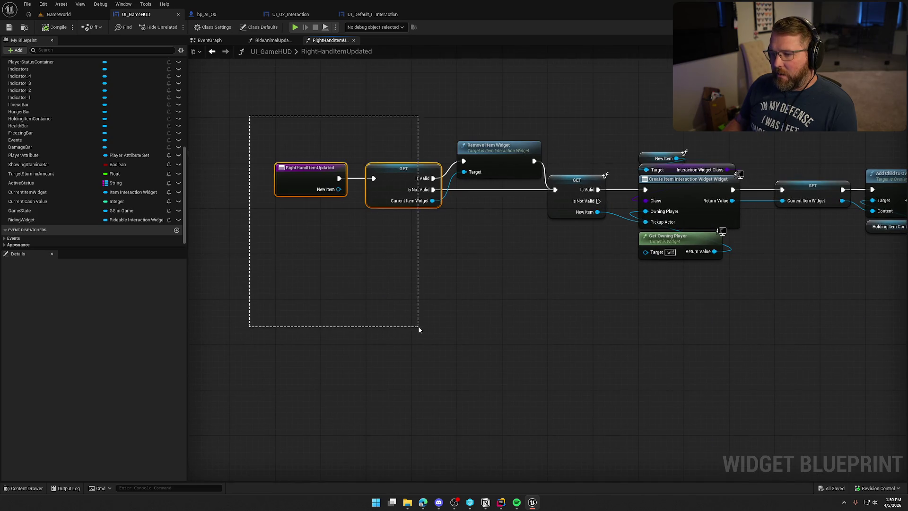
pyautogui.click(358, 268)
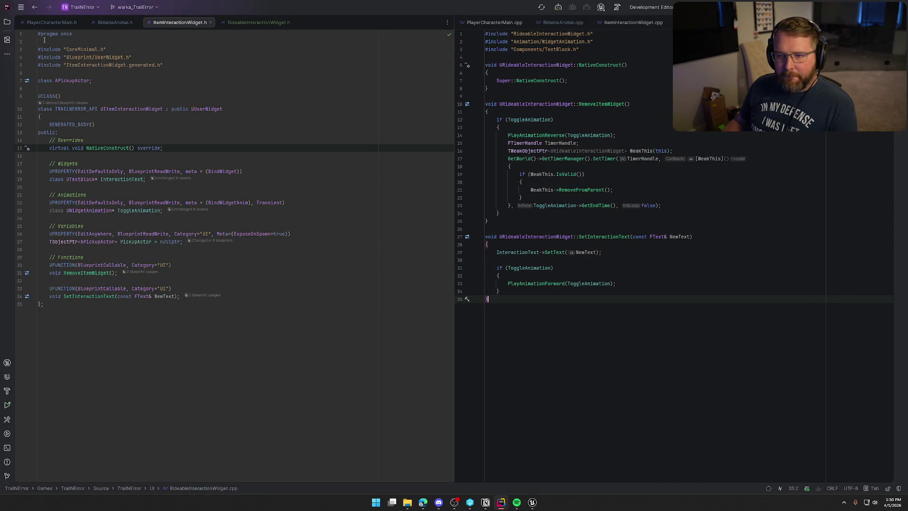
# - Open PickupActor.cpp from the Items folder of the solution tree
pyautogui.click(7, 22)
pyautogui.scroll(-4, 108, 302)
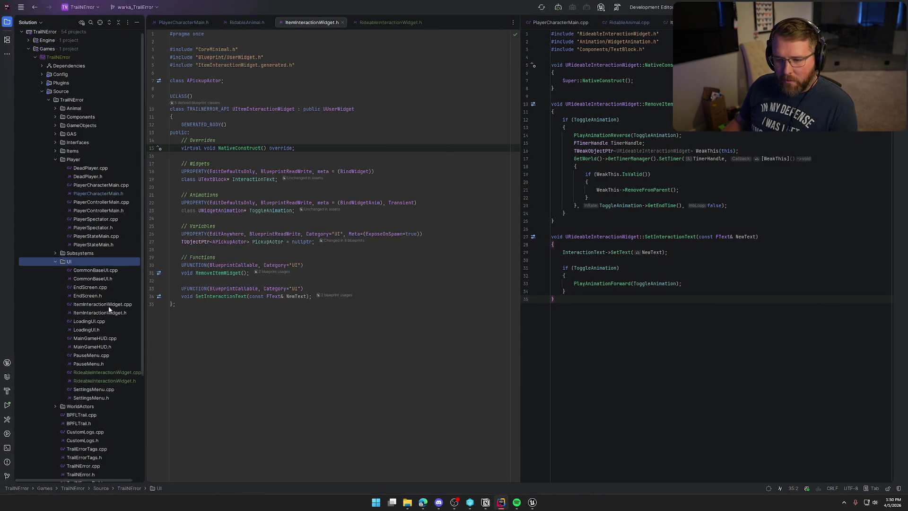
pyautogui.scroll(3, 109, 306)
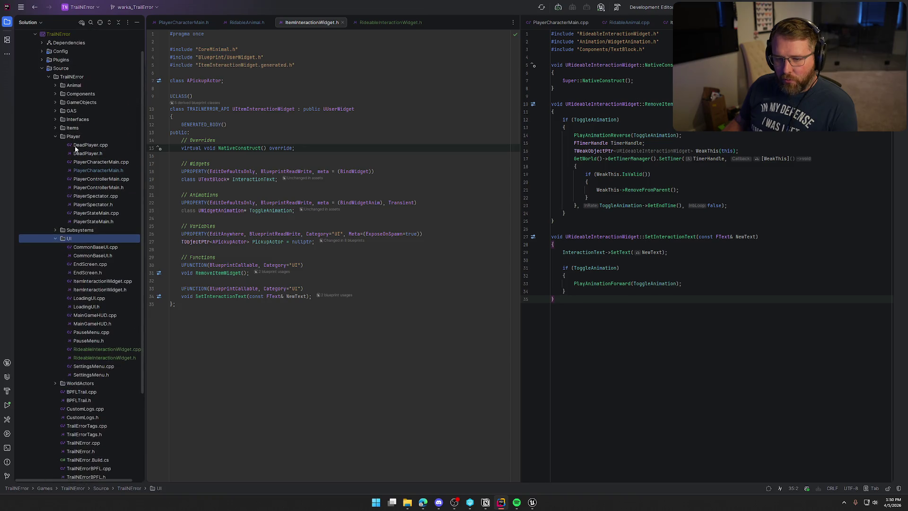
pyautogui.click(56, 128)
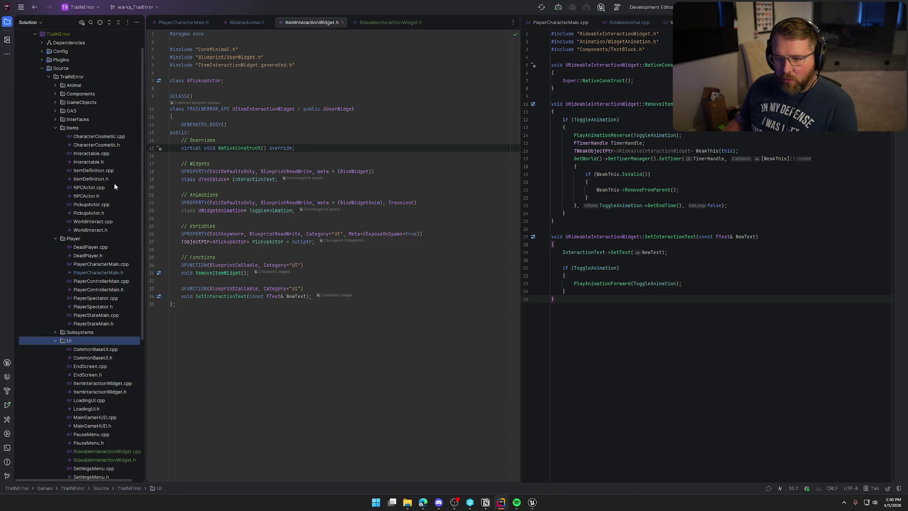
pyautogui.doubleClick(102, 205)
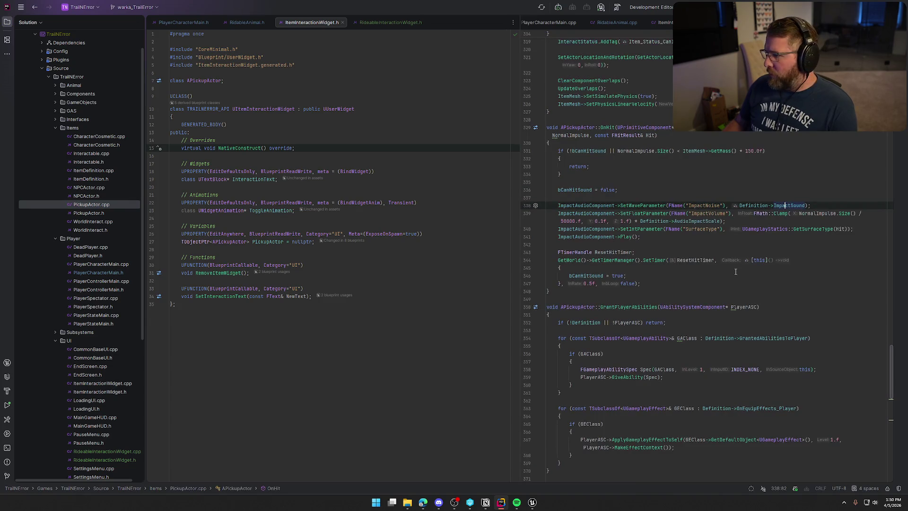
pyautogui.scroll(10, 803, 277)
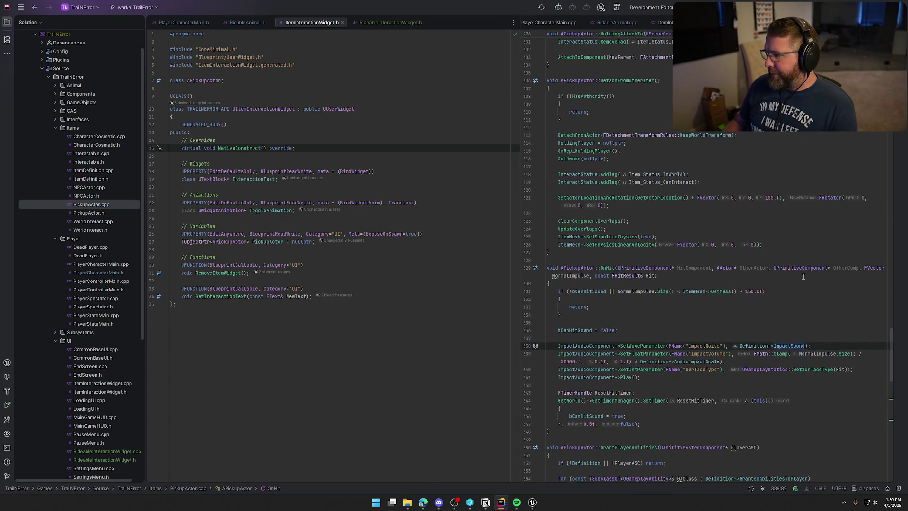
pyautogui.scroll(8, 803, 276)
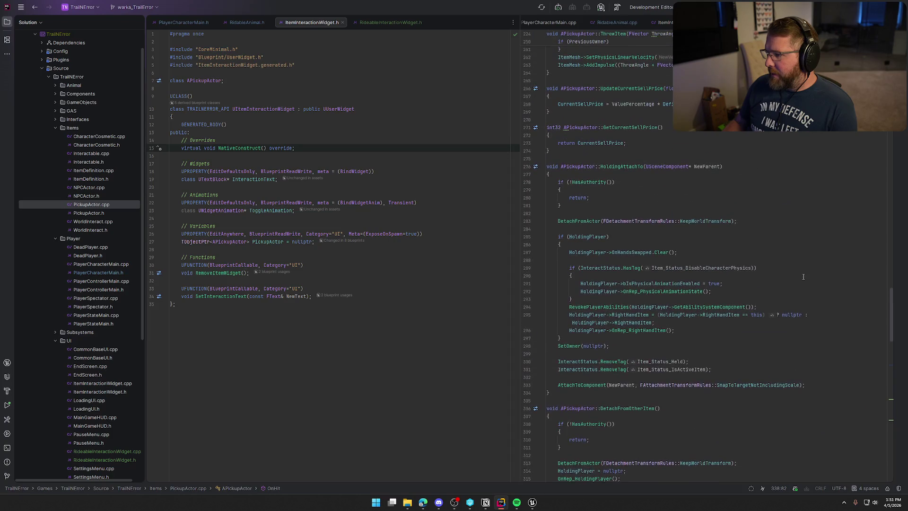
pyautogui.scroll(6, 804, 277)
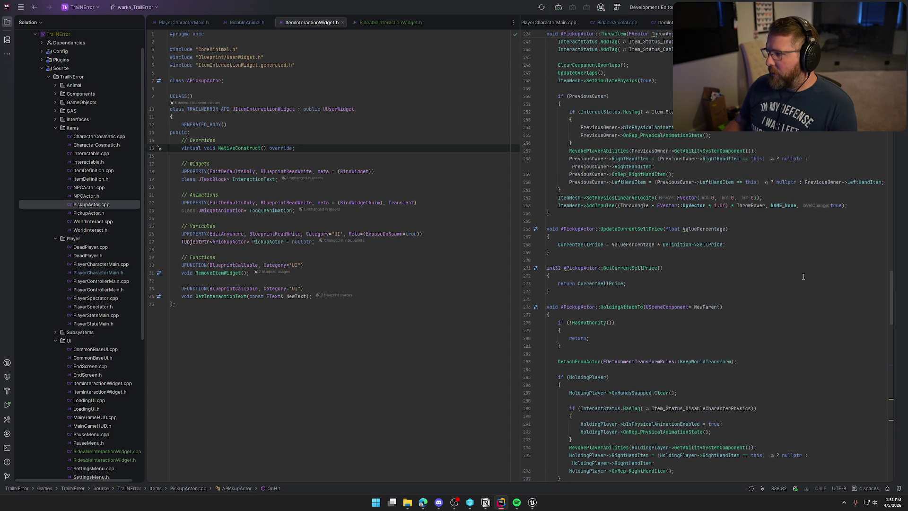
pyautogui.scroll(11, 804, 277)
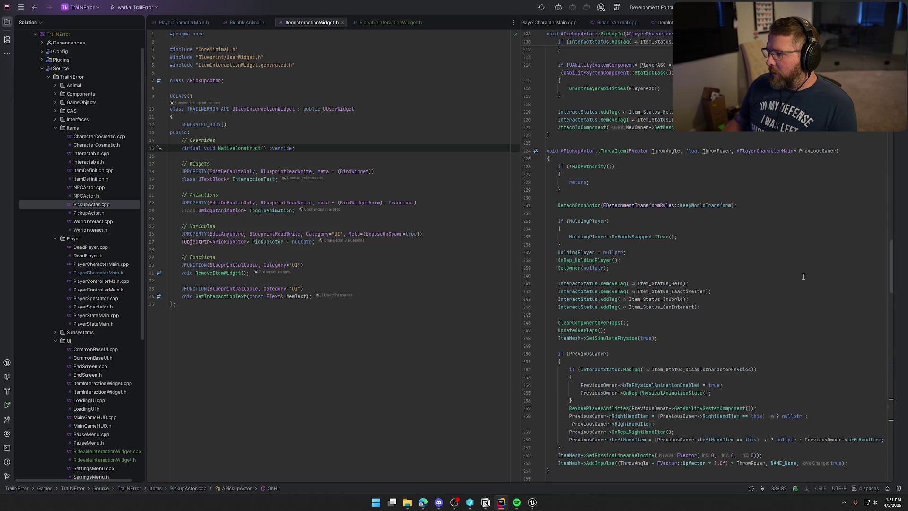
pyautogui.scroll(-2, 803, 277)
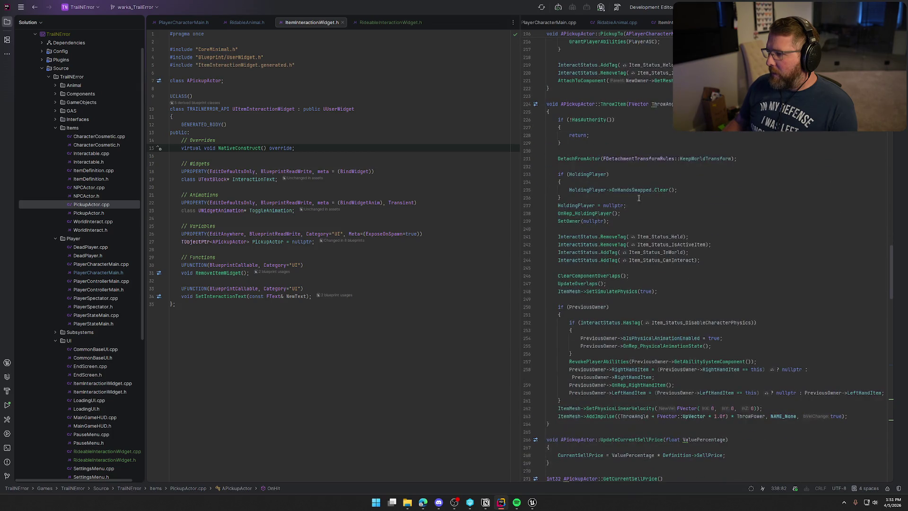
# - Follow ThrowItem's OnRep_RightHandItem call on line 259 to its definition, then return to Unreal
pyautogui.click(701, 190)
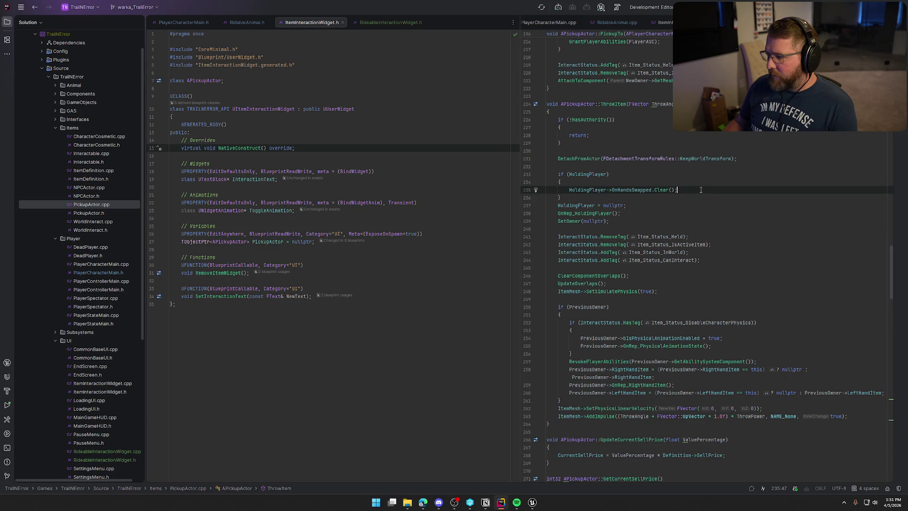
pyautogui.scroll(-2, 686, 180)
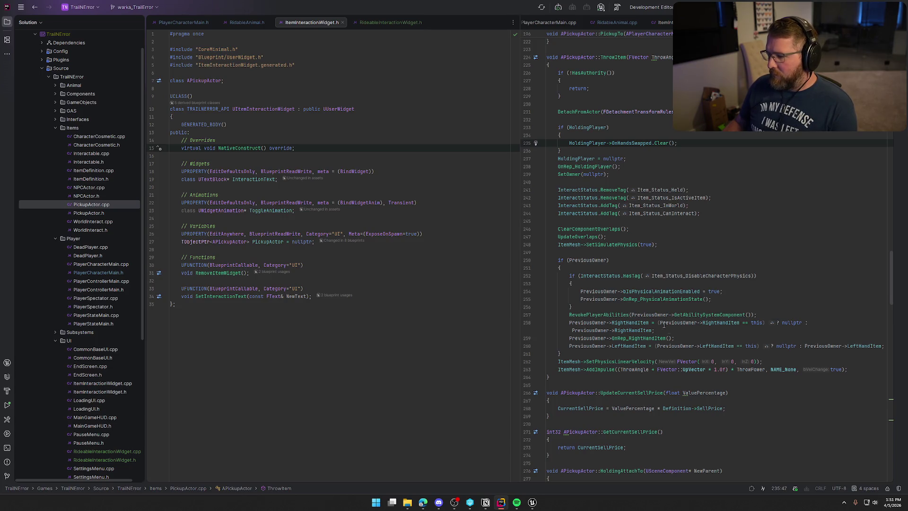
pyautogui.click(675, 337)
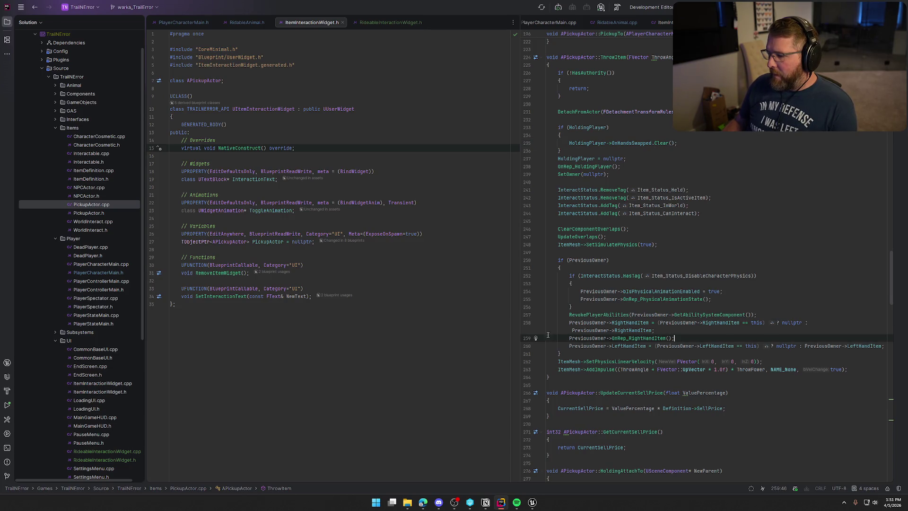
pyautogui.click(645, 338)
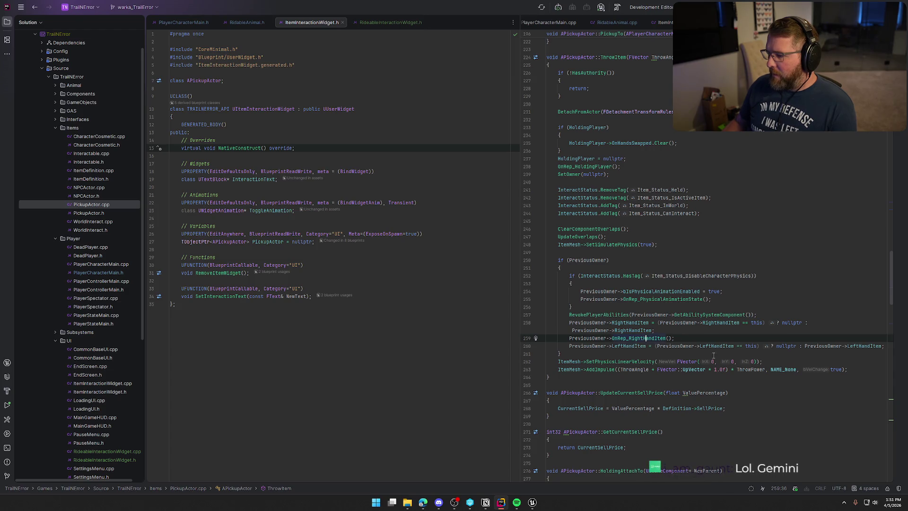
pyautogui.scroll(-4, 731, 362)
pyautogui.press('F12')
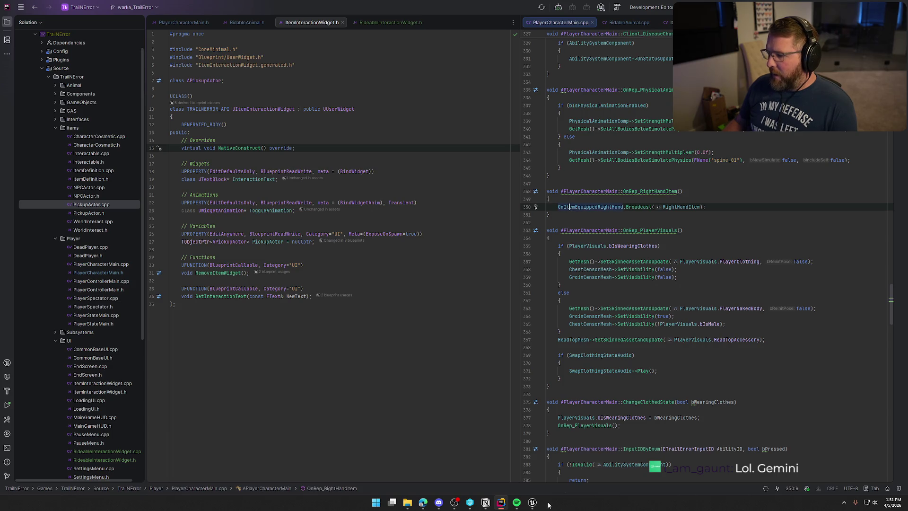
pyautogui.click(533, 502)
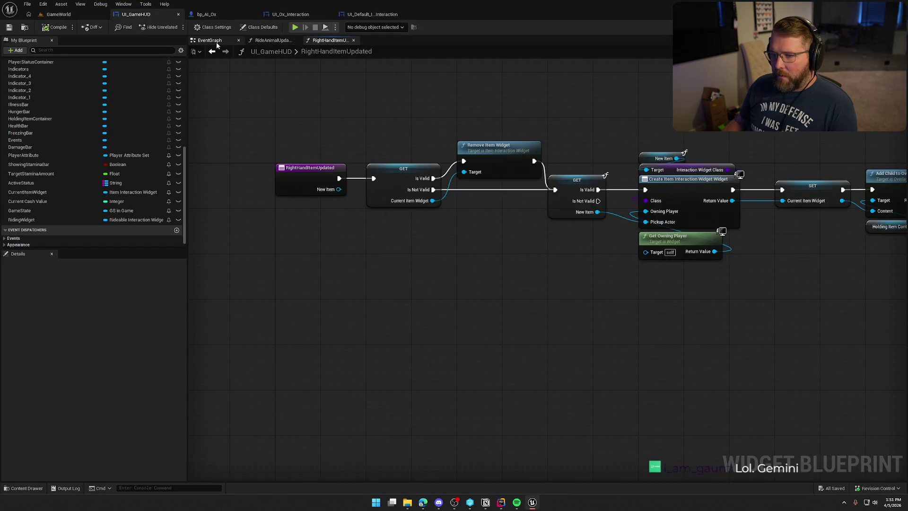
# - Review UI_GameHUD's EventGraph, RightHandItemUpdated GET nodes and RideAnimalUpdated graph, then return to Rider
pyautogui.click(215, 41)
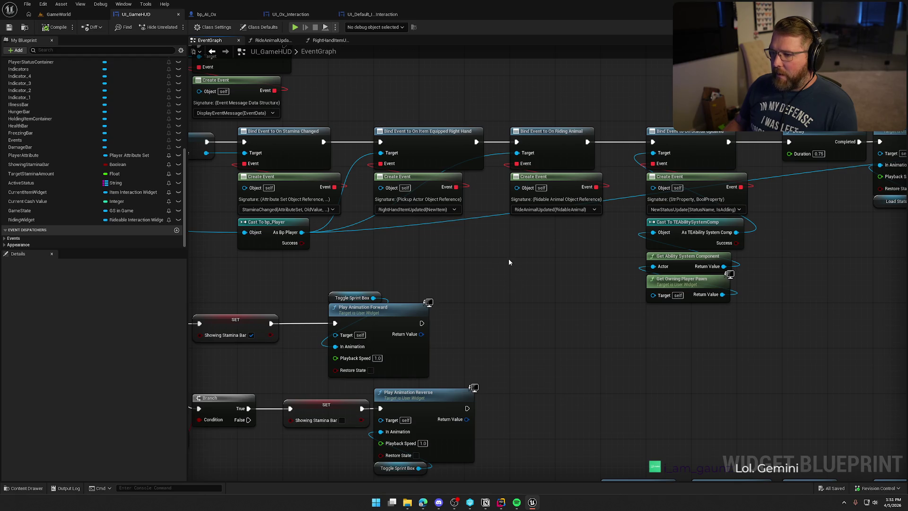
pyautogui.hotkey('alt', 'Tab')
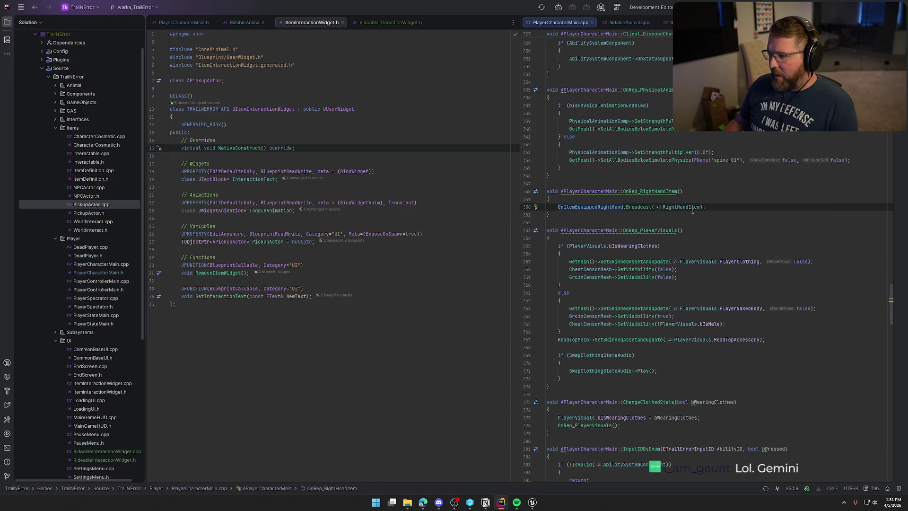
pyautogui.hotkey('alt', 'Tab')
pyautogui.click(330, 40)
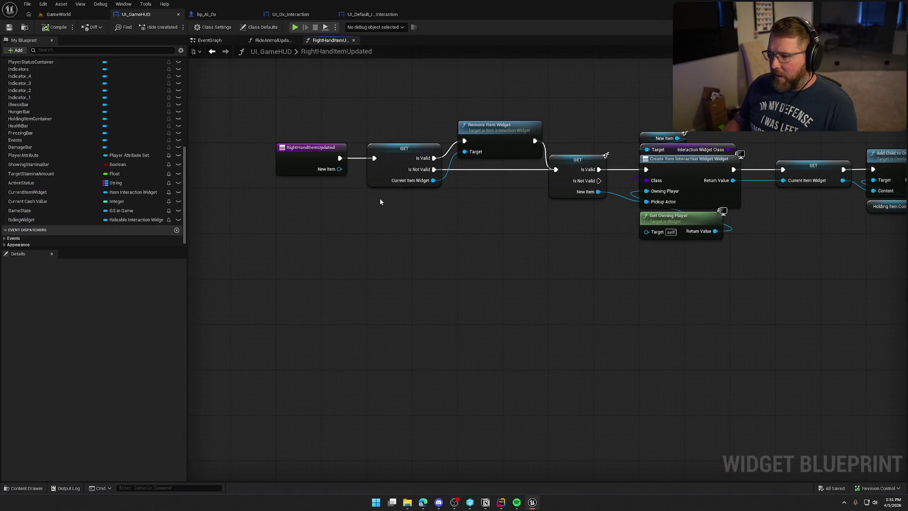
pyautogui.moveTo(380, 198); pyautogui.dragTo(390, 96)
pyautogui.click(511, 149)
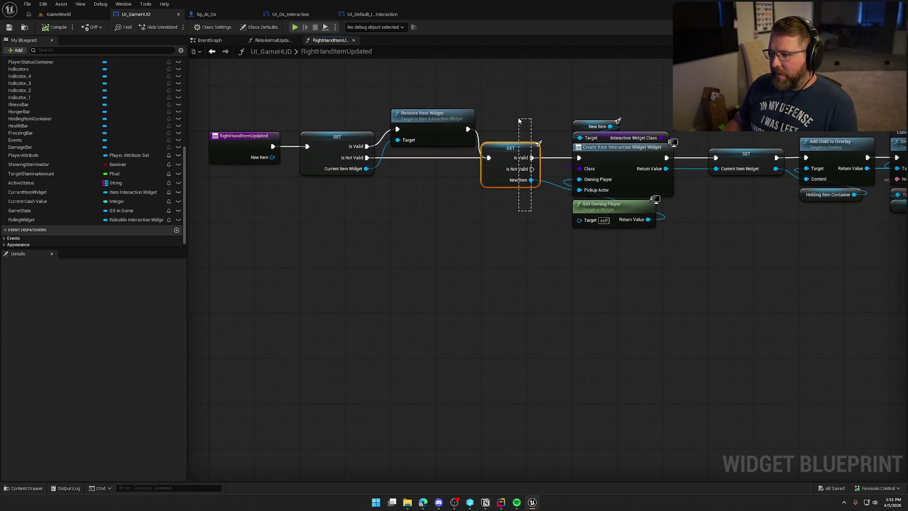
pyautogui.click(468, 252)
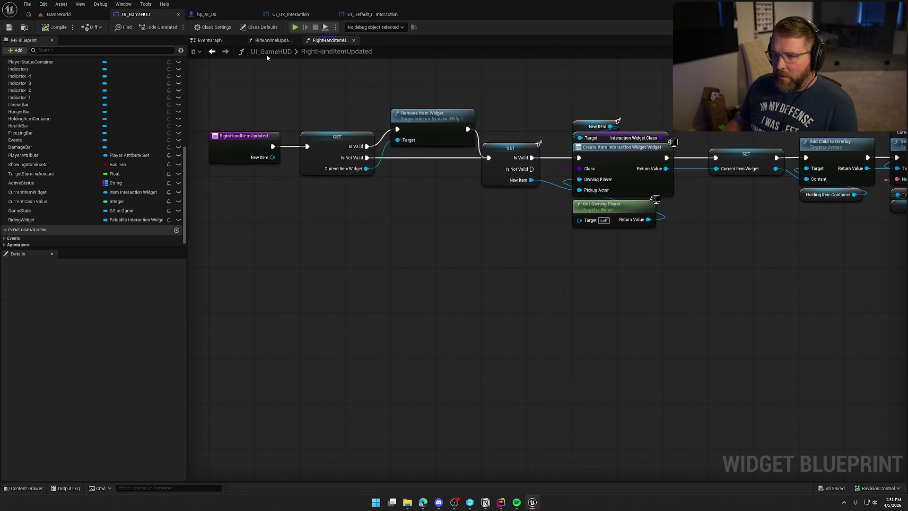
pyautogui.click(269, 42)
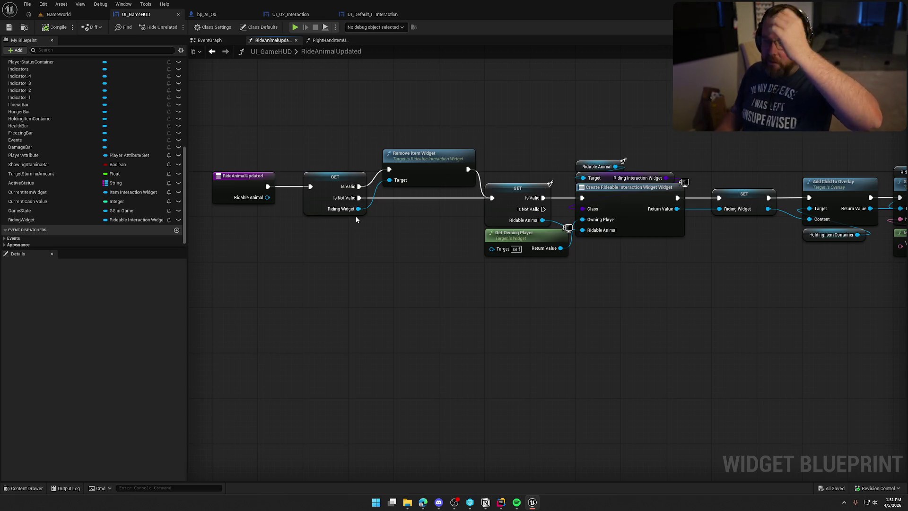
pyautogui.click(498, 504)
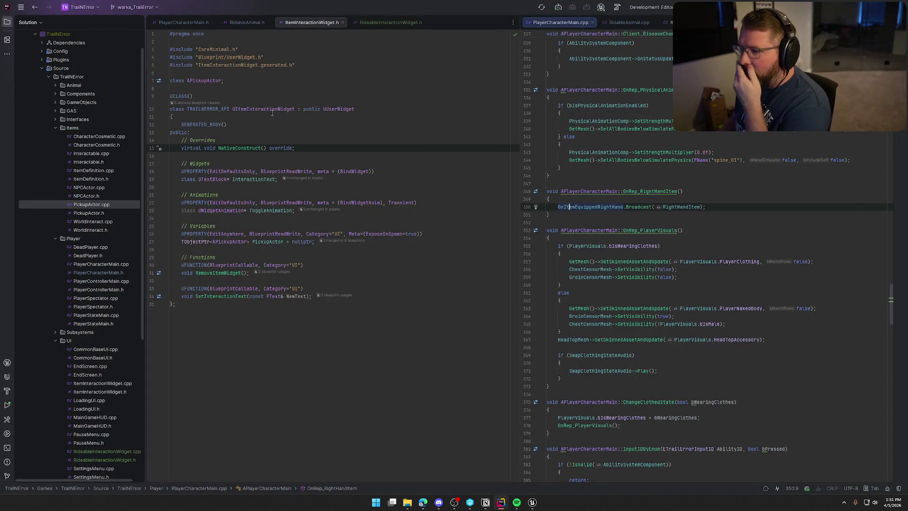
# - Open RidableAnimal.cpp and select the OnRidingAnimal broadcast on line 87
pyautogui.click(7, 22)
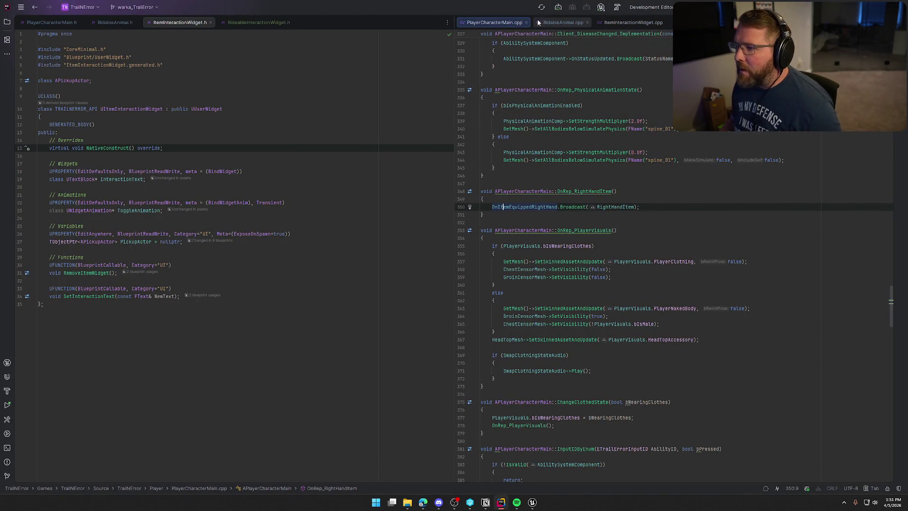
pyautogui.click(563, 23)
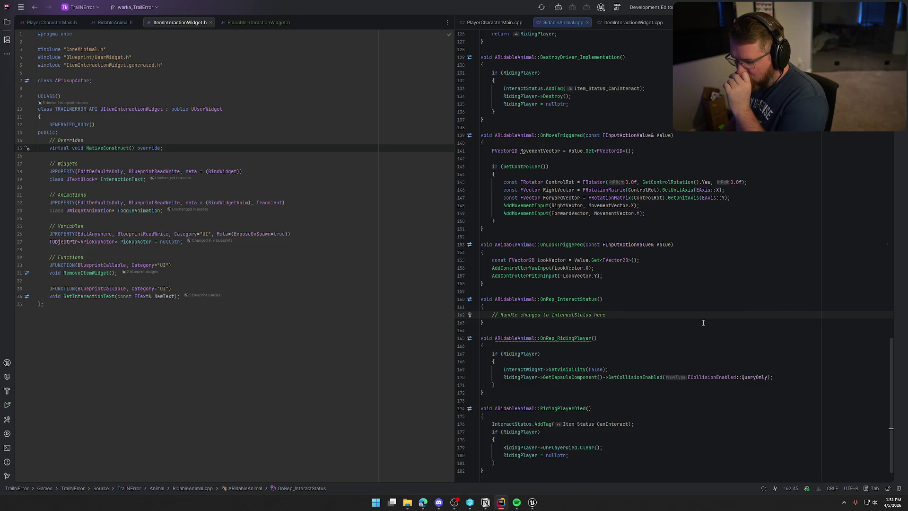
pyautogui.scroll(13, 587, 368)
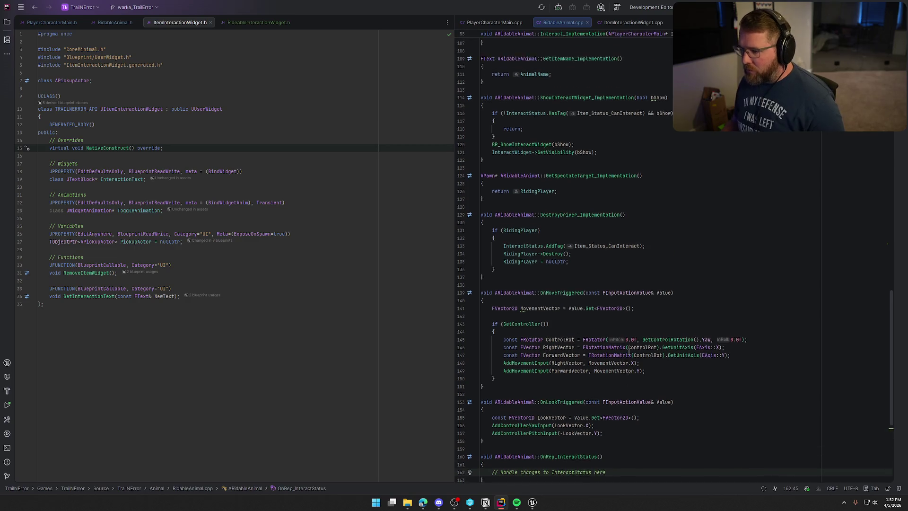
pyautogui.scroll(3, 619, 331)
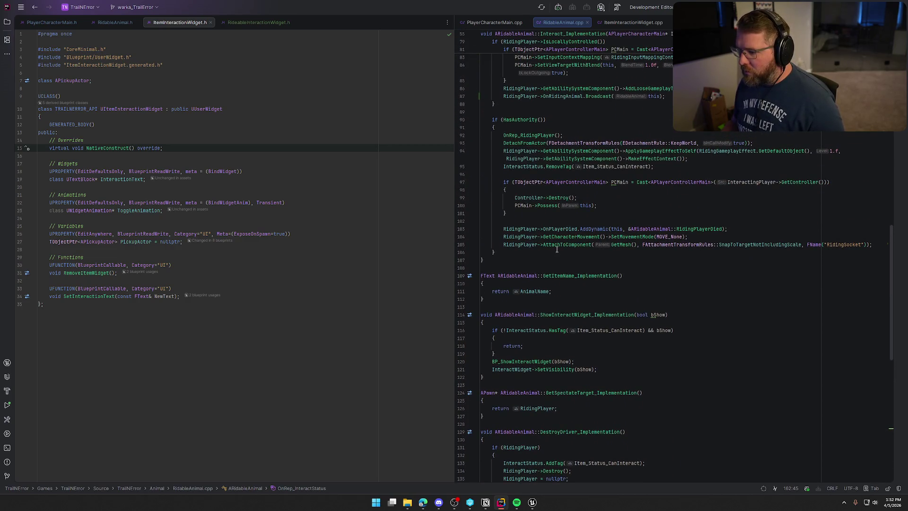
pyautogui.scroll(6, 591, 240)
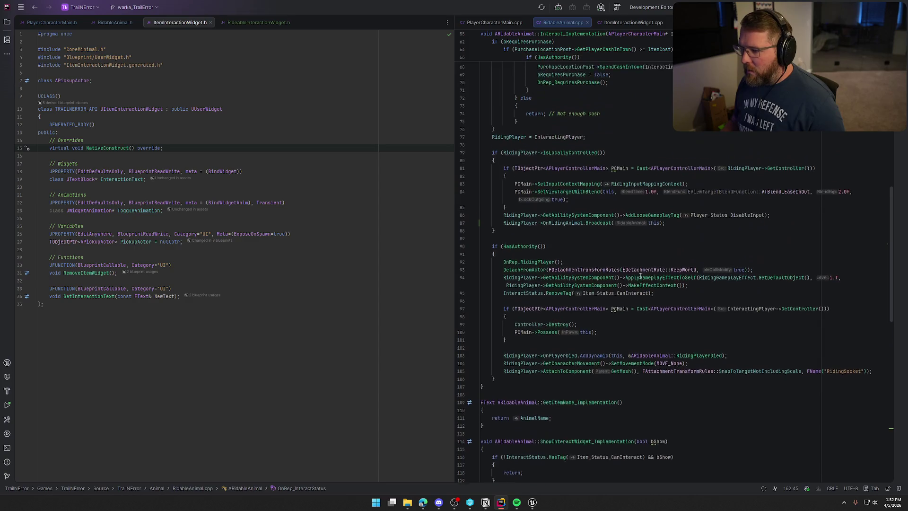
pyautogui.click(549, 255)
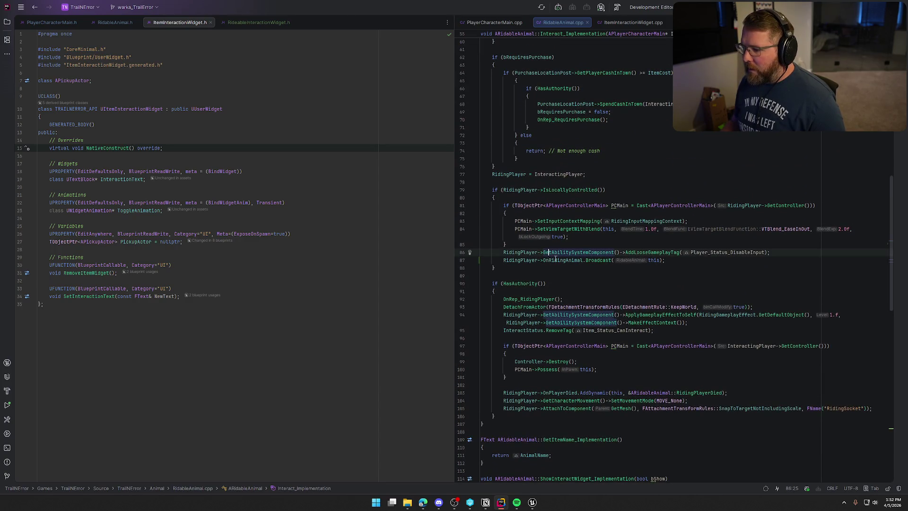
pyautogui.click(554, 260)
pyautogui.keyDown('shift'); pyautogui.click(503, 260); pyautogui.keyUp('shift')
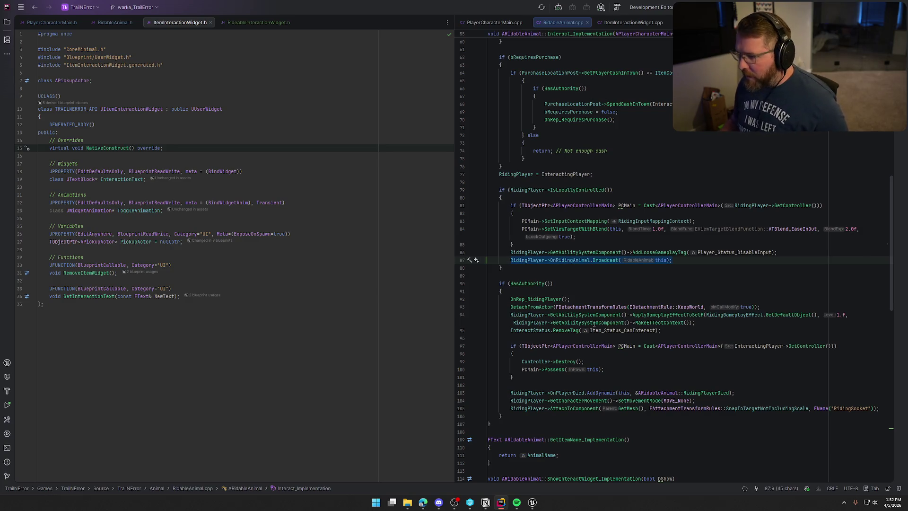
# - Read RidableAnimal.cpp down to its end, then return to the Unreal Editor
pyautogui.scroll(10, 599, 302)
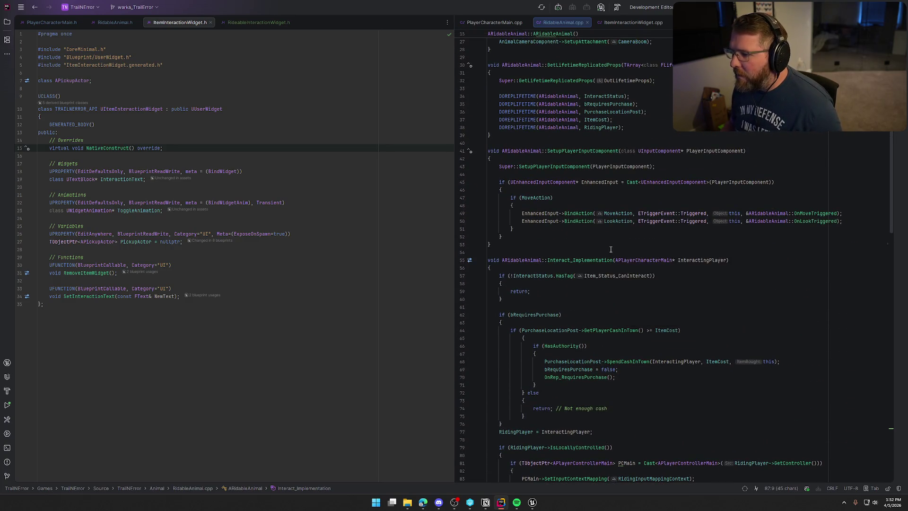
pyautogui.scroll(5, 610, 249)
pyautogui.scroll(-20, 636, 303)
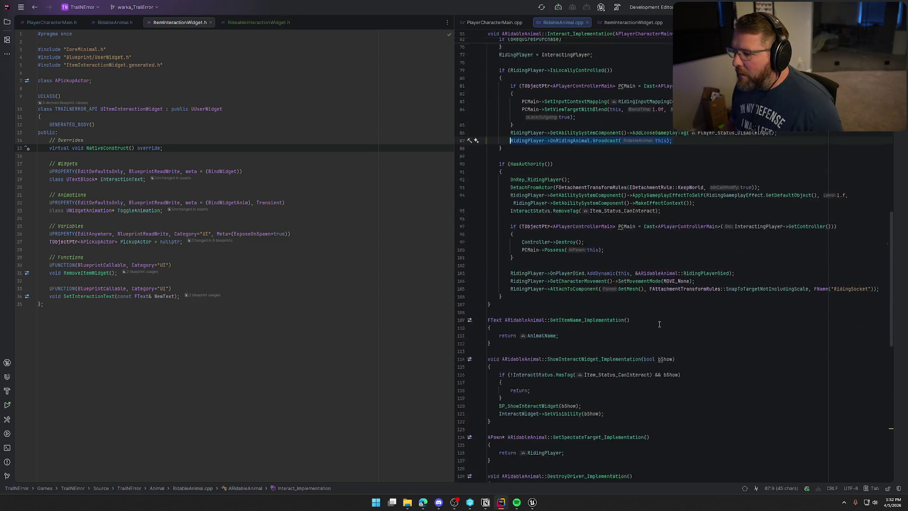
pyautogui.scroll(-4, 660, 324)
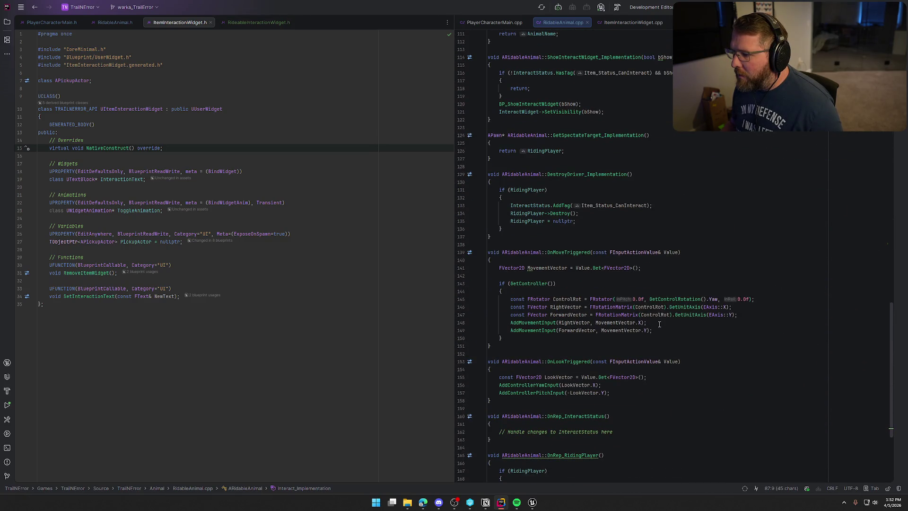
pyautogui.scroll(-5, 659, 325)
pyautogui.scroll(-1, 660, 324)
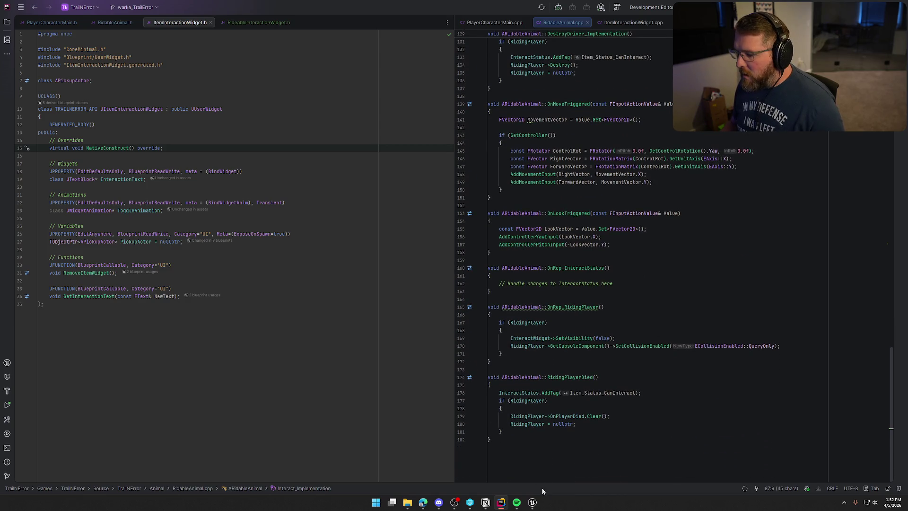
pyautogui.click(533, 502)
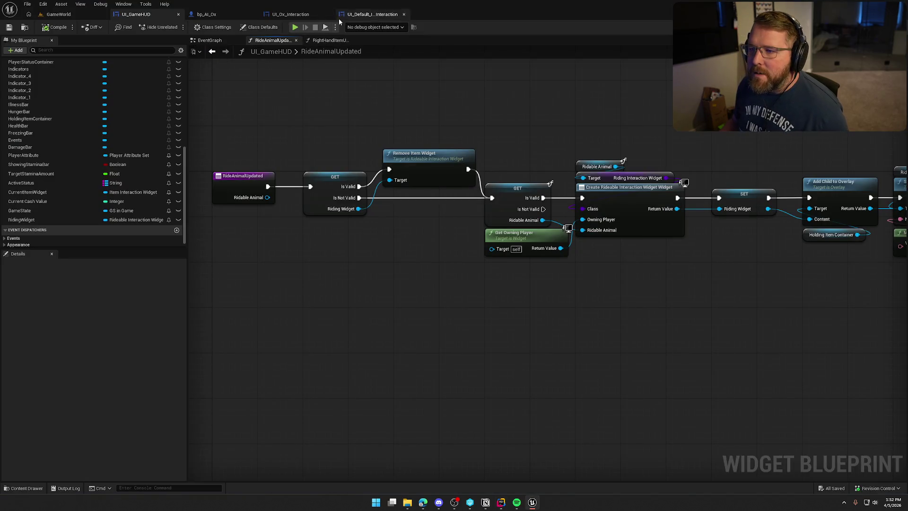
# - Open bp_RideableAnimalMaster's Inputs graph and pan to the Branch and Add Gameplay Tag dismount nodes
pyautogui.click(207, 14)
pyautogui.click(875, 14)
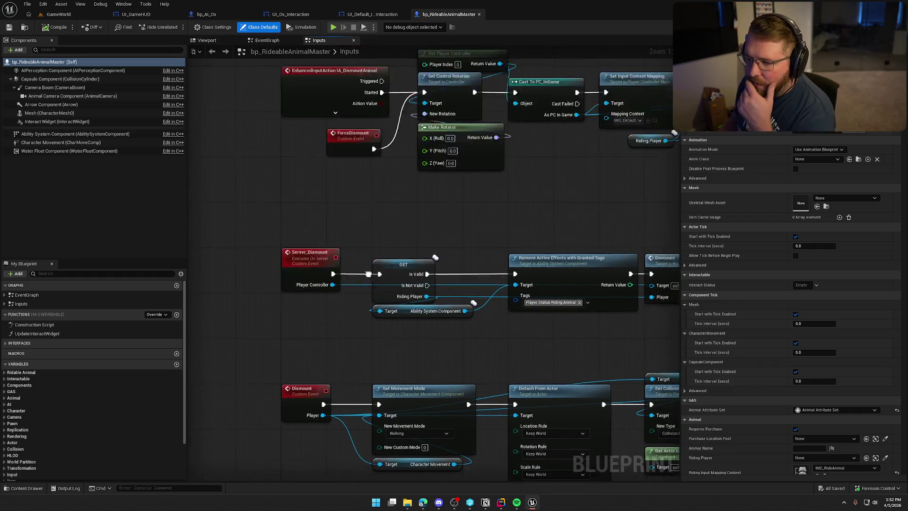
pyautogui.scroll(-1, 507, 280)
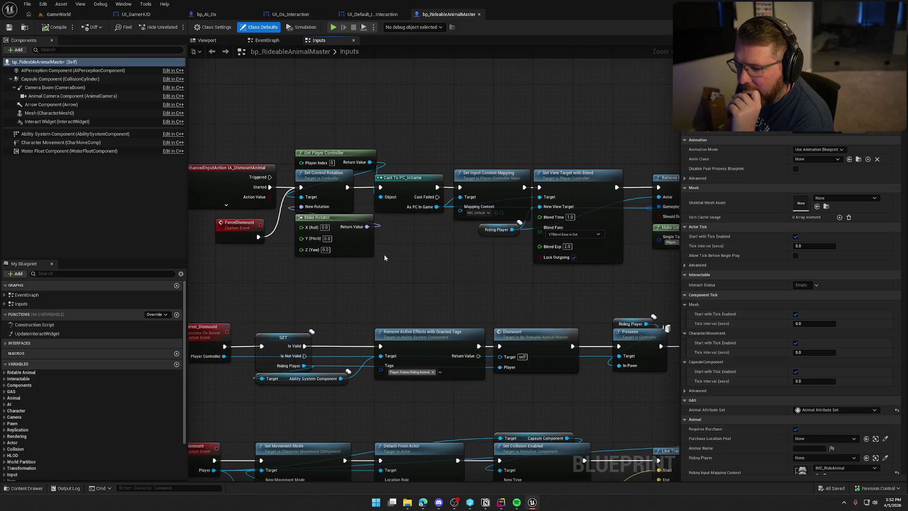
pyautogui.moveTo(454, 309); pyautogui.dragTo(302, 290)
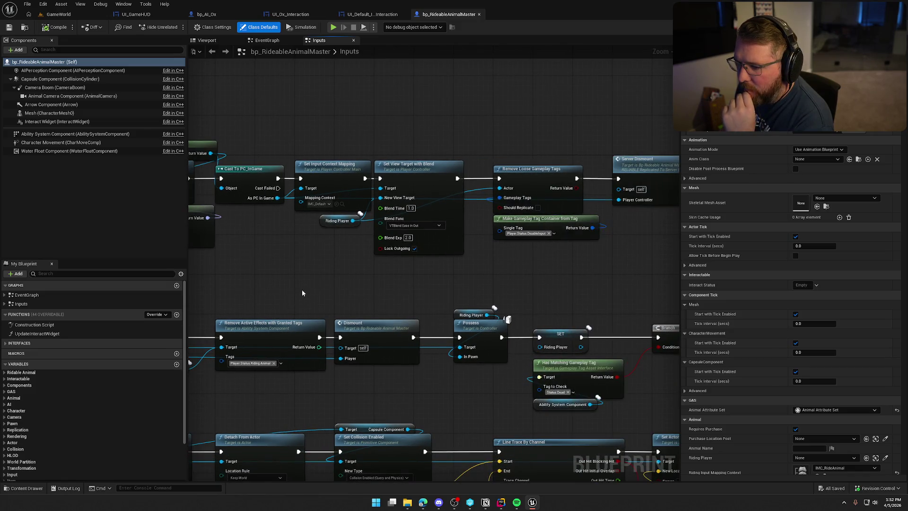
pyautogui.moveTo(362, 283); pyautogui.dragTo(239, 282)
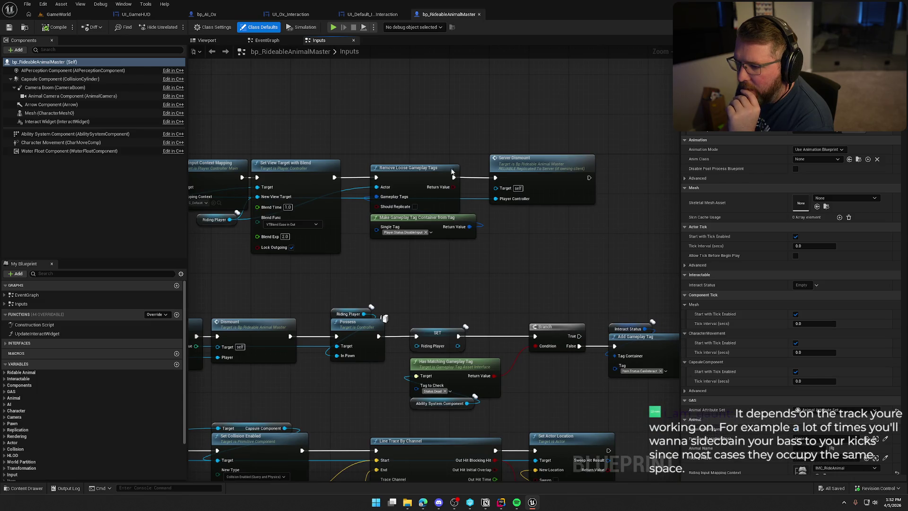
pyautogui.scroll(-2, 413, 252)
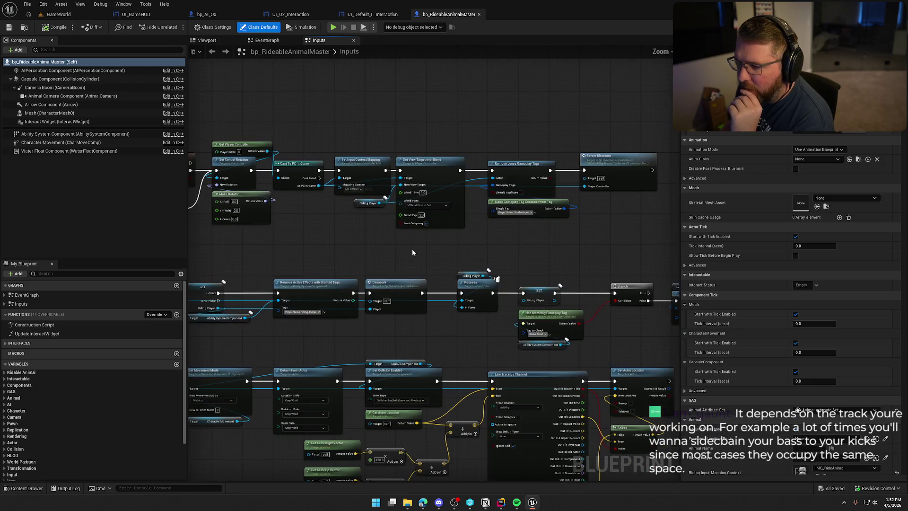
# - Centre the Dismount and Possess nodes and pull a new-node wire from the Riding Player pin
pyautogui.click(502, 501)
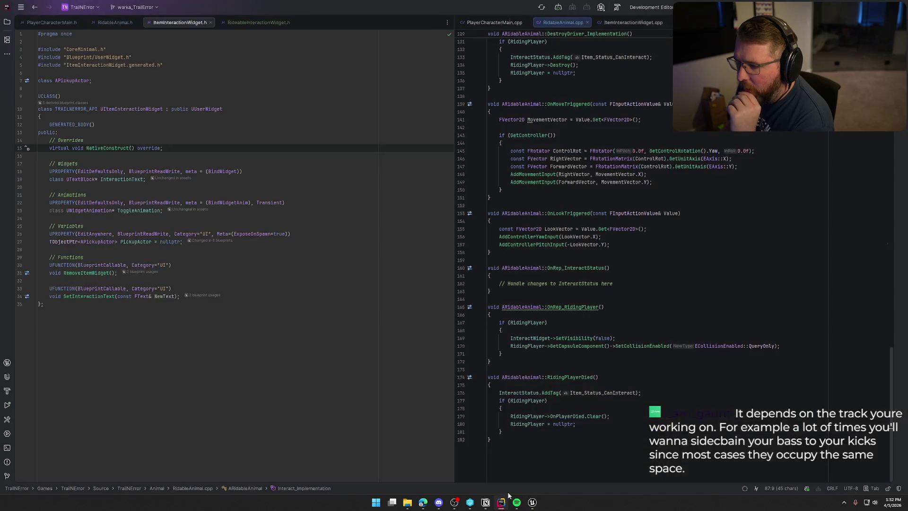
pyautogui.click(532, 502)
pyautogui.scroll(1, 348, 237)
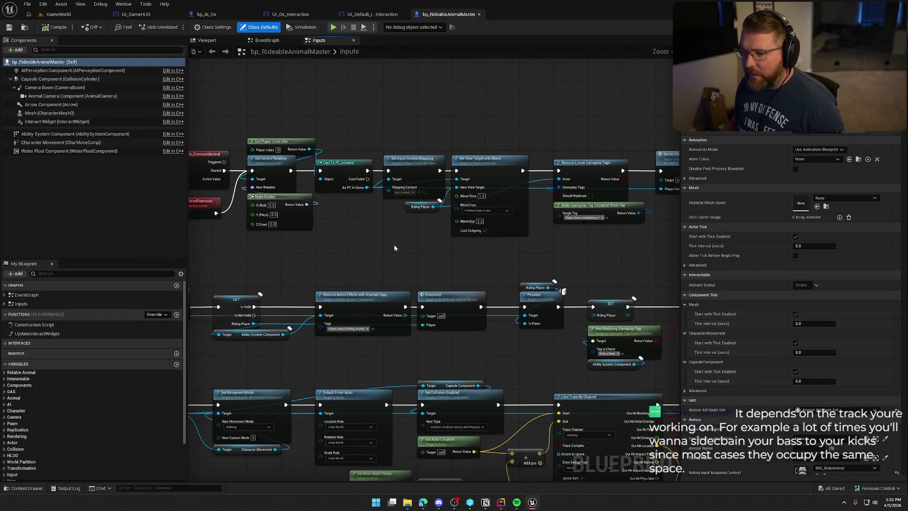
pyautogui.moveTo(343, 236); pyautogui.dragTo(400, 228)
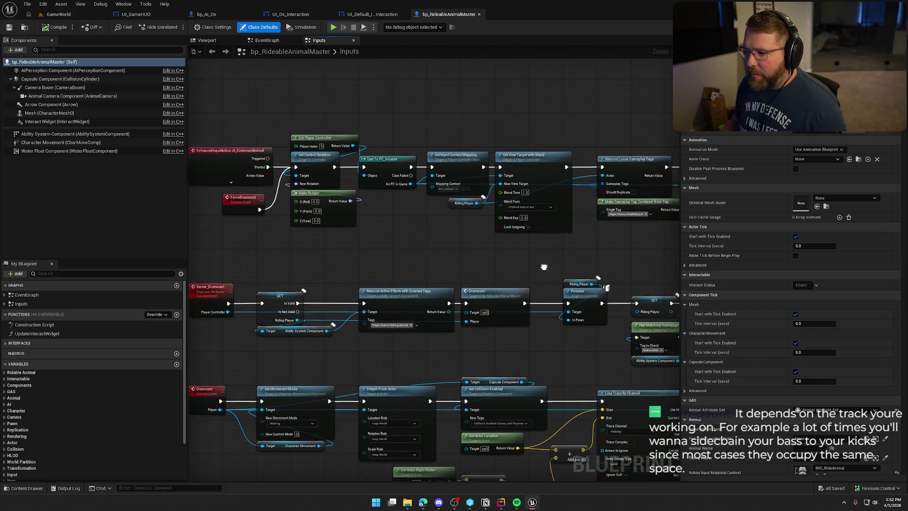
pyautogui.scroll(1, 348, 243)
pyautogui.moveTo(543, 265)
pyautogui.mouseDown()
pyautogui.moveTo(348, 243)
pyautogui.moveTo(355, 248)
pyautogui.mouseUp()
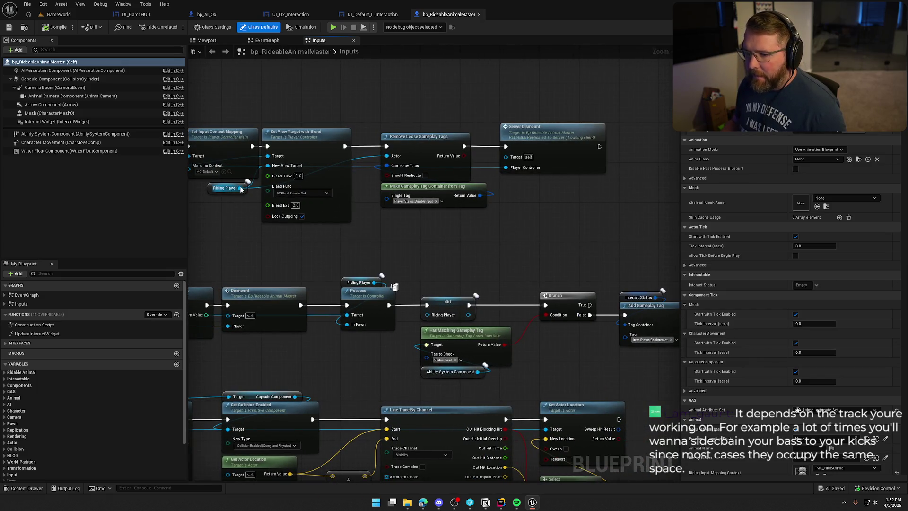
pyautogui.moveTo(241, 190); pyautogui.dragTo(523, 203)
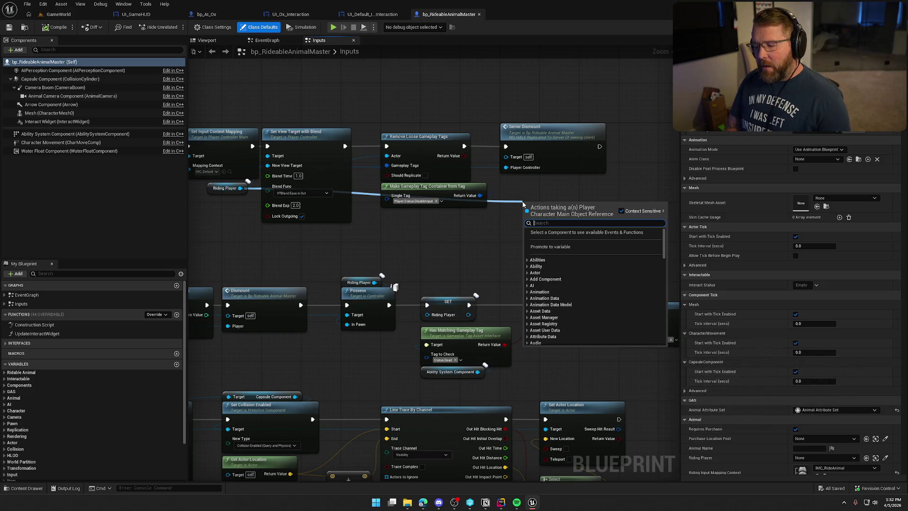
# - Insert Call On Riding Animal on Riding Player before Server Dismount, then compile the blueprint
pyautogui.write('riding')
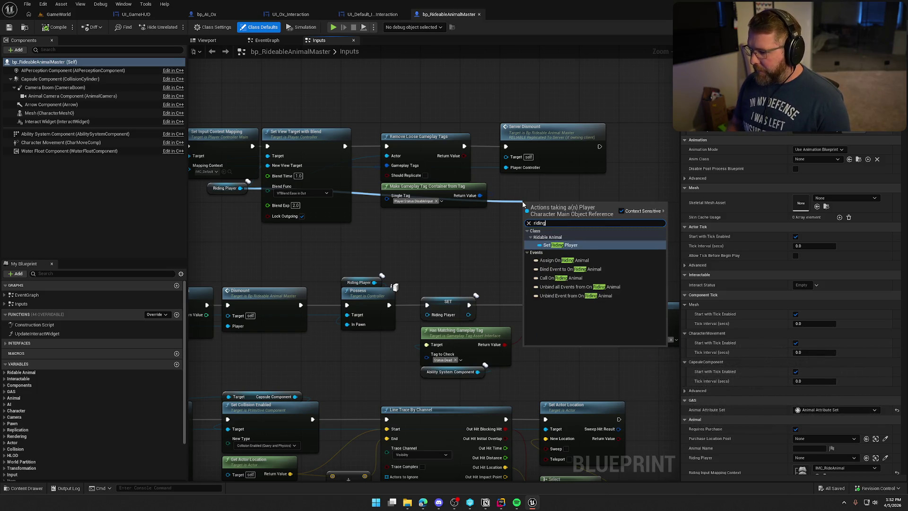
pyautogui.click(567, 278)
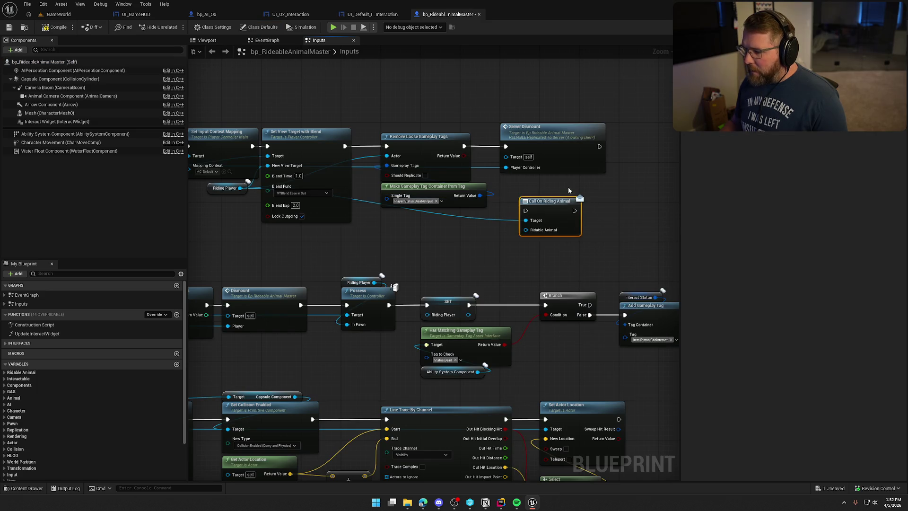
pyautogui.moveTo(568, 186); pyautogui.dragTo(449, 189)
pyautogui.moveTo(447, 139); pyautogui.dragTo(565, 141)
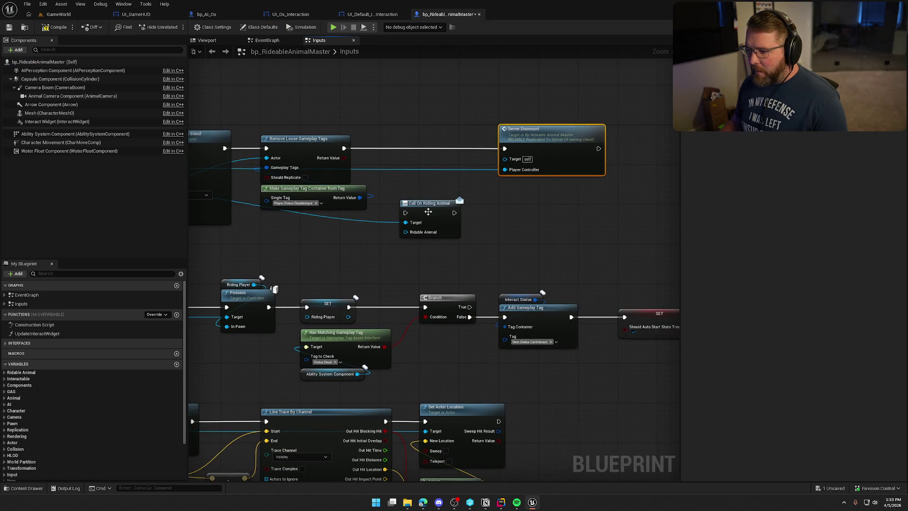
pyautogui.moveTo(344, 148)
pyautogui.mouseDown()
pyautogui.moveTo(409, 188)
pyautogui.moveTo(405, 212)
pyautogui.moveTo(428, 212)
pyautogui.moveTo(410, 153)
pyautogui.moveTo(527, 144)
pyautogui.moveTo(488, 145)
pyautogui.mouseUp()
pyautogui.moveTo(299, 131); pyautogui.dragTo(424, 133)
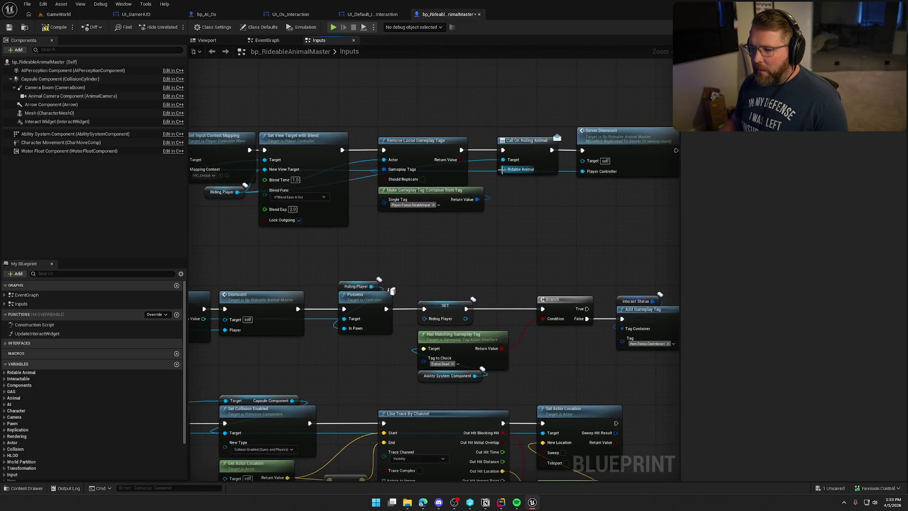
pyautogui.click(58, 24)
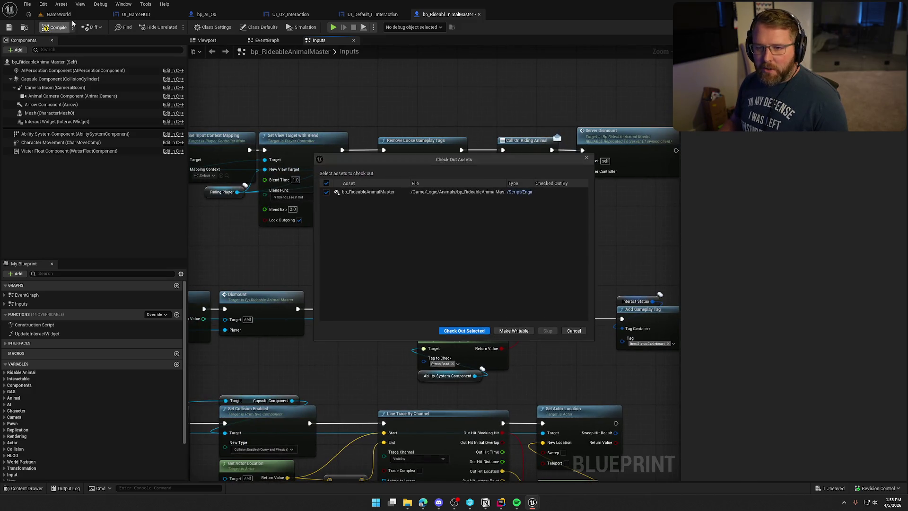
# - Check out the blueprint asset and start a play test in GameWorld
pyautogui.click(465, 330)
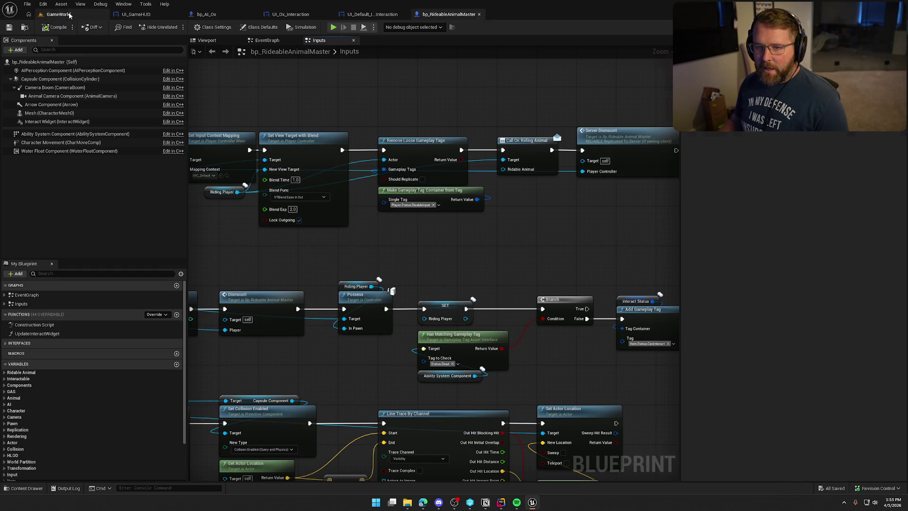
pyautogui.click(59, 14)
pyautogui.click(194, 27)
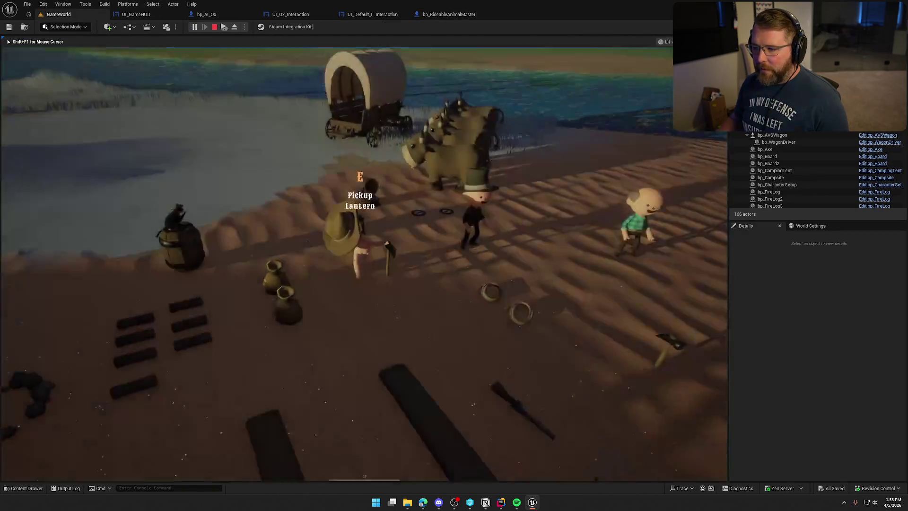
# - Mount, ride, dismount and remount the ox with E, then stop the play test
pyautogui.press('e')
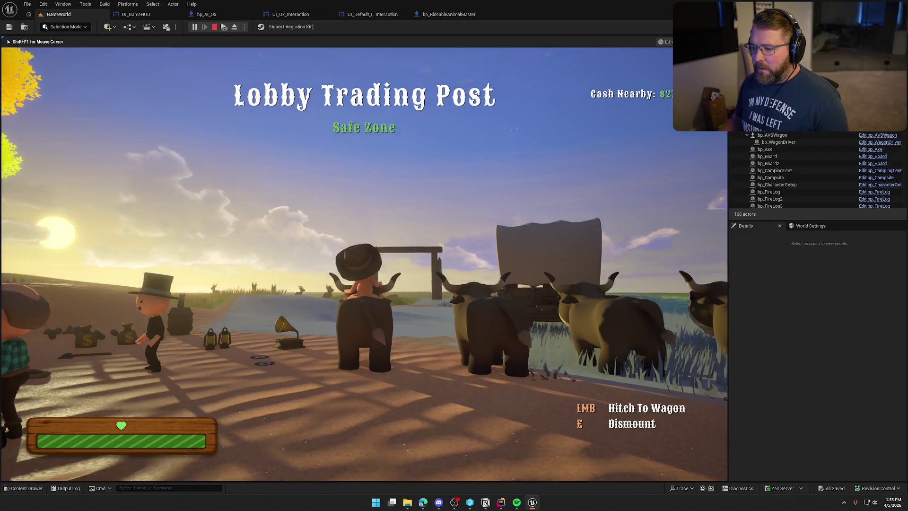
pyautogui.press('w')
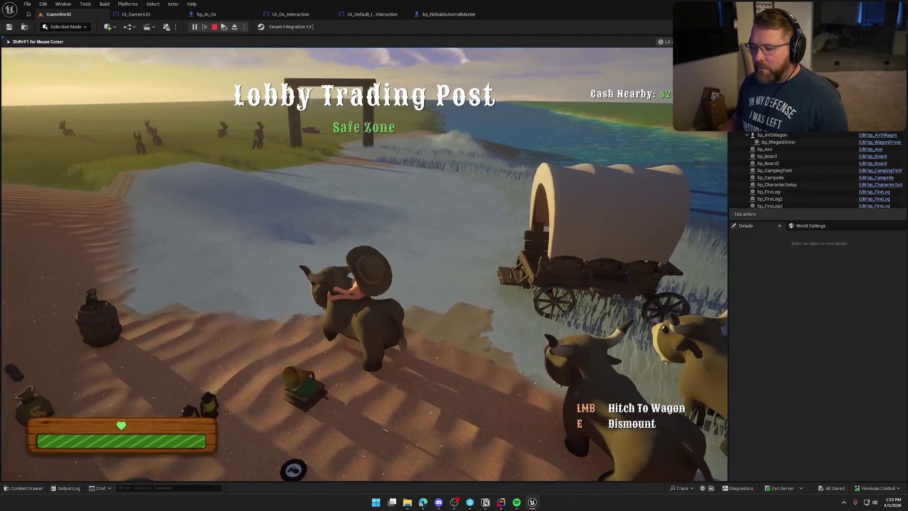
pyautogui.press('e')
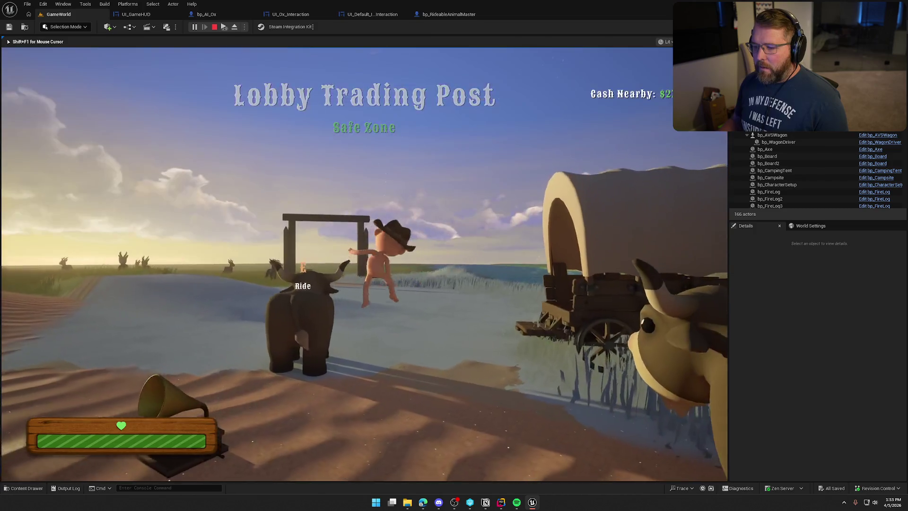
pyautogui.hotkey('shift', 'w')
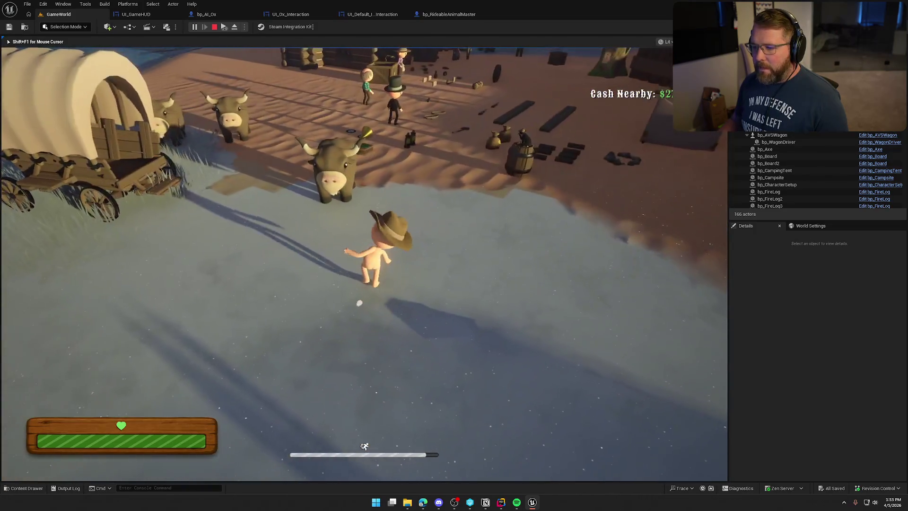
pyautogui.press('e')
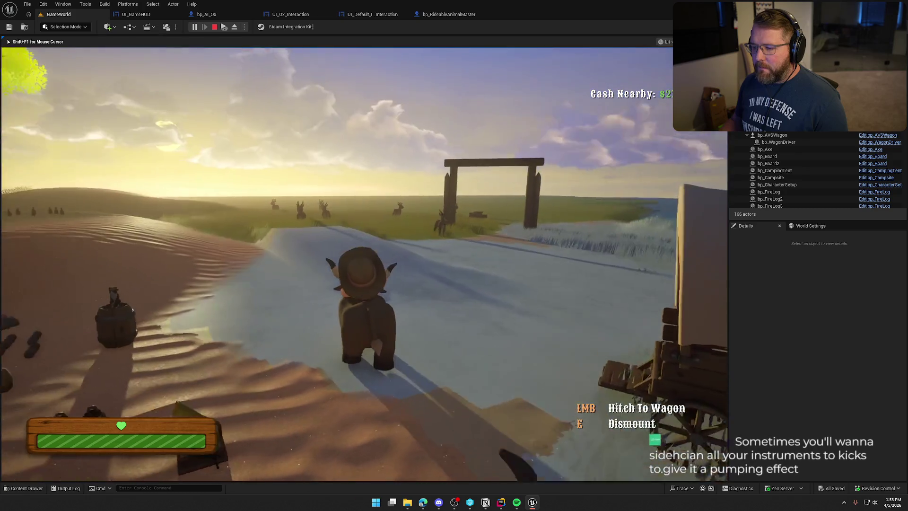
pyautogui.press('e')
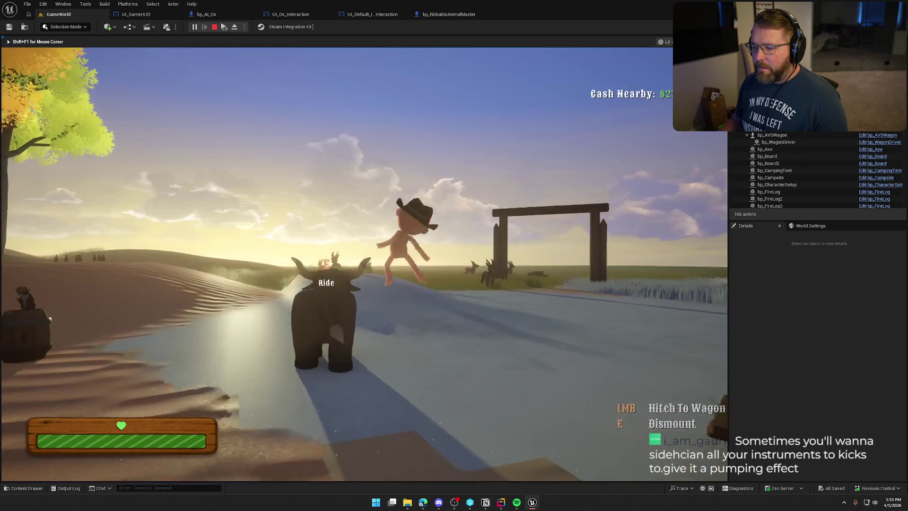
pyautogui.press('e')
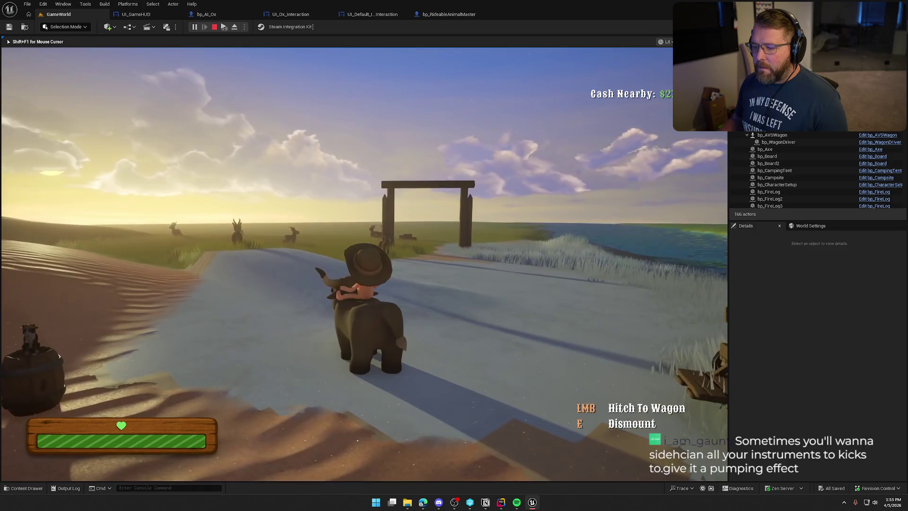
pyautogui.press('Escape')
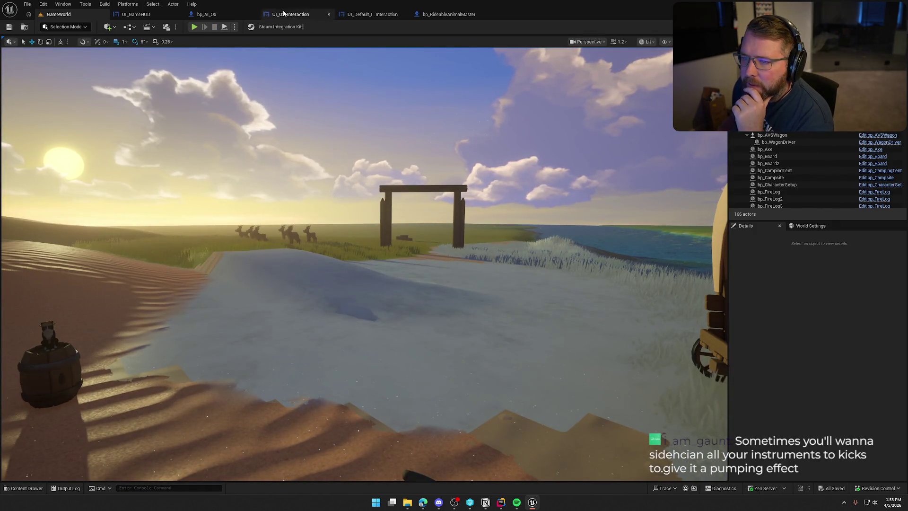
# - Add a validated CurrentItemWidget get after the Is Not Valid branch in RideAnimalUpdated
pyautogui.click(372, 17)
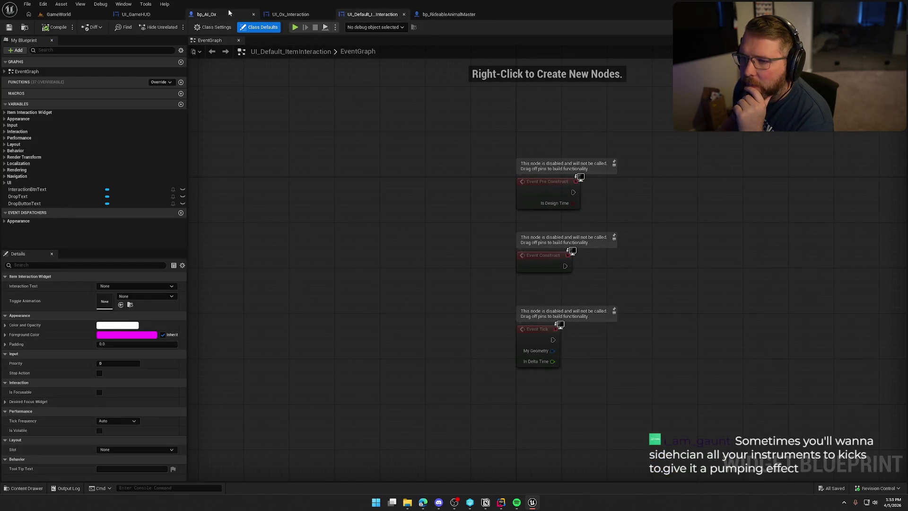
pyautogui.click(142, 15)
pyautogui.moveTo(27, 192)
pyautogui.mouseDown()
pyautogui.moveTo(440, 274)
pyautogui.moveTo(308, 222)
pyautogui.moveTo(348, 156)
pyautogui.mouseUp()
pyautogui.click(344, 306)
pyautogui.moveTo(318, 237); pyautogui.dragTo(409, 226)
pyautogui.click(512, 276)
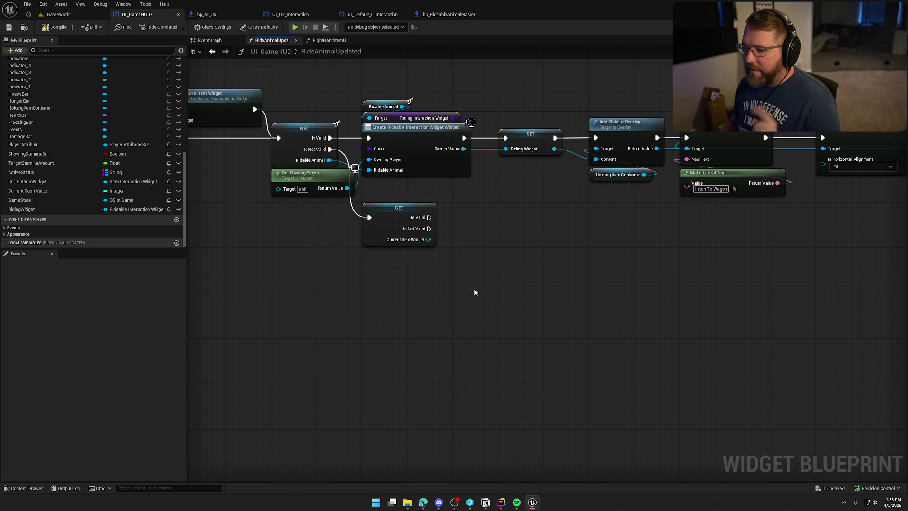
# - Start a Play-in-Editor test in the GameWorld level with Alt+P
pyautogui.moveTo(492, 282); pyautogui.dragTo(677, 322)
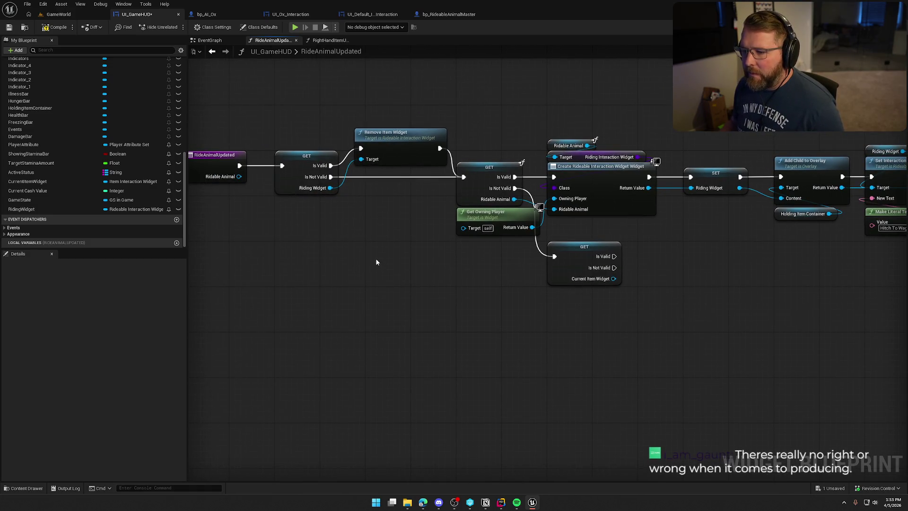
pyautogui.click(59, 14)
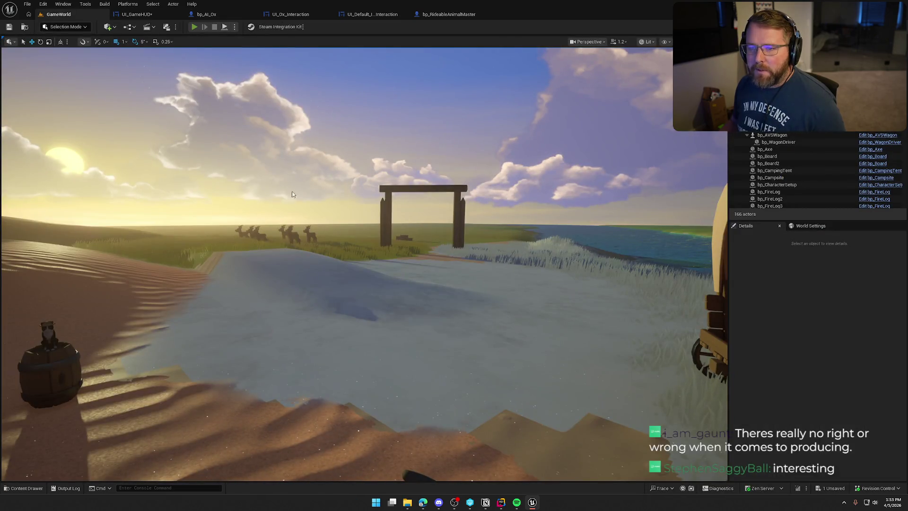
pyautogui.hotkey('alt', 'p')
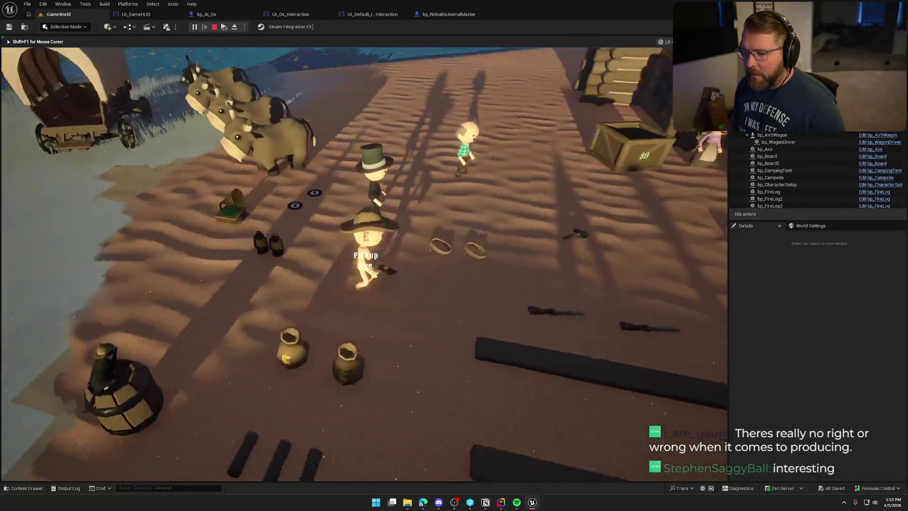
# - Pick up the axe, mount the ox to check the prompts, then stop play and return to UI_GameHUD
pyautogui.press('w')
pyautogui.press('e')
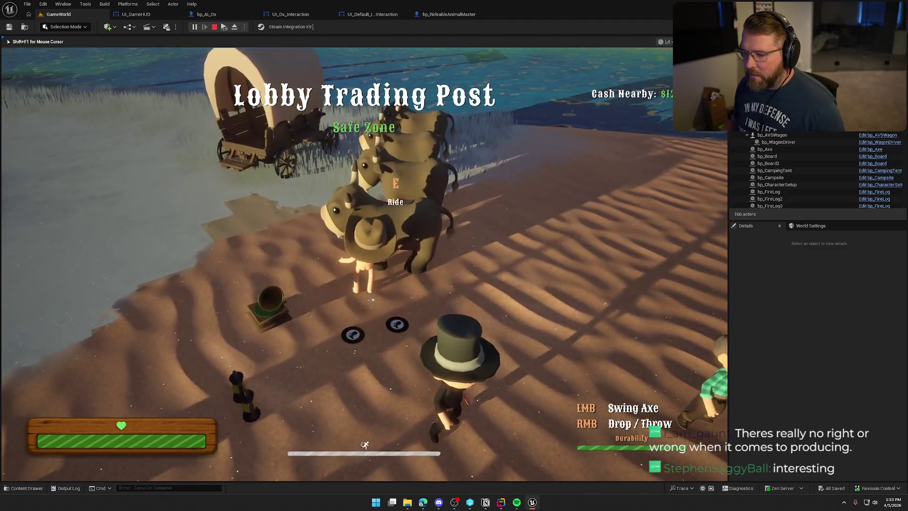
pyautogui.press('e')
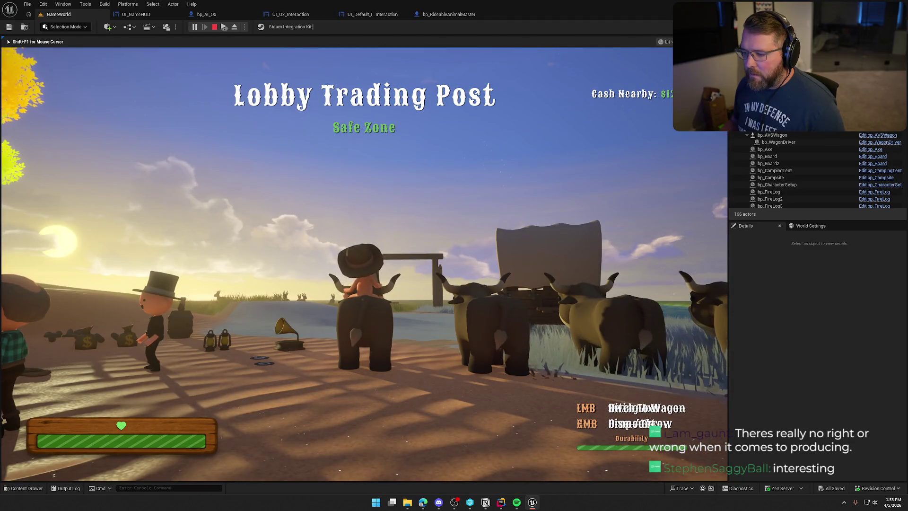
pyautogui.press('Escape')
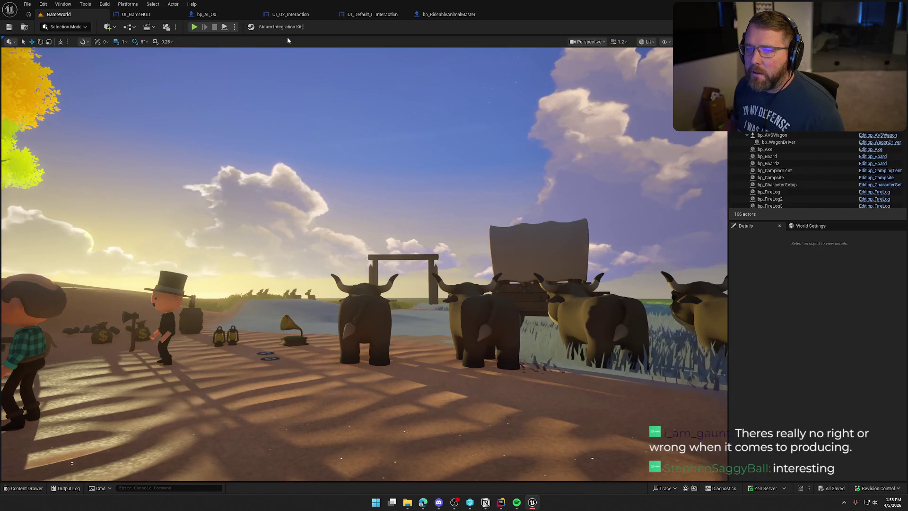
pyautogui.click(135, 14)
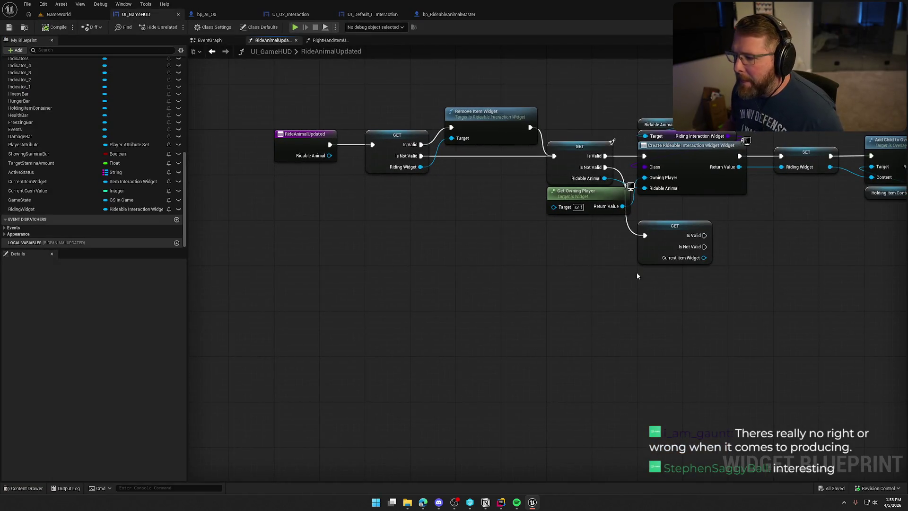
# - Inspect the CurrentItemWidget and RidableAnimal GET nodes in the RideAnimalUpdated graph
pyautogui.click(667, 246)
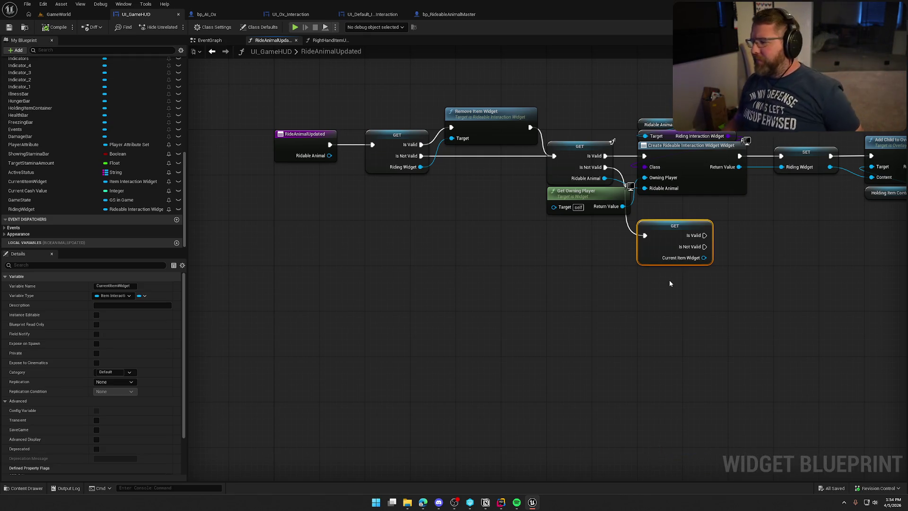
pyautogui.moveTo(664, 318)
pyautogui.mouseDown()
pyautogui.moveTo(596, 309)
pyautogui.moveTo(550, 316)
pyautogui.mouseUp()
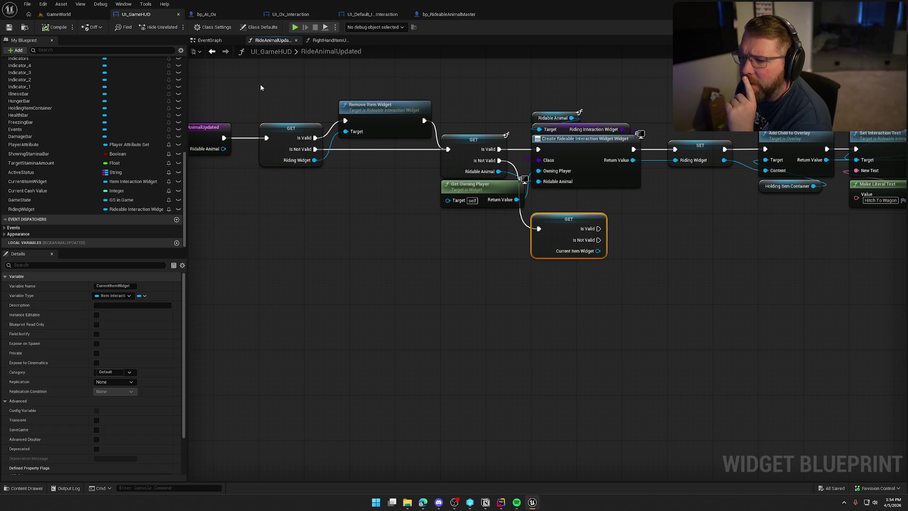
pyautogui.moveTo(260, 88)
pyautogui.mouseDown()
pyautogui.moveTo(371, 221)
pyautogui.moveTo(336, 215)
pyautogui.mouseUp()
pyautogui.click(337, 215)
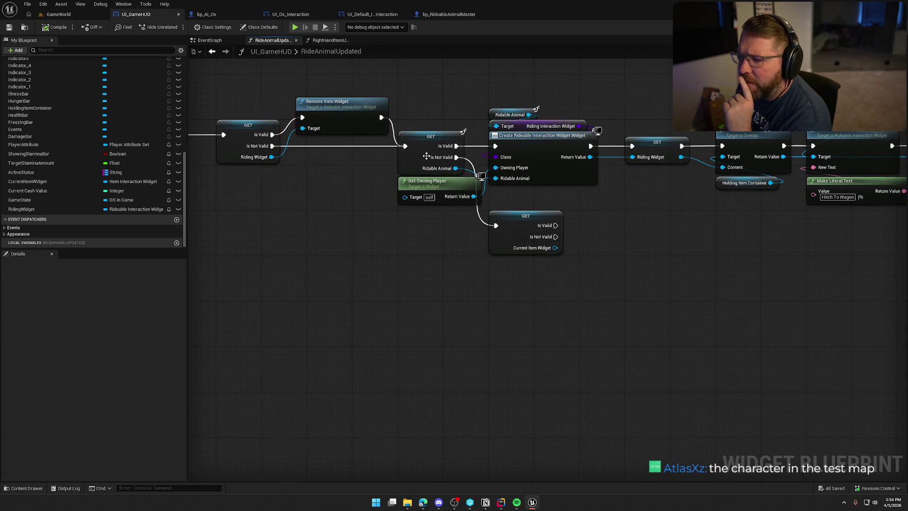
pyautogui.click(426, 156)
pyautogui.moveTo(426, 156)
pyautogui.mouseDown()
pyautogui.moveTo(516, 208)
pyautogui.moveTo(428, 186)
pyautogui.mouseUp()
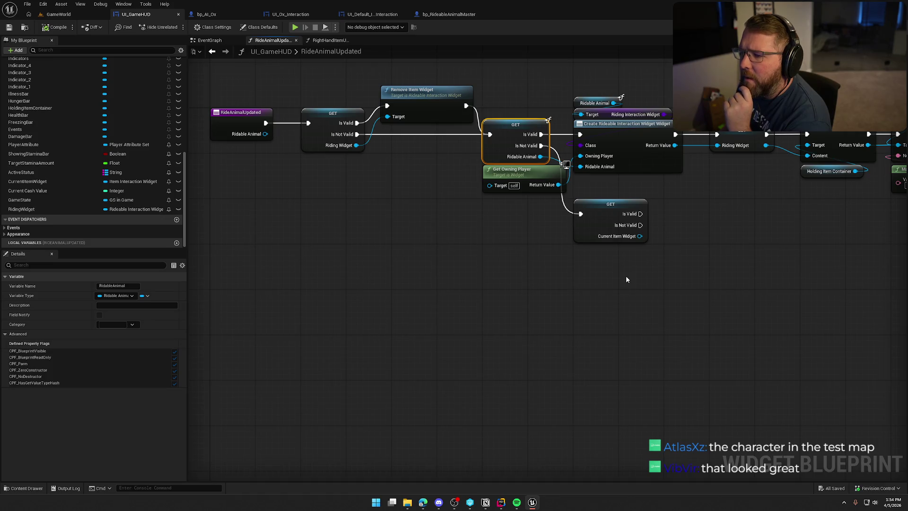
# - Drag the CurrentItemWidget GET node down and left, away from the main chain
pyautogui.moveTo(625, 280); pyautogui.dragTo(507, 274)
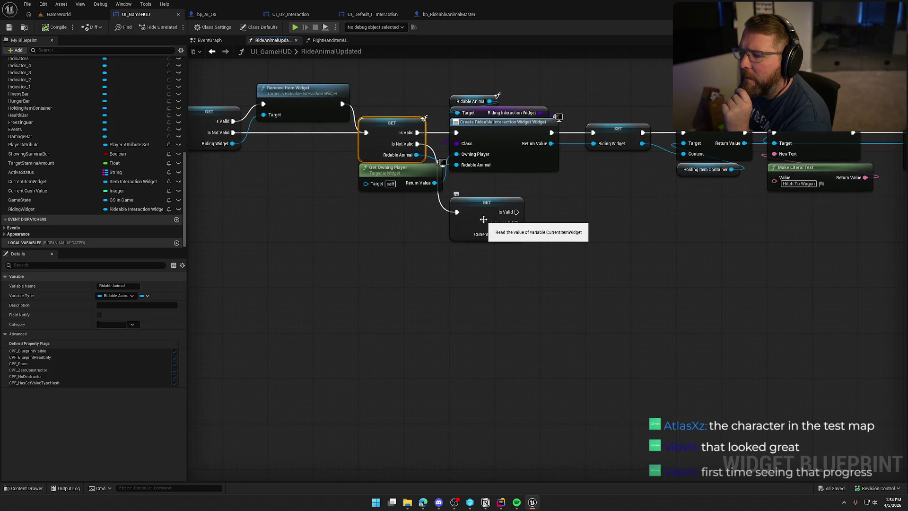
pyautogui.moveTo(470, 212)
pyautogui.mouseDown()
pyautogui.moveTo(373, 245)
pyautogui.moveTo(338, 245)
pyautogui.mouseUp()
pyautogui.moveTo(386, 83)
pyautogui.mouseDown()
pyautogui.moveTo(562, 194)
pyautogui.moveTo(904, 208)
pyautogui.mouseUp()
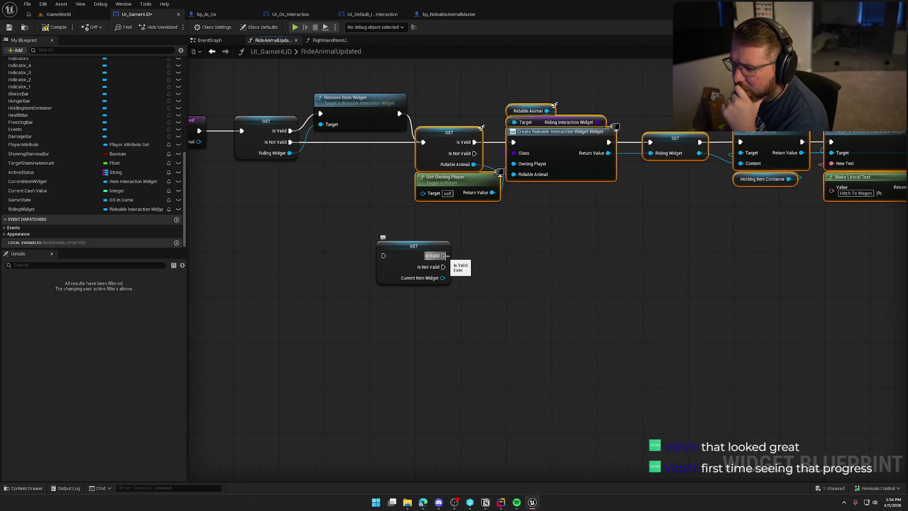
# - Reposition the CurrentItemWidget GET and wire RidableAnimal's Is Not Valid into its exec pin
pyautogui.moveTo(403, 252); pyautogui.dragTo(533, 235)
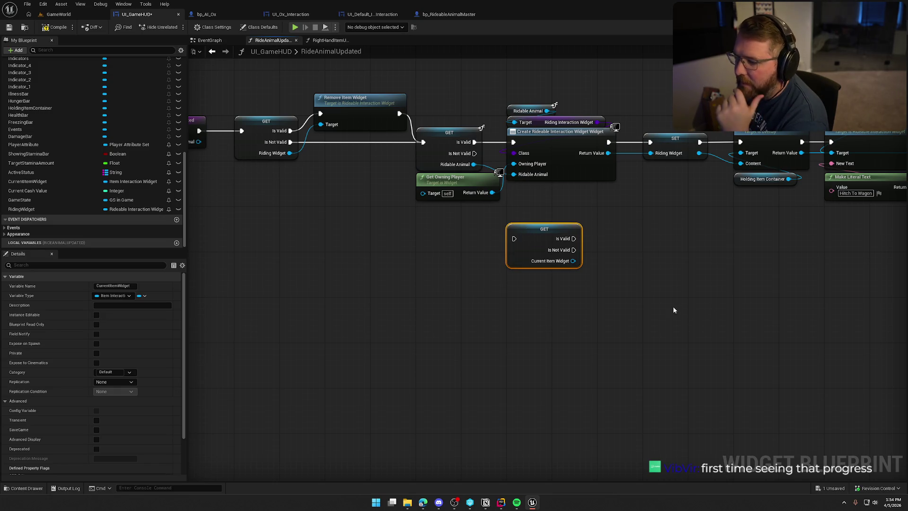
pyautogui.moveTo(529, 236); pyautogui.dragTo(529, 222)
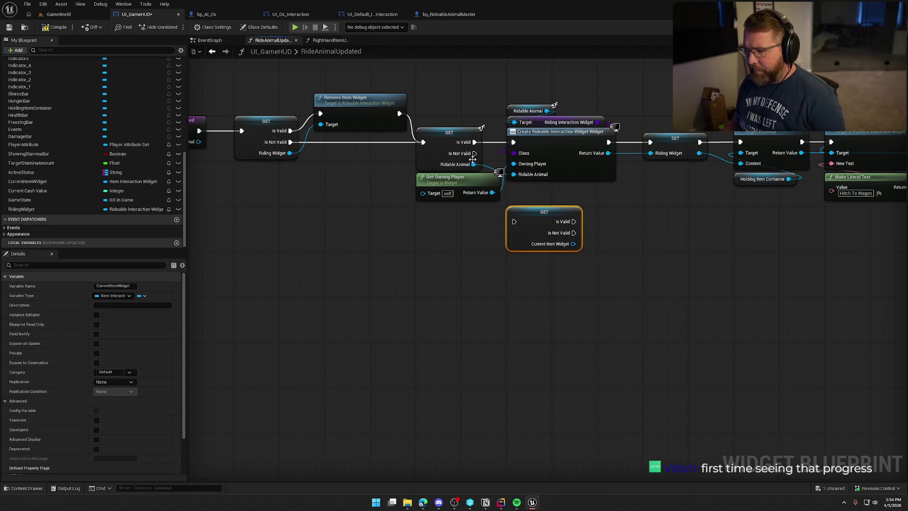
pyautogui.moveTo(475, 153); pyautogui.dragTo(514, 221)
pyautogui.click(444, 279)
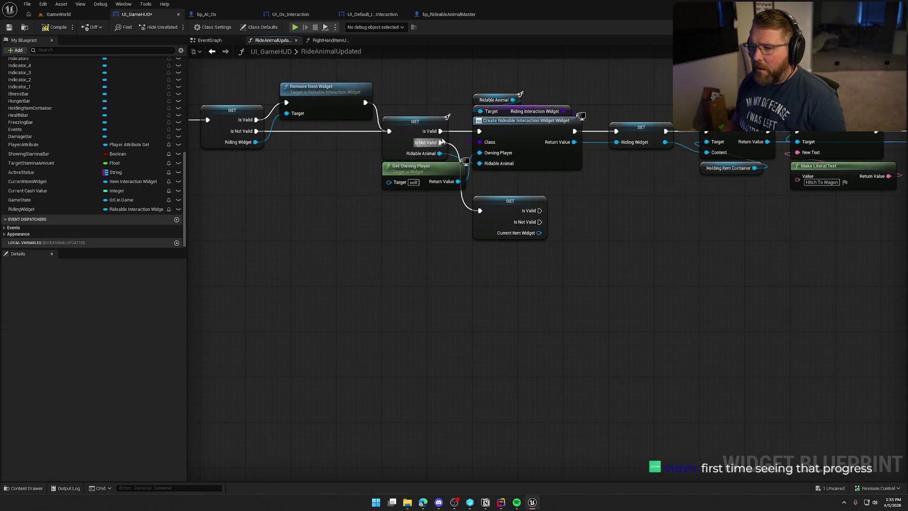
# - Move the CurrentItemWidget GET lower and place Get Owning Player under the create-widget node
pyautogui.moveTo(407, 91); pyautogui.dragTo(428, 211)
pyautogui.moveTo(582, 304)
pyautogui.mouseDown()
pyautogui.moveTo(506, 220)
pyautogui.moveTo(502, 305)
pyautogui.moveTo(469, 305)
pyautogui.moveTo(454, 293)
pyautogui.mouseUp()
pyautogui.click(454, 294)
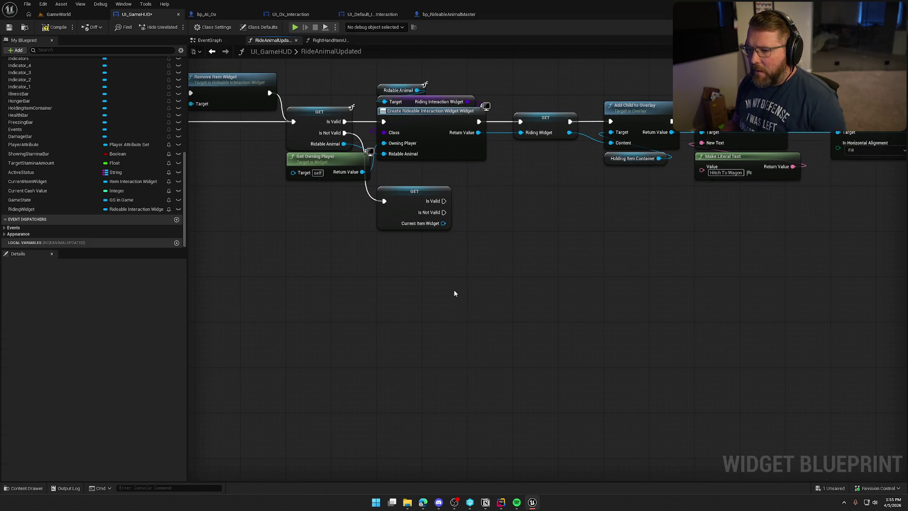
pyautogui.click(398, 196)
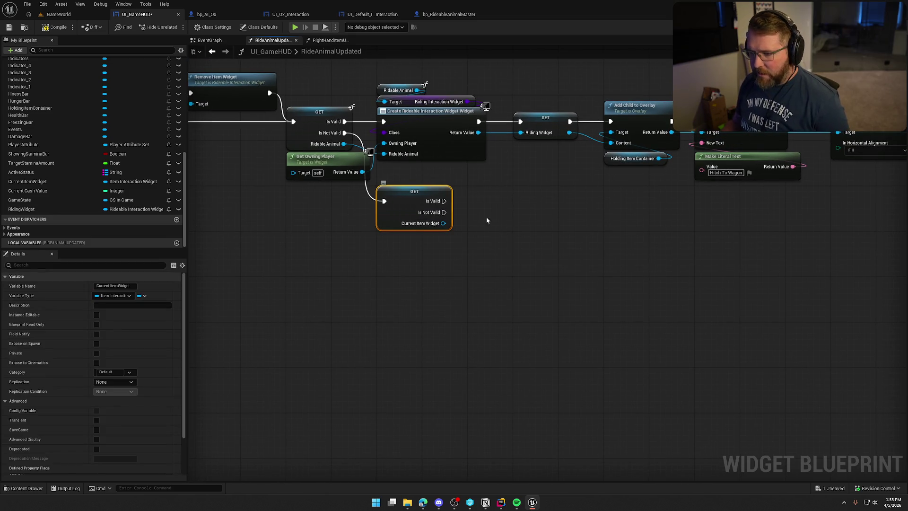
pyautogui.moveTo(502, 230); pyautogui.dragTo(500, 271)
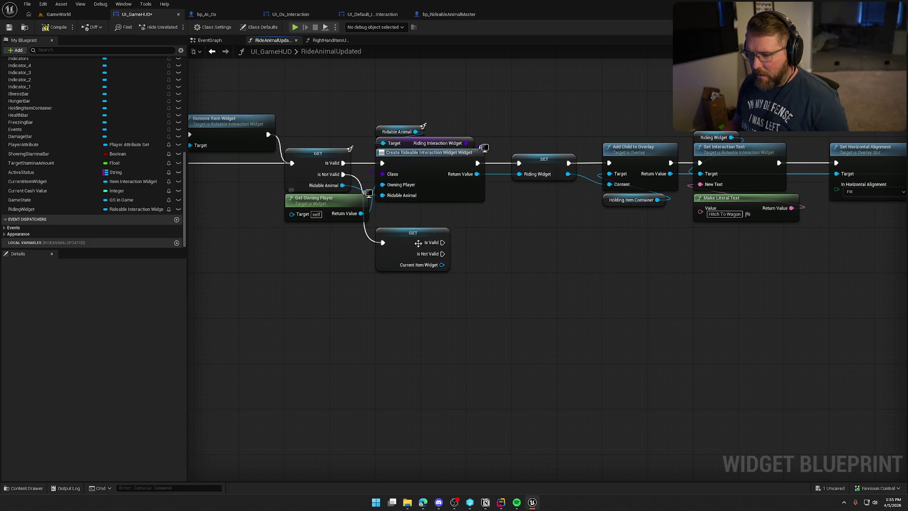
pyautogui.moveTo(416, 242); pyautogui.dragTo(416, 321)
pyautogui.moveTo(328, 201)
pyautogui.mouseDown()
pyautogui.moveTo(393, 231)
pyautogui.moveTo(418, 211)
pyautogui.mouseUp()
pyautogui.click(402, 269)
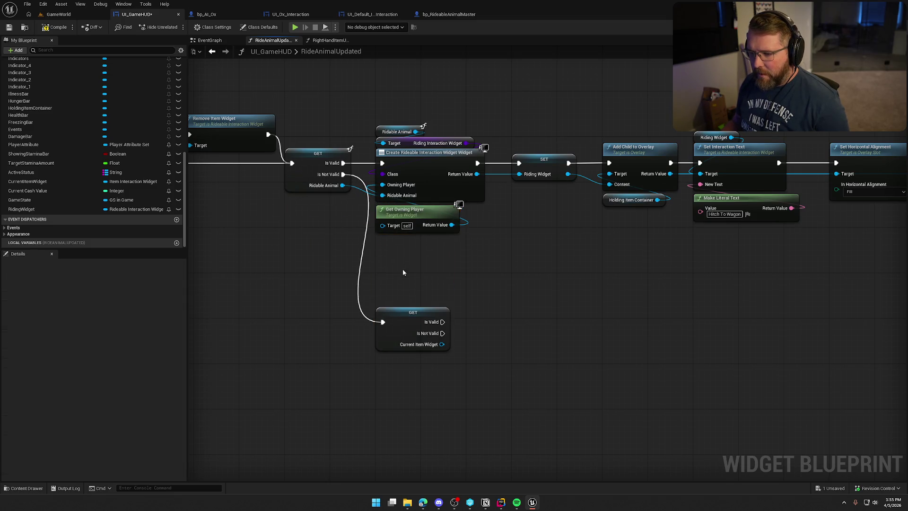
# - Look over the rest of the graph, then switch to the RightHandItemUpdated graph
pyautogui.moveTo(416, 271); pyautogui.dragTo(464, 278)
pyautogui.click(445, 320)
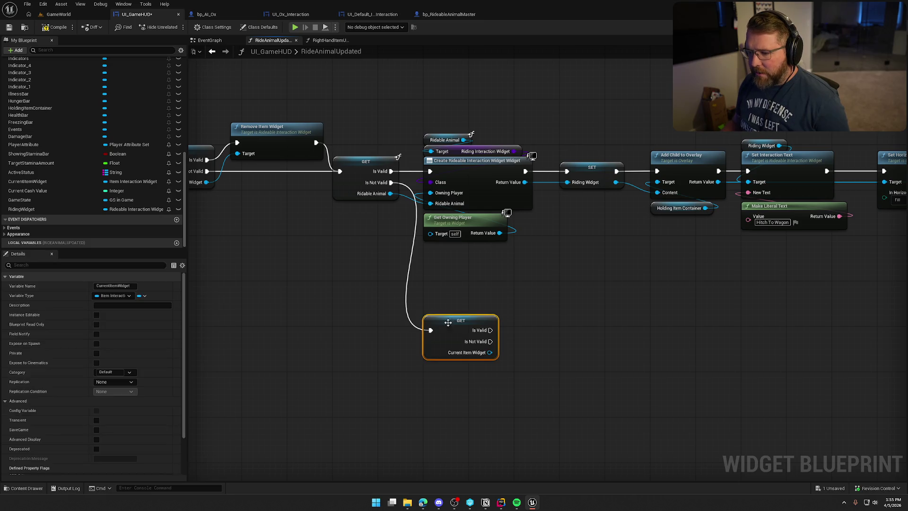
pyautogui.moveTo(407, 251); pyautogui.dragTo(247, 239)
pyautogui.scroll(-1, 407, 251)
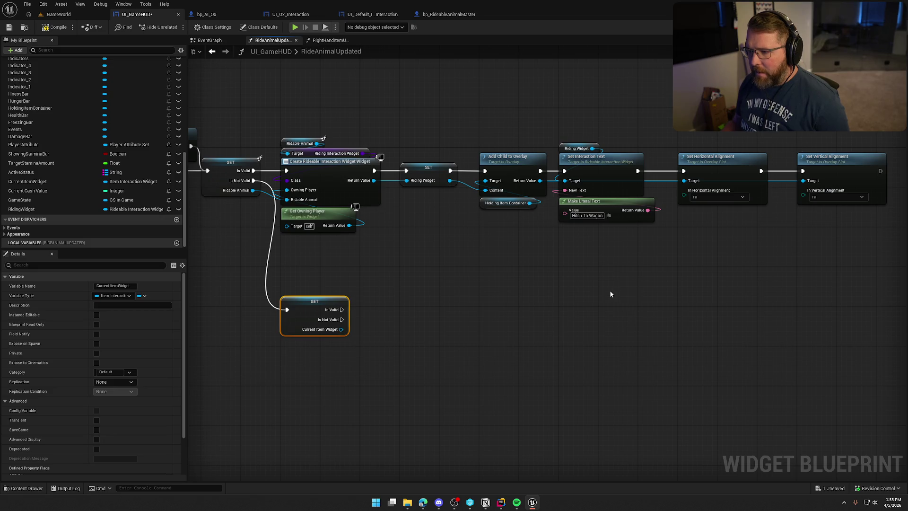
pyautogui.moveTo(611, 294); pyautogui.dragTo(783, 308)
pyautogui.click(327, 41)
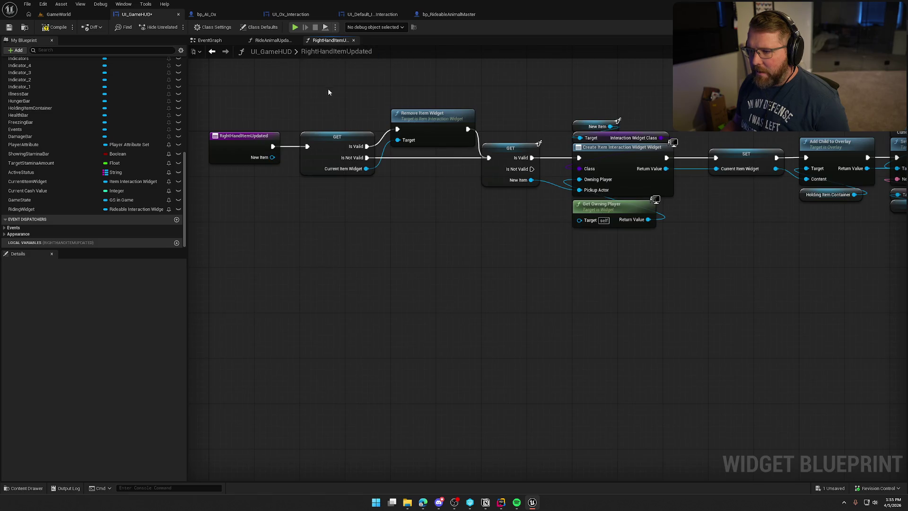
# - Select the GET and Remove Item Widget nodes and open Remove Item Widget's C++ source in Rider
pyautogui.moveTo(328, 92); pyautogui.dragTo(436, 220)
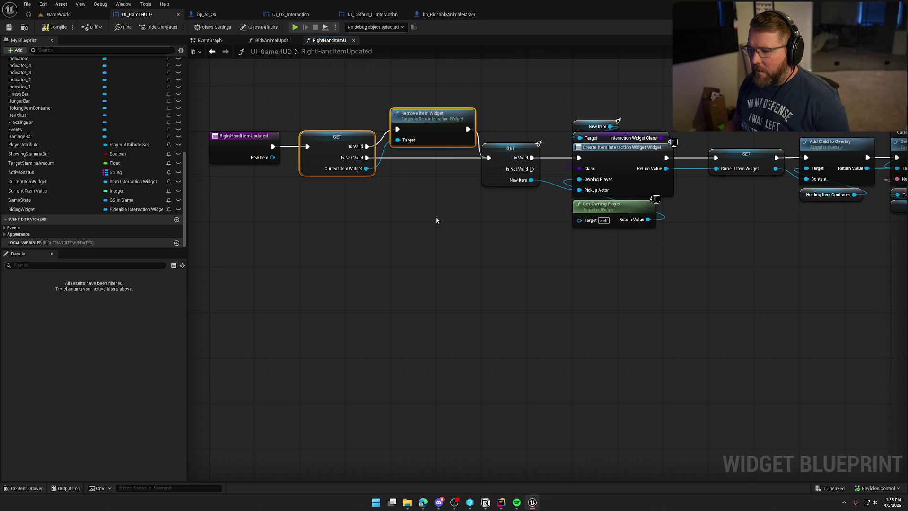
pyautogui.doubleClick(419, 117)
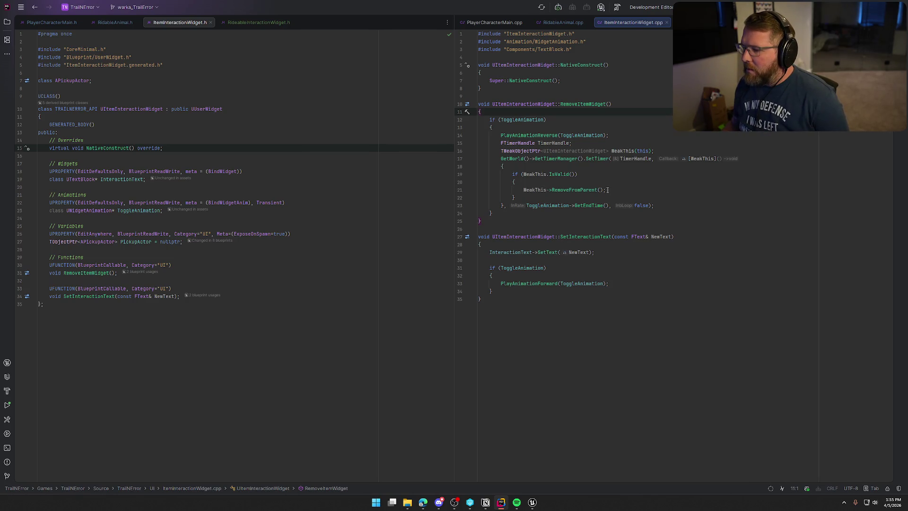
# - Go back from Rider to the Unreal Editor's RightHandItemUpdated graph
pyautogui.click(540, 503)
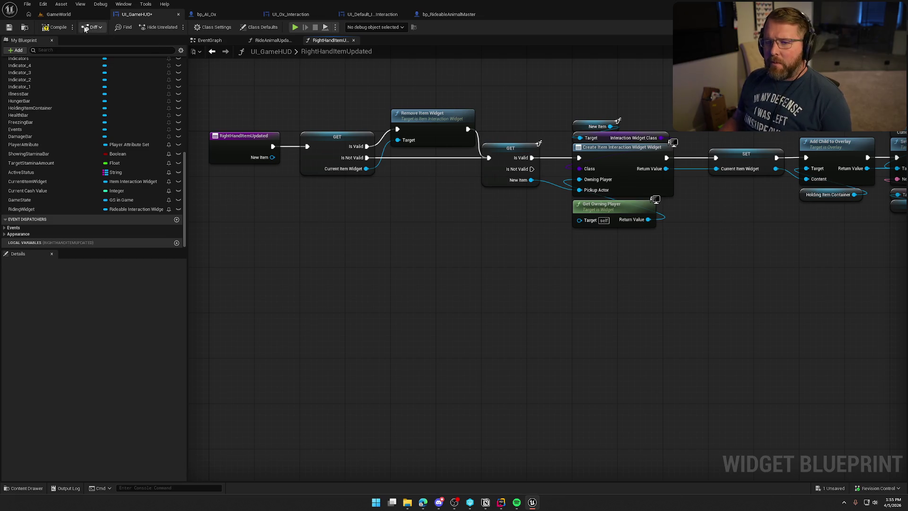
# - Switch to the GameWorld level viewport
pyautogui.click(58, 14)
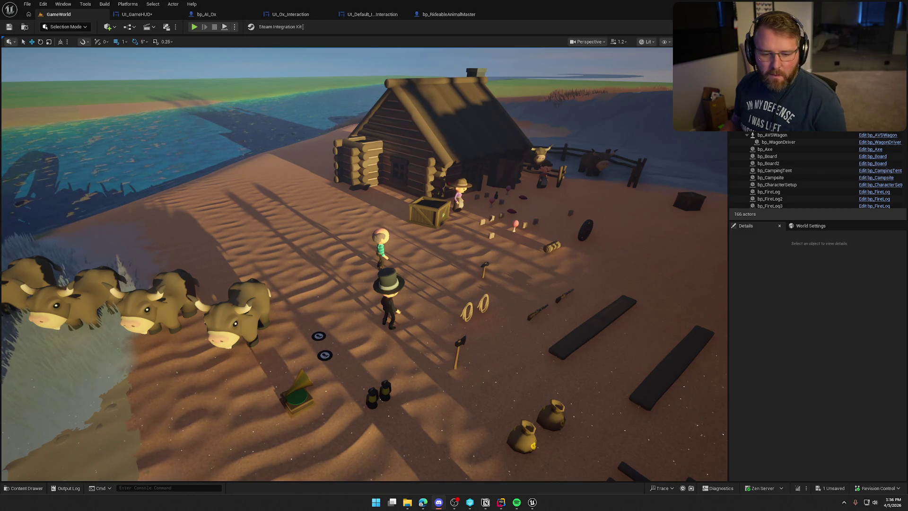
# - Fly the camera around the camp level, then bring up UI_Default_ItemInteraction's Event Graph
pyautogui.press('Right')
pyautogui.press('Left')
pyautogui.press('Down')
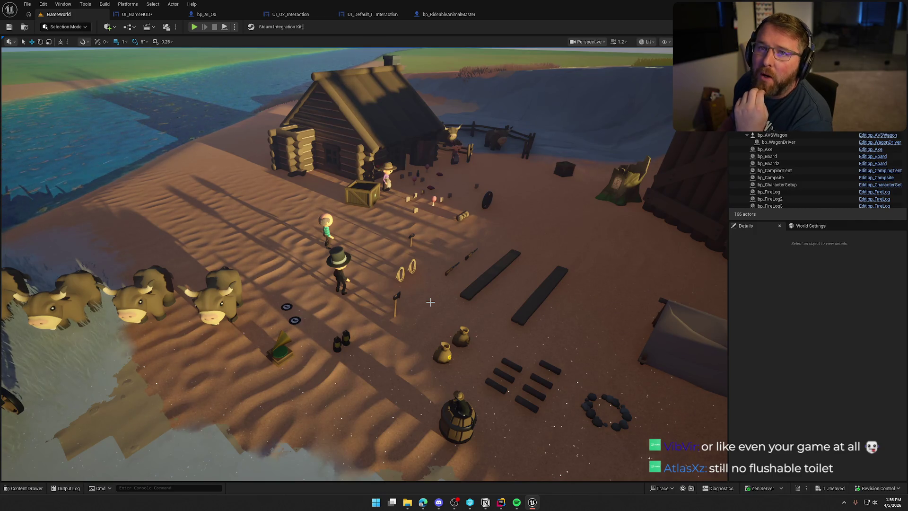
pyautogui.moveTo(430, 302)
pyautogui.mouseDown()
pyautogui.moveTo(419, 322)
pyautogui.moveTo(441, 251)
pyautogui.mouseUp()
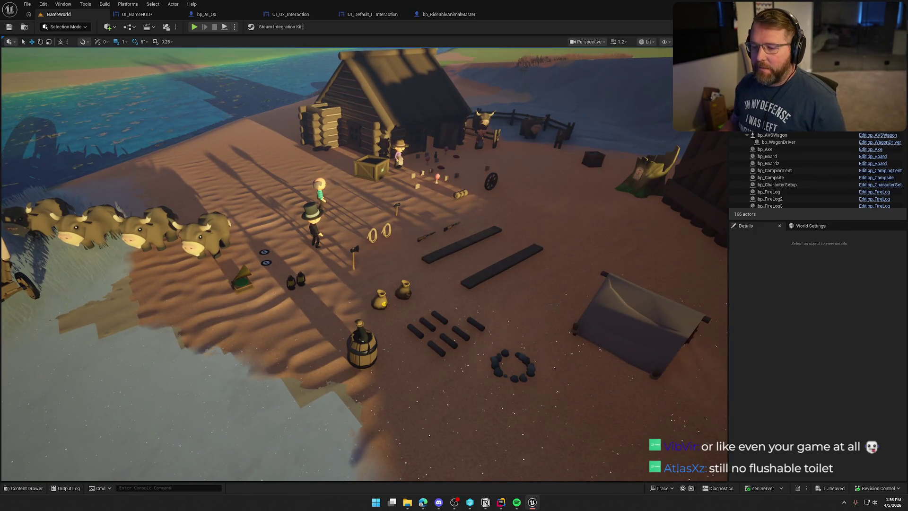
pyautogui.moveTo(435, 251); pyautogui.dragTo(435, 242)
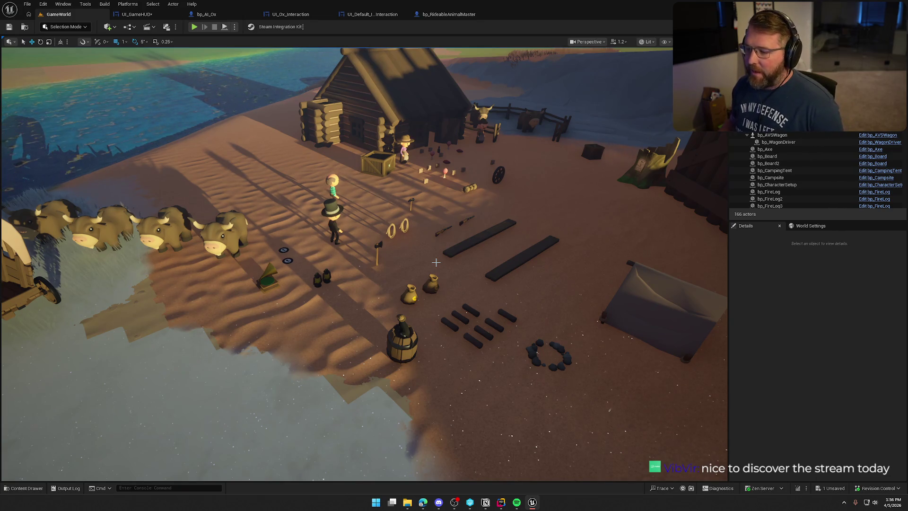
pyautogui.moveTo(436, 262); pyautogui.dragTo(436, 218)
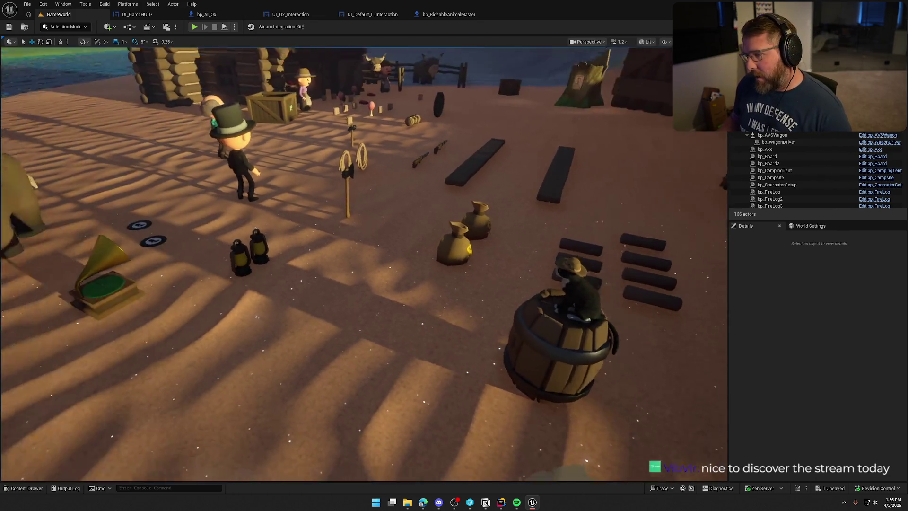
pyautogui.moveTo(295, 260); pyautogui.dragTo(295, 284)
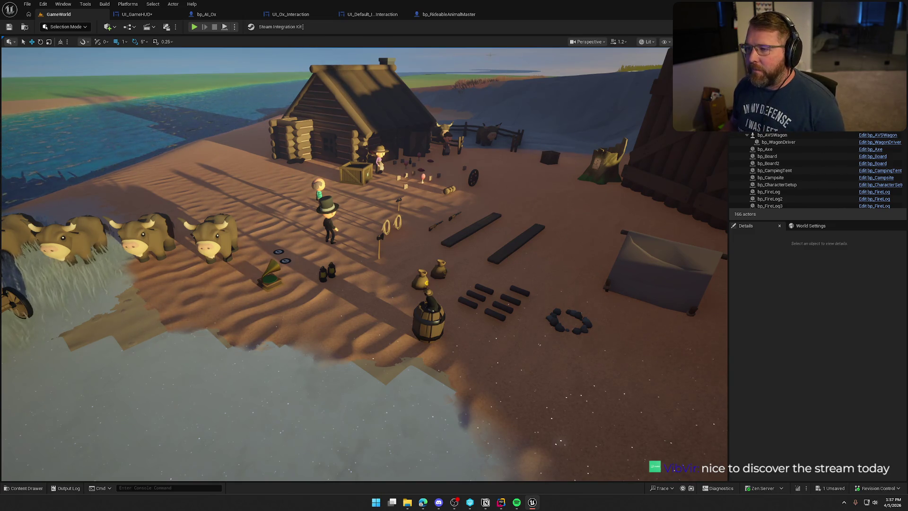
pyautogui.click(374, 14)
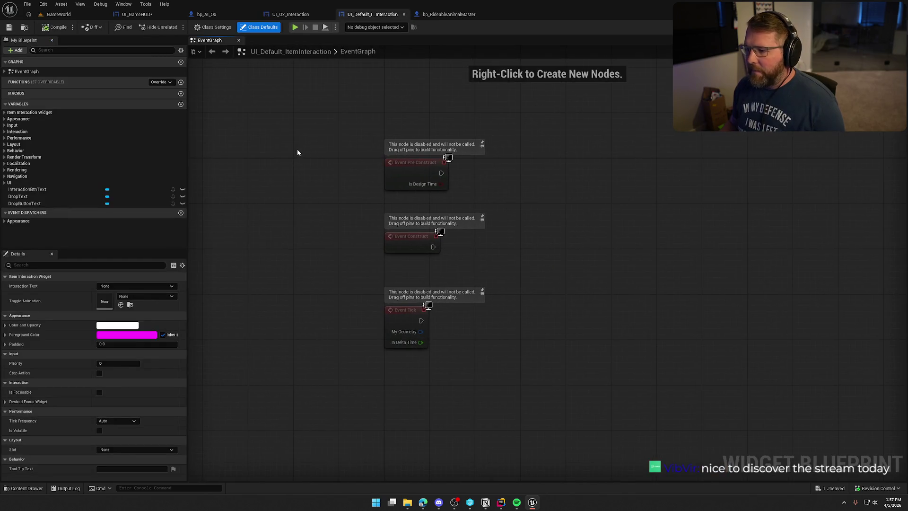
# - Save UI_GameHUD with Ctrl+S, review RightHandItemUpdated, and briefly check the C++ in Rider
pyautogui.click(137, 14)
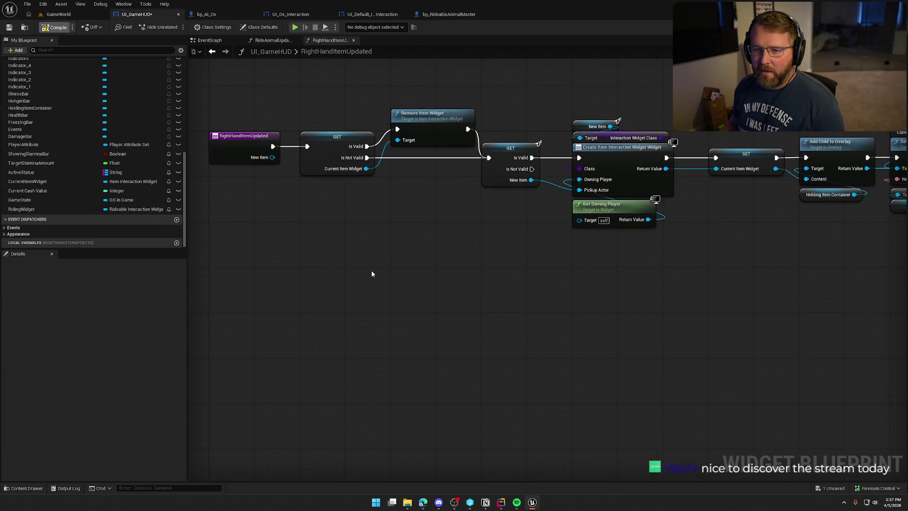
pyautogui.hotkey('ctrl', 's')
pyautogui.moveTo(372, 274)
pyautogui.mouseDown()
pyautogui.moveTo(421, 282)
pyautogui.moveTo(360, 305)
pyautogui.moveTo(395, 319)
pyautogui.moveTo(369, 295)
pyautogui.moveTo(375, 270)
pyautogui.moveTo(357, 266)
pyautogui.moveTo(290, 294)
pyautogui.moveTo(279, 278)
pyautogui.mouseUp()
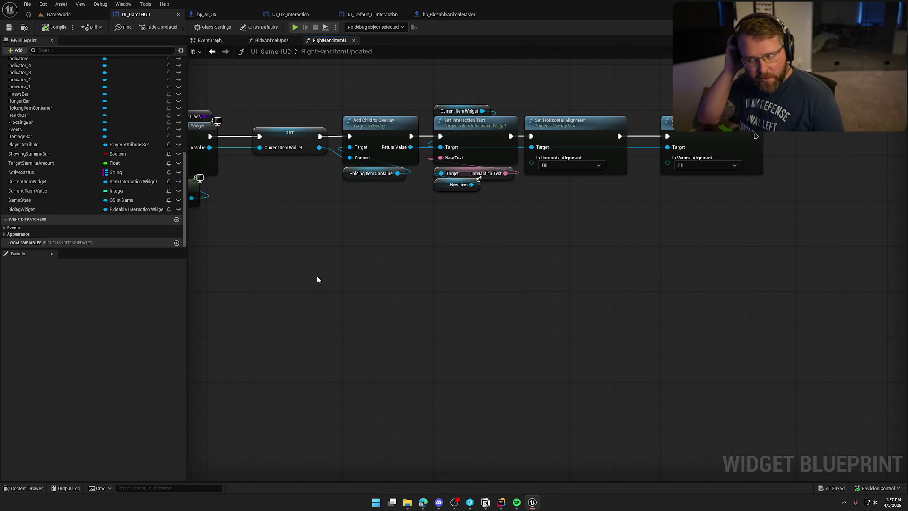
pyautogui.moveTo(317, 280)
pyautogui.mouseDown()
pyautogui.moveTo(521, 299)
pyautogui.moveTo(599, 282)
pyautogui.mouseUp()
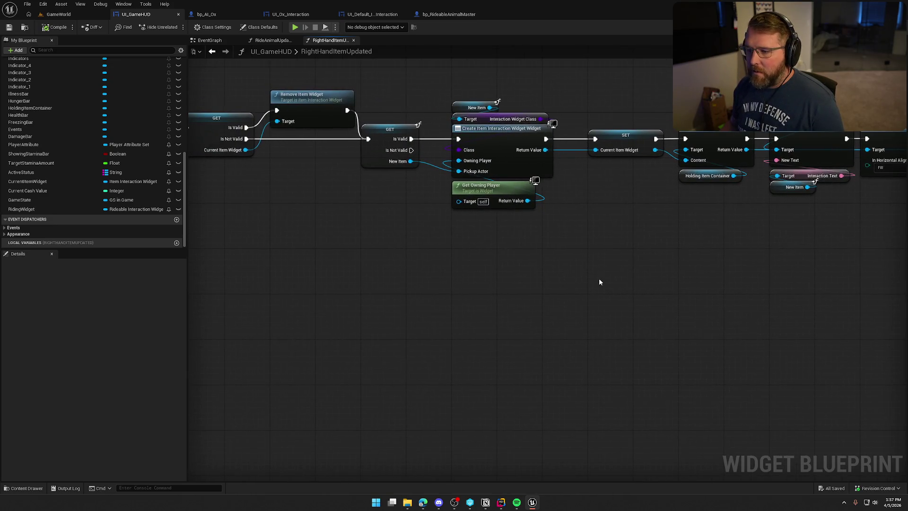
pyautogui.moveTo(448, 271)
pyautogui.mouseDown()
pyautogui.moveTo(576, 281)
pyautogui.moveTo(505, 272)
pyautogui.mouseUp()
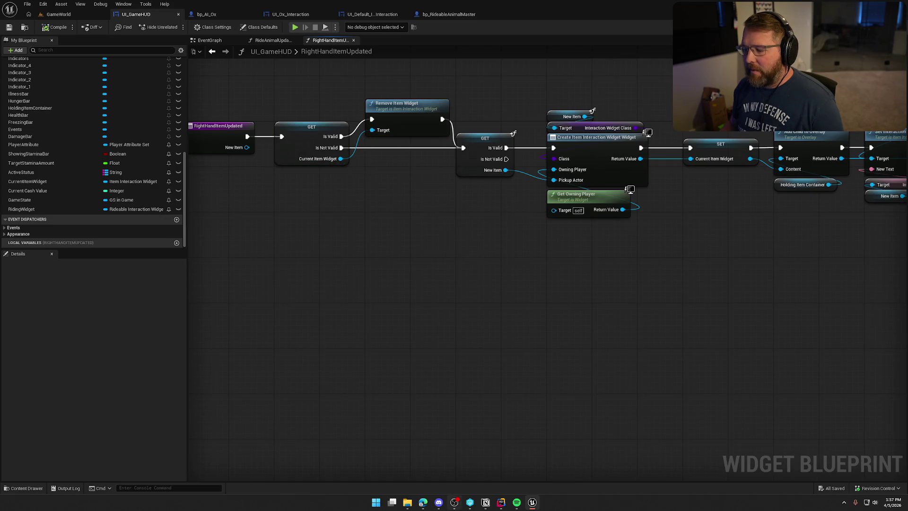
pyautogui.click(501, 506)
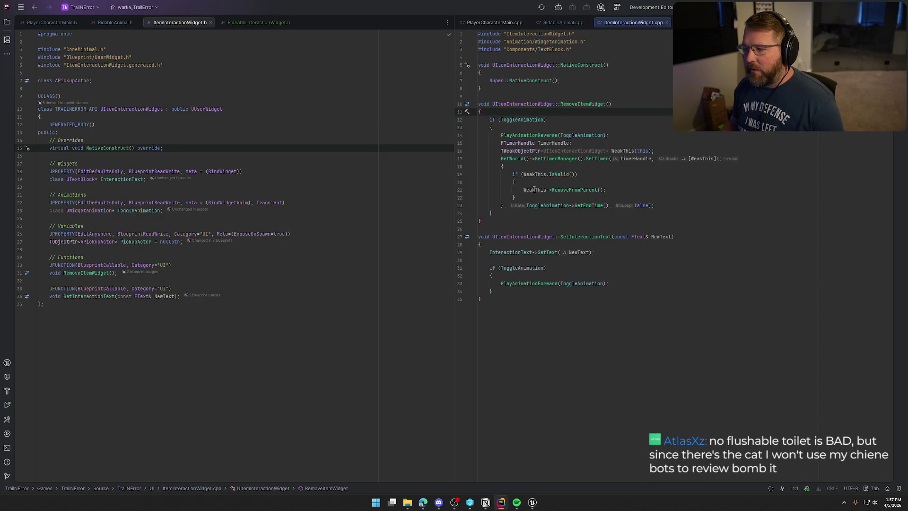
pyautogui.click(534, 506)
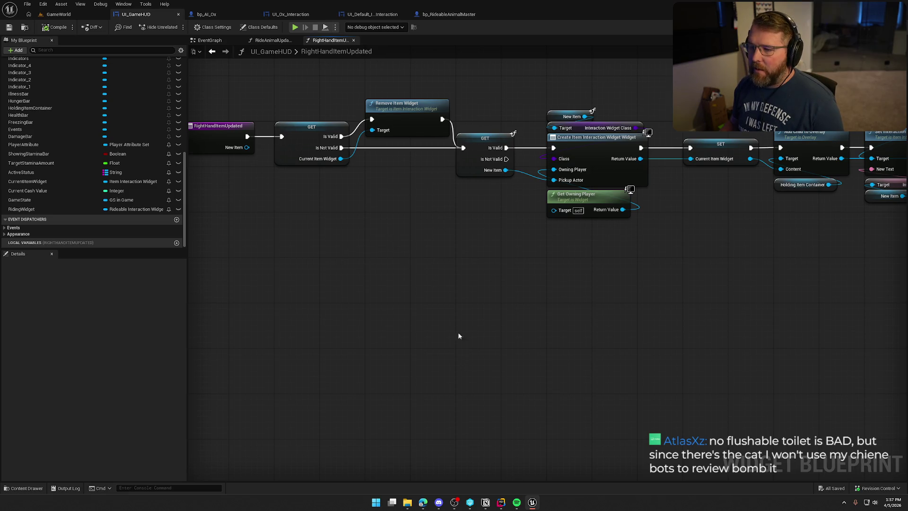
# - In RideAnimalUpdated, shift the widget-creation node chain right to make room
pyautogui.click(280, 40)
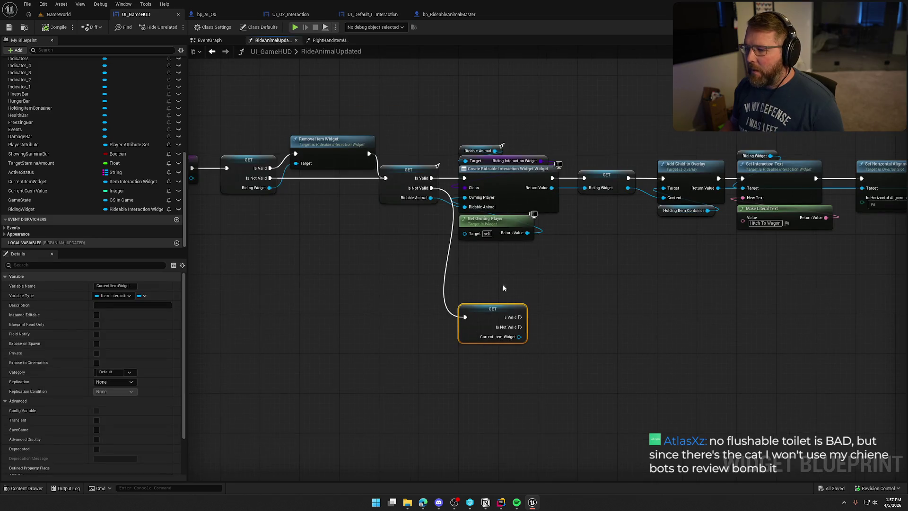
pyautogui.moveTo(504, 288); pyautogui.dragTo(457, 244)
pyautogui.moveTo(429, 270); pyautogui.dragTo(429, 239)
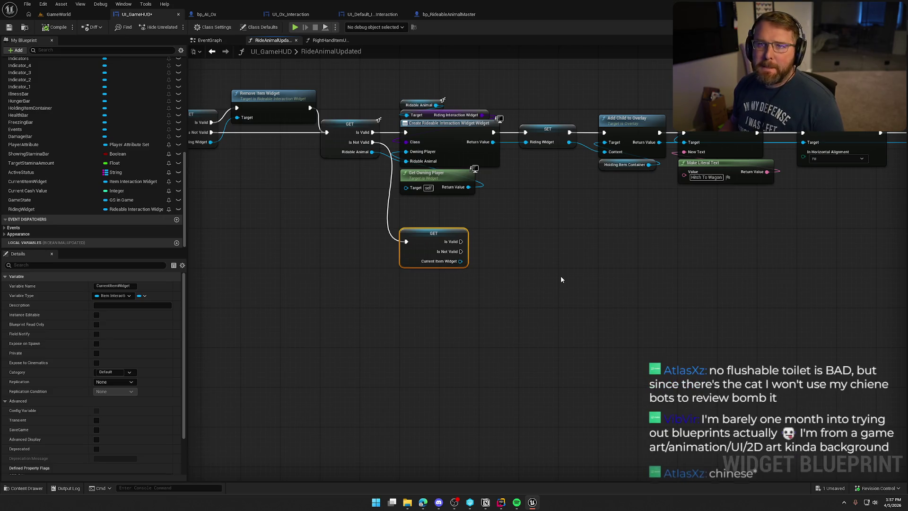
pyautogui.moveTo(560, 279); pyautogui.dragTo(652, 252)
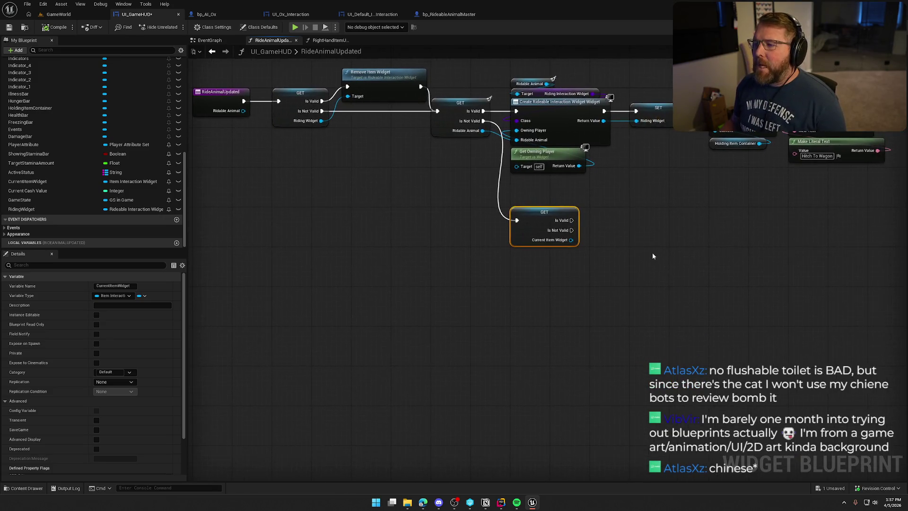
pyautogui.moveTo(542, 221); pyautogui.dragTo(451, 243)
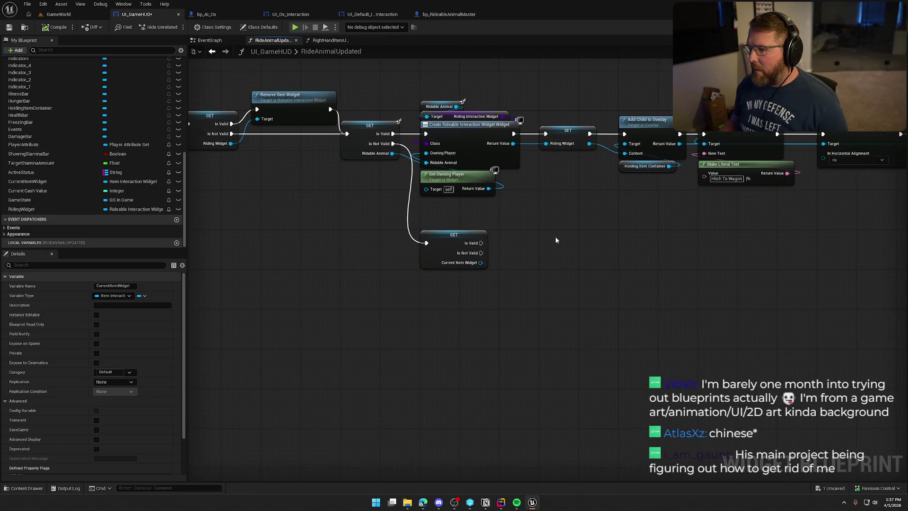
pyautogui.moveTo(431, 78)
pyautogui.mouseDown()
pyautogui.moveTo(466, 113)
pyautogui.moveTo(823, 203)
pyautogui.mouseUp()
pyautogui.scroll(-2, 822, 202)
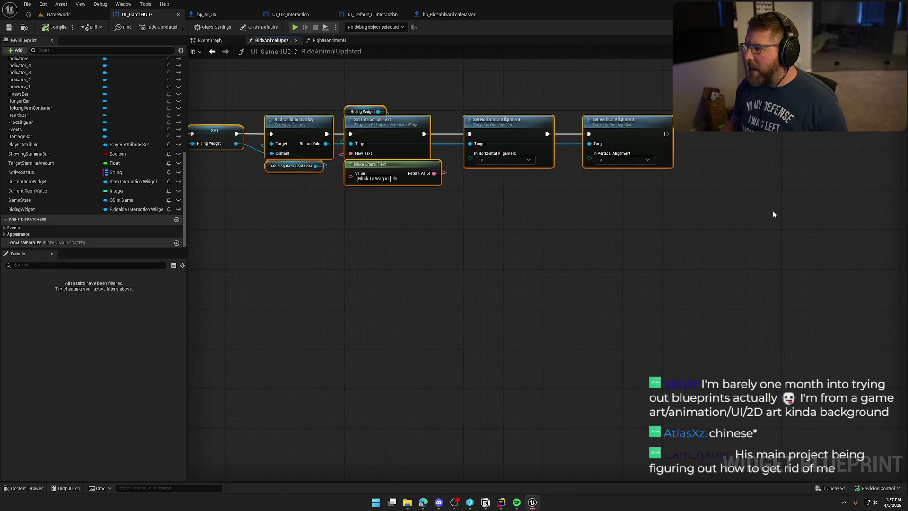
pyautogui.scroll(3, 581, 199)
pyautogui.moveTo(564, 148); pyautogui.dragTo(700, 149)
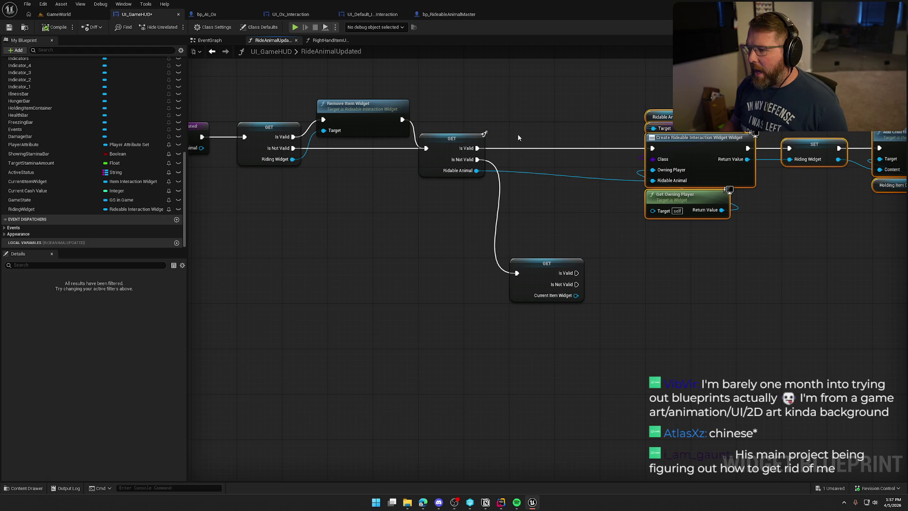
# - Paste a Current Item Widget validity check after Is Valid and wire its Is Not Valid to widget creation
pyautogui.hotkey('ctrl', 'v')
pyautogui.moveTo(478, 148); pyautogui.dragTo(517, 148)
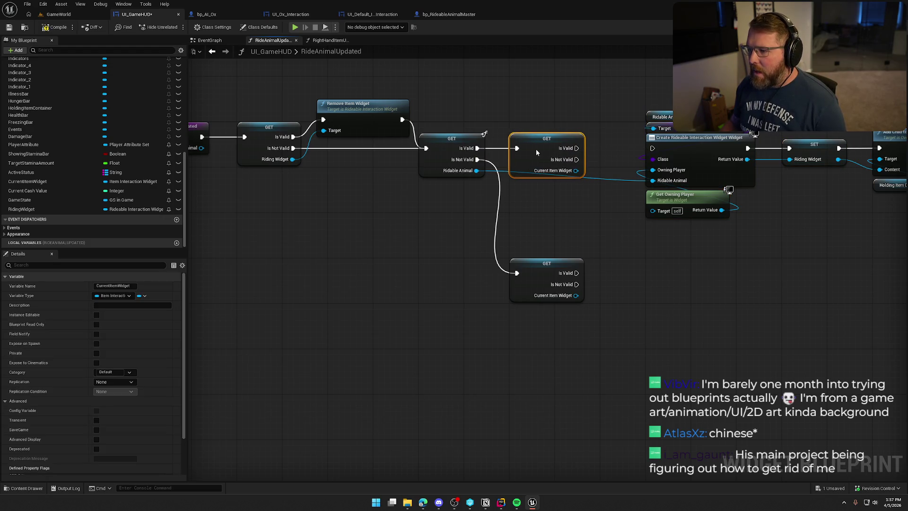
pyautogui.moveTo(453, 165); pyautogui.dragTo(528, 153)
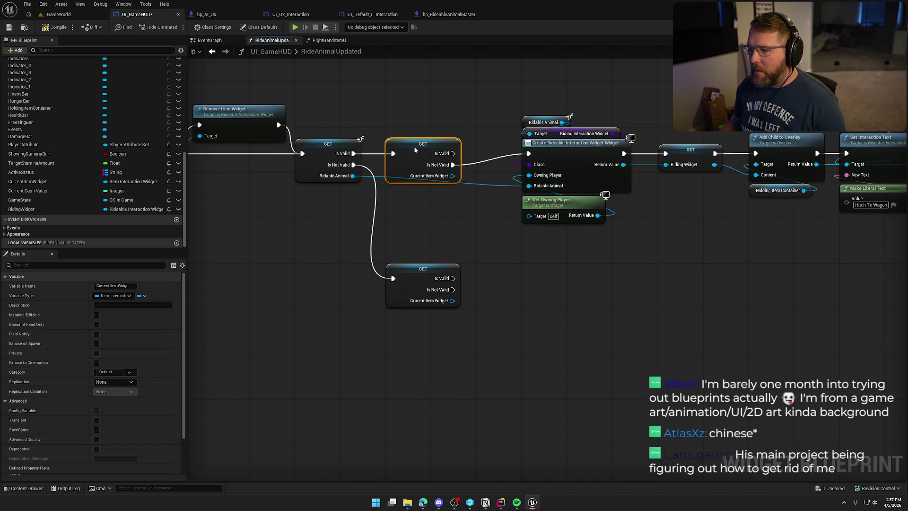
pyautogui.moveTo(415, 150)
pyautogui.mouseDown()
pyautogui.moveTo(403, 142)
pyautogui.moveTo(435, 152)
pyautogui.moveTo(397, 191)
pyautogui.moveTo(220, 129)
pyautogui.mouseUp()
pyautogui.moveTo(447, 197); pyautogui.dragTo(490, 209)
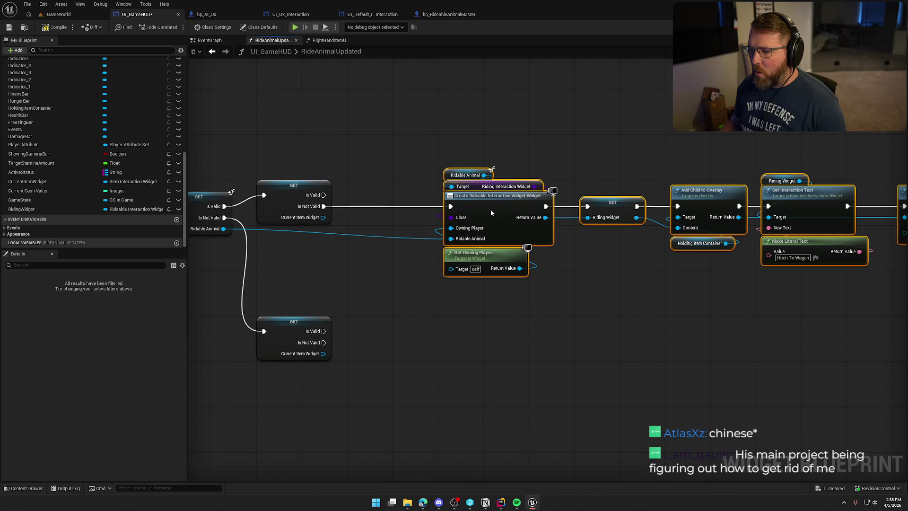
# - Add a Get Toggle Animation node from the Current Item Widget output
pyautogui.moveTo(377, 176); pyautogui.dragTo(451, 204)
pyautogui.moveTo(420, 242)
pyautogui.mouseDown()
pyautogui.moveTo(432, 243)
pyautogui.moveTo(432, 144)
pyautogui.mouseUp()
pyautogui.write('get toggl')
pyautogui.press('Return')
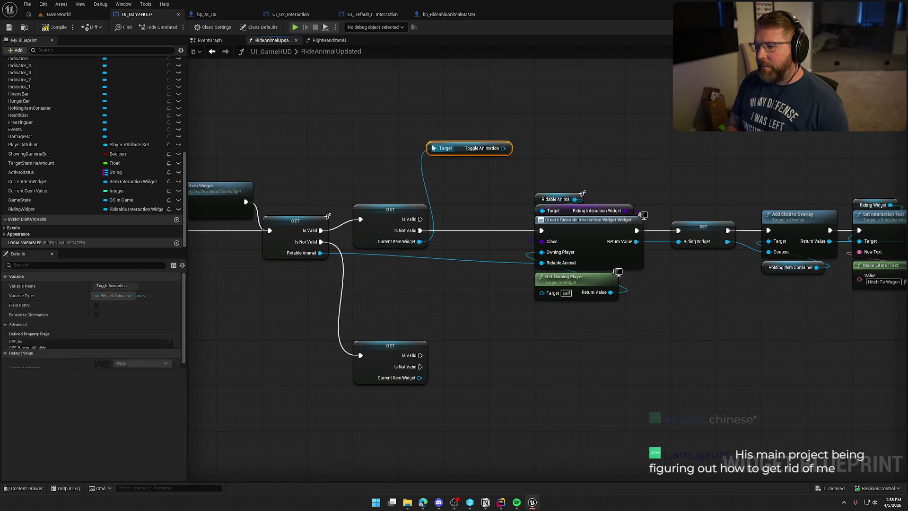
pyautogui.moveTo(491, 154)
pyautogui.mouseDown()
pyautogui.moveTo(428, 194)
pyautogui.moveTo(432, 146)
pyautogui.moveTo(453, 151)
pyautogui.mouseUp()
# - Add Play Animation Reverse, wire Is Valid into it and its output into widget creation
pyautogui.write('play anim')
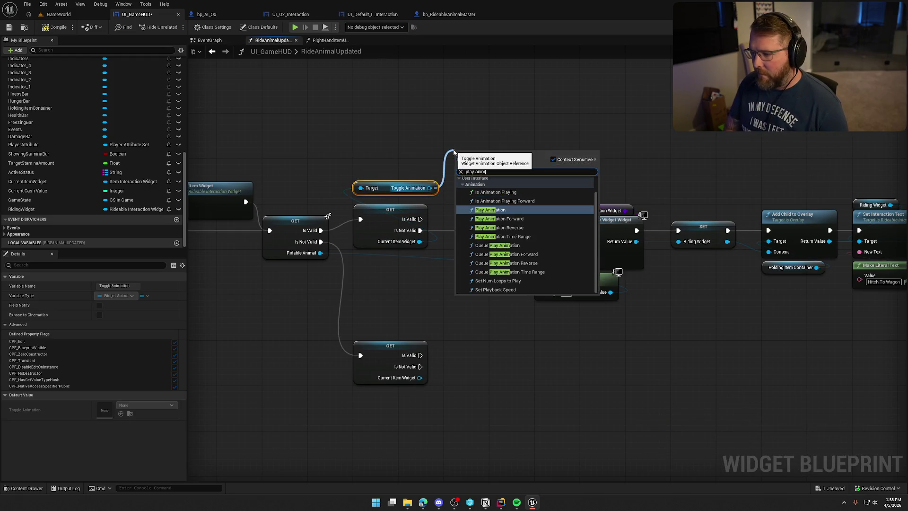
pyautogui.click(510, 228)
pyautogui.moveTo(420, 219); pyautogui.dragTo(445, 139)
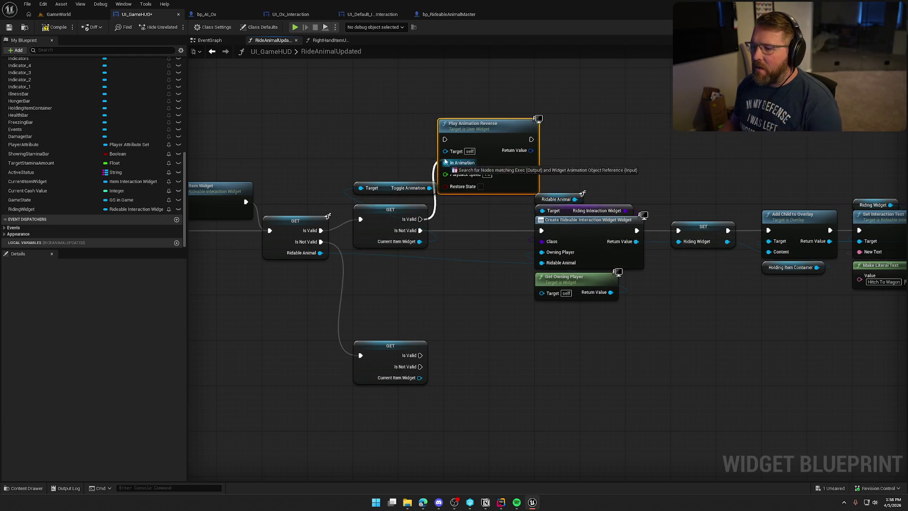
pyautogui.moveTo(531, 139)
pyautogui.mouseDown()
pyautogui.moveTo(526, 230)
pyautogui.moveTo(541, 230)
pyautogui.mouseUp()
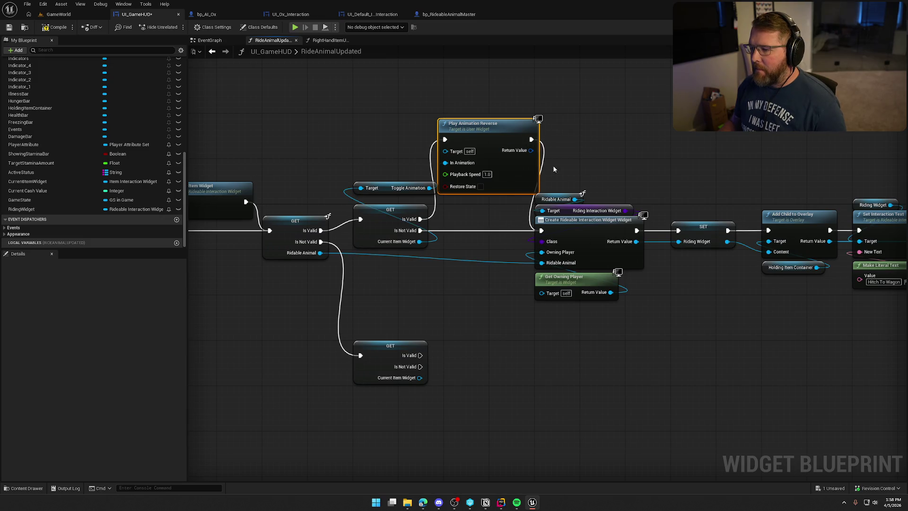
pyautogui.click(553, 165)
pyautogui.moveTo(393, 189); pyautogui.dragTo(479, 115)
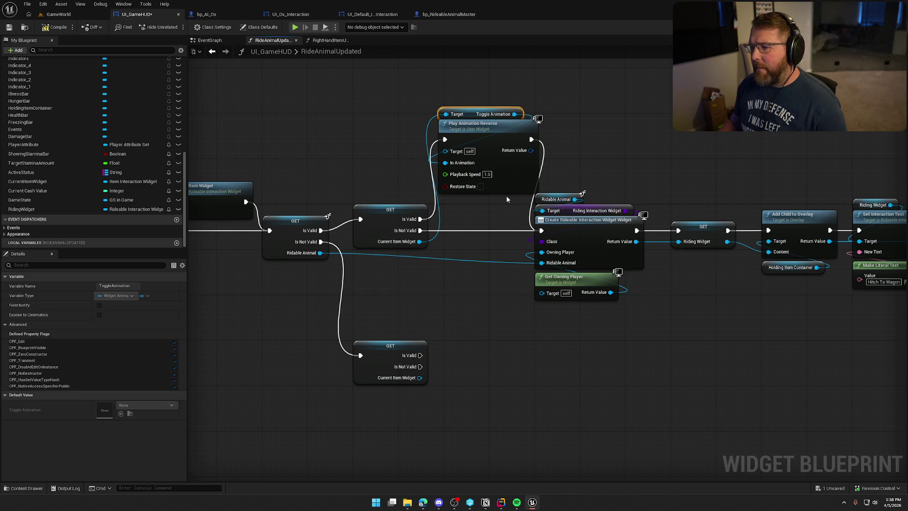
pyautogui.scroll(-2, 506, 199)
pyautogui.moveTo(413, 144); pyautogui.dragTo(882, 316)
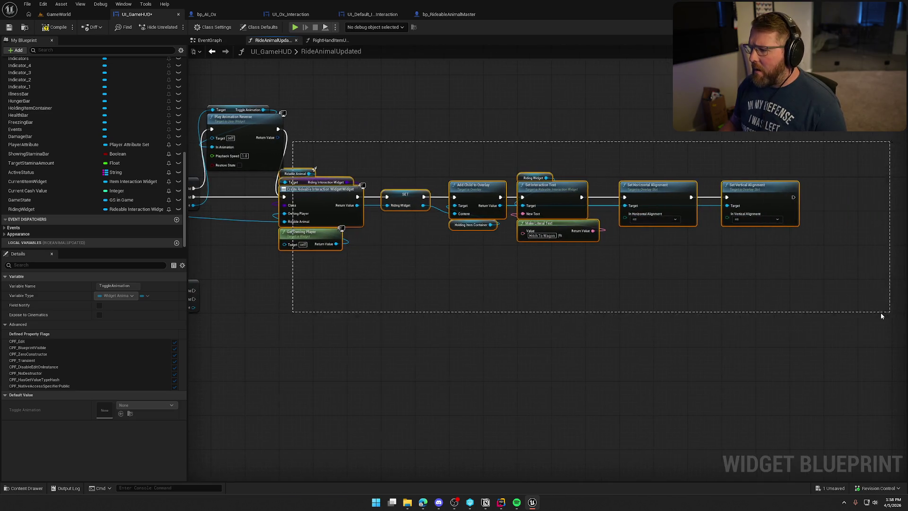
# - Shift the nodes right and connect Current Item Widget into Play Animation Reverse's Target
pyautogui.moveTo(335, 194); pyautogui.dragTo(405, 194)
pyautogui.moveTo(356, 142)
pyautogui.mouseDown()
pyautogui.moveTo(443, 157)
pyautogui.moveTo(511, 149)
pyautogui.mouseUp()
pyautogui.click(407, 135)
pyautogui.moveTo(408, 135); pyautogui.dragTo(441, 156)
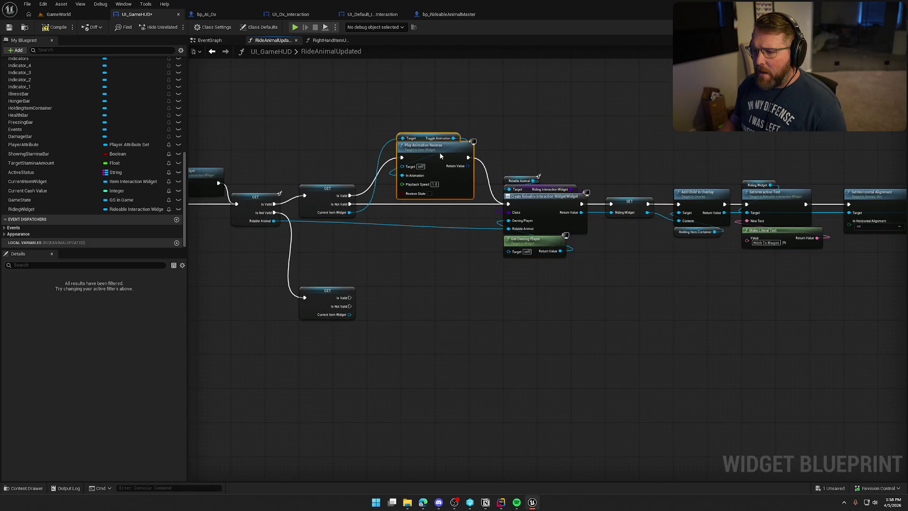
pyautogui.scroll(2, 445, 105)
pyautogui.click(319, 166)
pyautogui.moveTo(317, 248)
pyautogui.mouseDown()
pyautogui.moveTo(338, 247)
pyautogui.moveTo(394, 186)
pyautogui.mouseUp()
pyautogui.moveTo(317, 128); pyautogui.dragTo(296, 124)
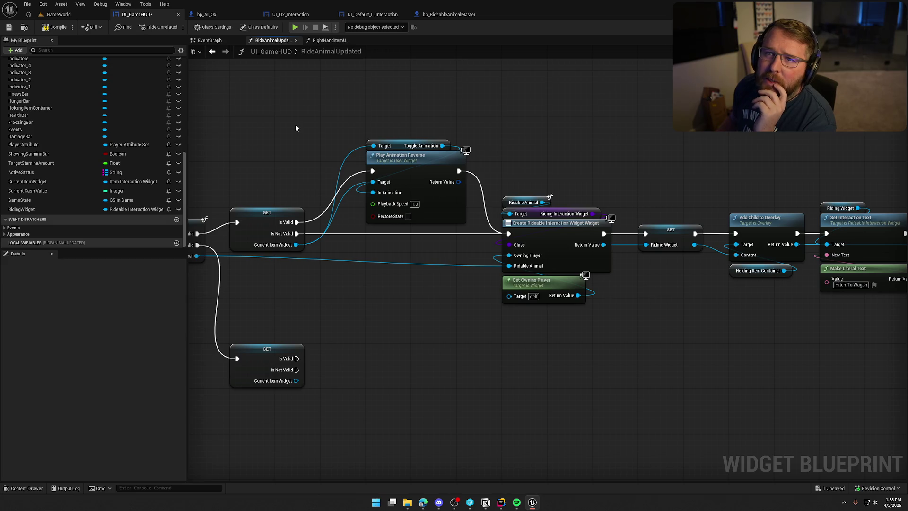
# - Align the GET, widget-creation and reverse-animation nodes, then compile and save UI_GameHUD
pyautogui.moveTo(295, 128); pyautogui.dragTo(342, 125)
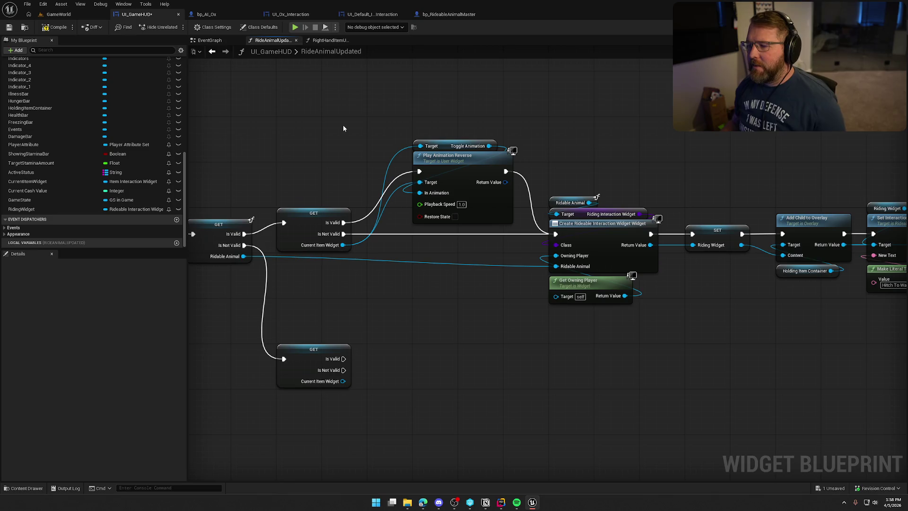
pyautogui.moveTo(344, 128); pyautogui.dragTo(405, 35)
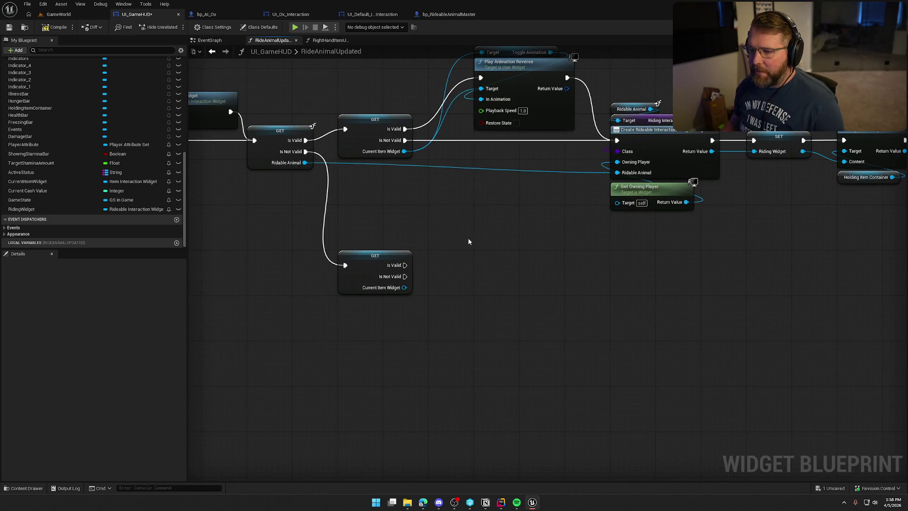
pyautogui.moveTo(368, 127); pyautogui.dragTo(368, 138)
pyautogui.moveTo(475, 200)
pyautogui.mouseDown()
pyautogui.moveTo(454, 219)
pyautogui.moveTo(381, 230)
pyautogui.mouseUp()
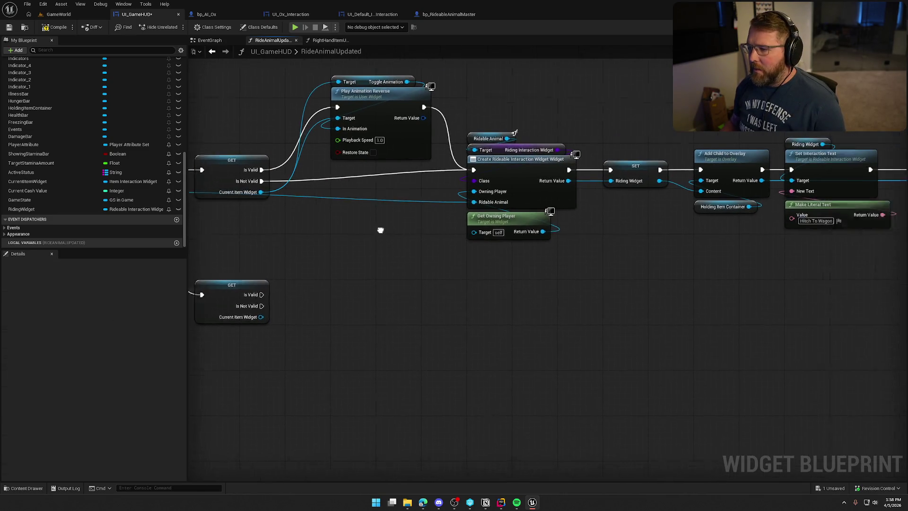
pyautogui.moveTo(442, 121)
pyautogui.mouseDown()
pyautogui.moveTo(702, 225)
pyautogui.moveTo(906, 265)
pyautogui.moveTo(718, 289)
pyautogui.moveTo(558, 254)
pyautogui.mouseUp()
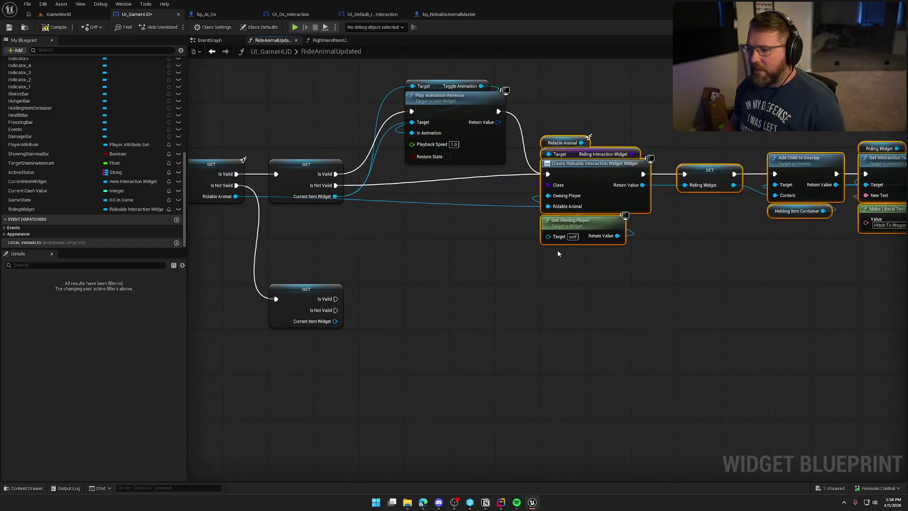
pyautogui.moveTo(597, 175); pyautogui.dragTo(600, 186)
pyautogui.click(402, 256)
pyautogui.moveTo(408, 225); pyautogui.dragTo(433, 248)
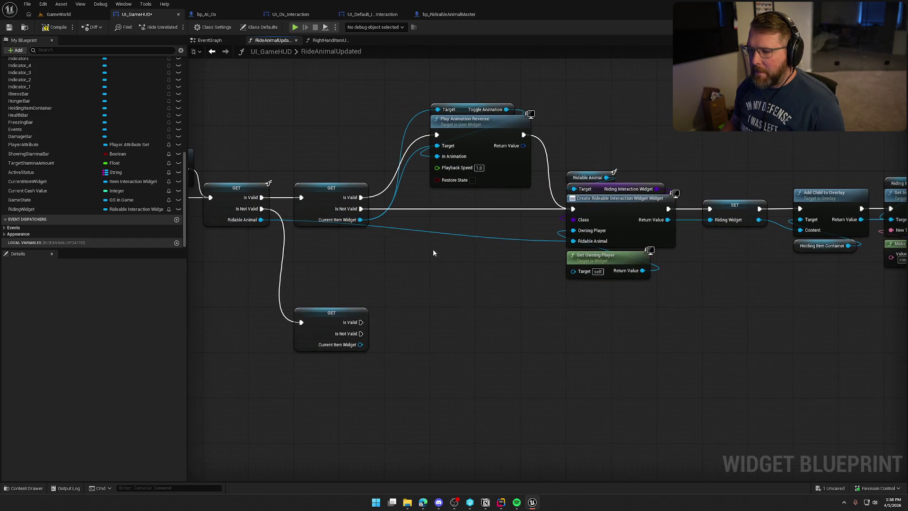
pyautogui.moveTo(415, 100)
pyautogui.mouseDown()
pyautogui.moveTo(492, 133)
pyautogui.moveTo(493, 149)
pyautogui.mouseUp()
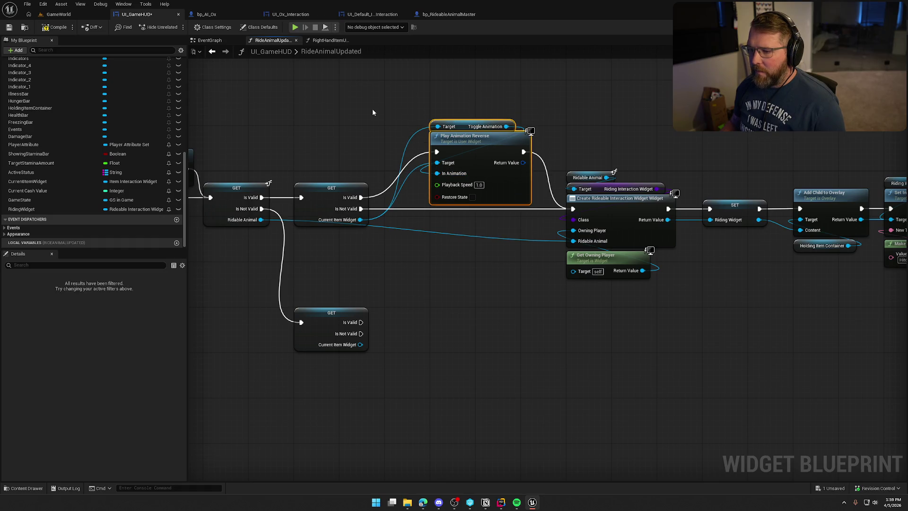
pyautogui.click(57, 27)
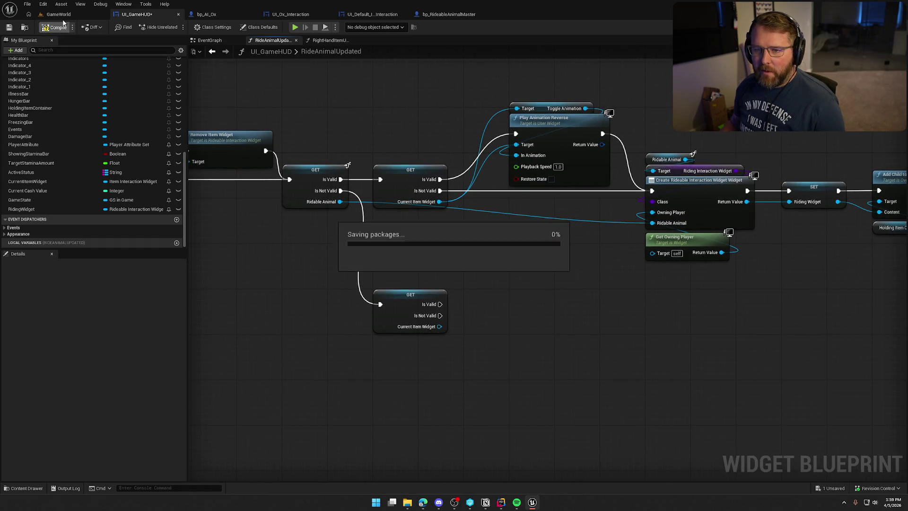
pyautogui.click(60, 14)
pyautogui.click(195, 27)
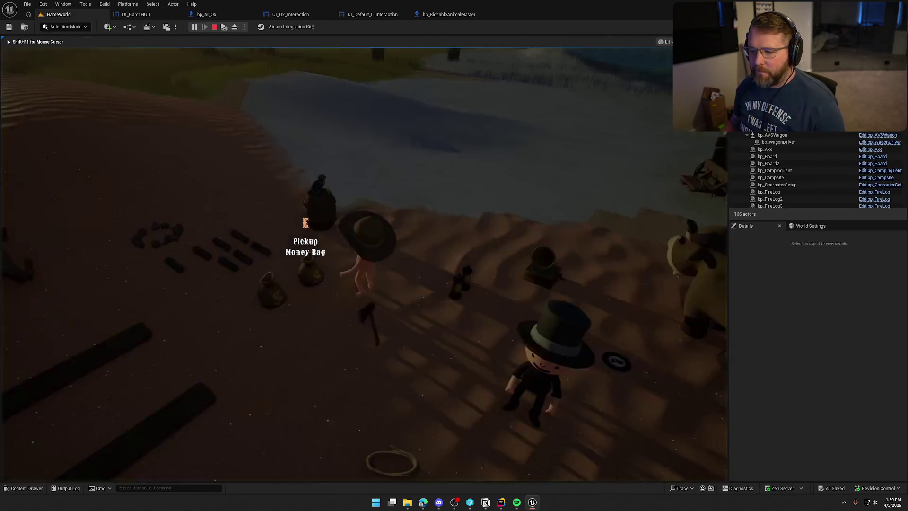
pyautogui.press('e')
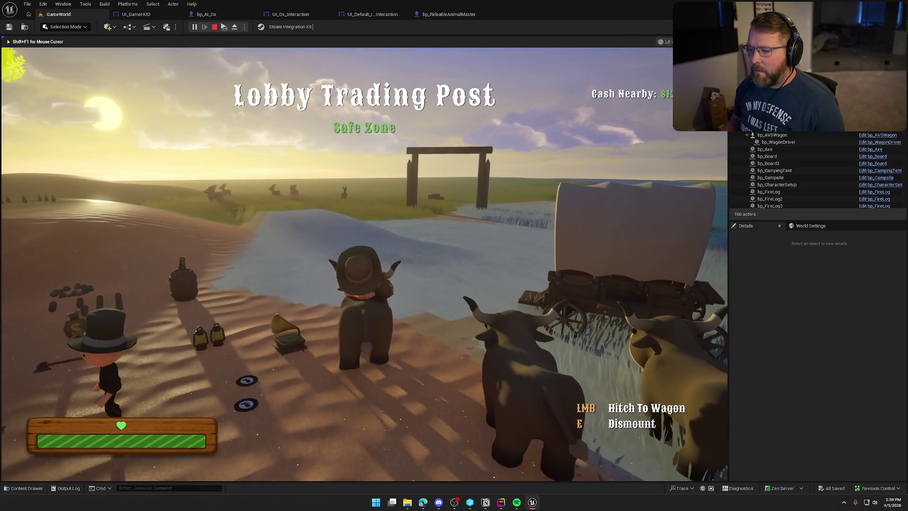
pyautogui.press('e')
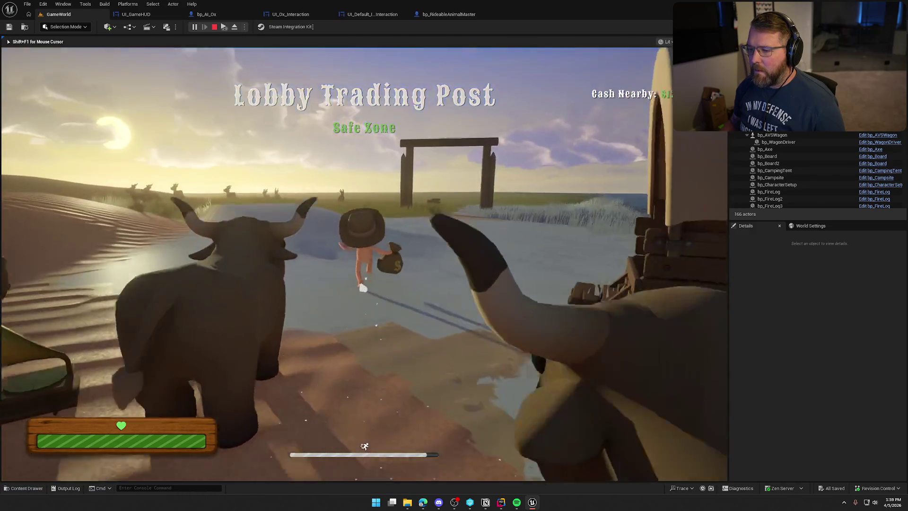
pyautogui.hotkey('shift', 'F1')
pyautogui.click(134, 14)
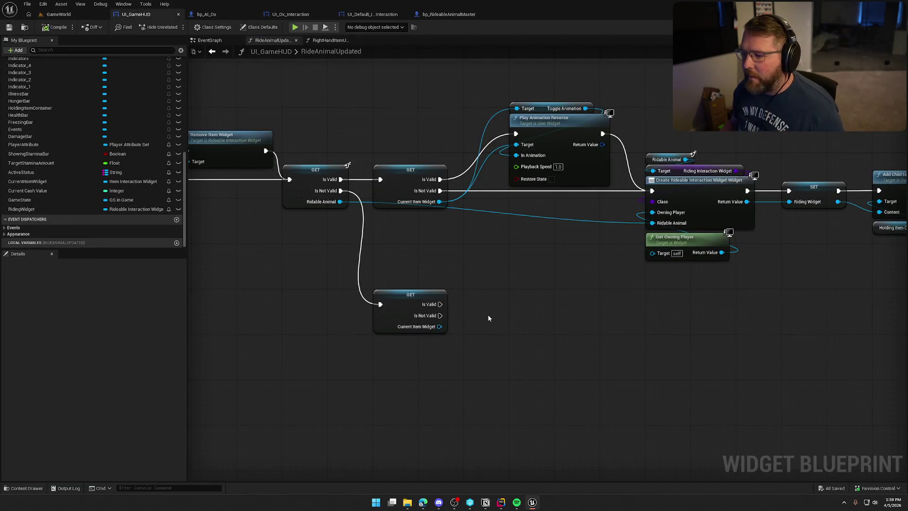
# - Place the Toggle Animation getter below the lower Current Item Widget GET node
pyautogui.moveTo(488, 318); pyautogui.dragTo(512, 255)
pyautogui.click(426, 202)
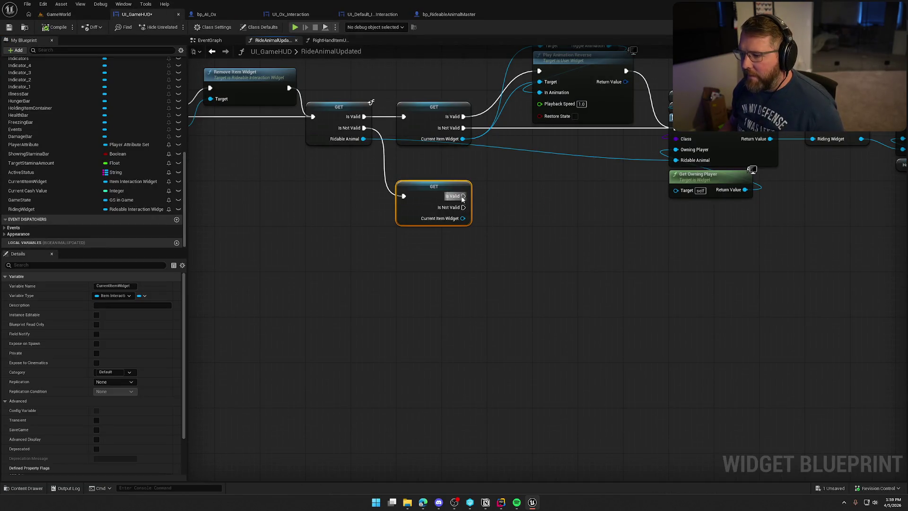
pyautogui.moveTo(565, 213); pyautogui.dragTo(490, 253)
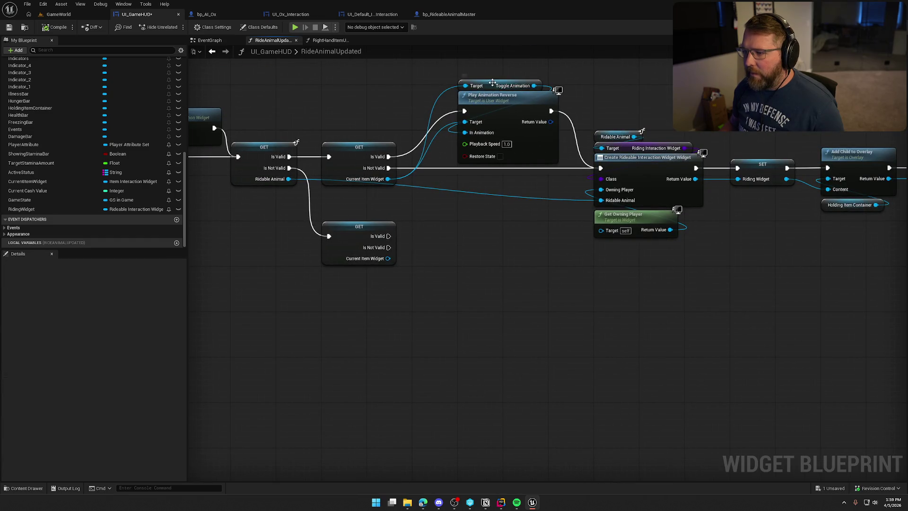
pyautogui.moveTo(493, 87)
pyautogui.mouseDown()
pyautogui.moveTo(486, 198)
pyautogui.moveTo(449, 195)
pyautogui.moveTo(483, 247)
pyautogui.mouseUp()
# - Add Play Animation Forward on Toggle Animation from Is Valid, then compile, save and play test
pyautogui.write('play')
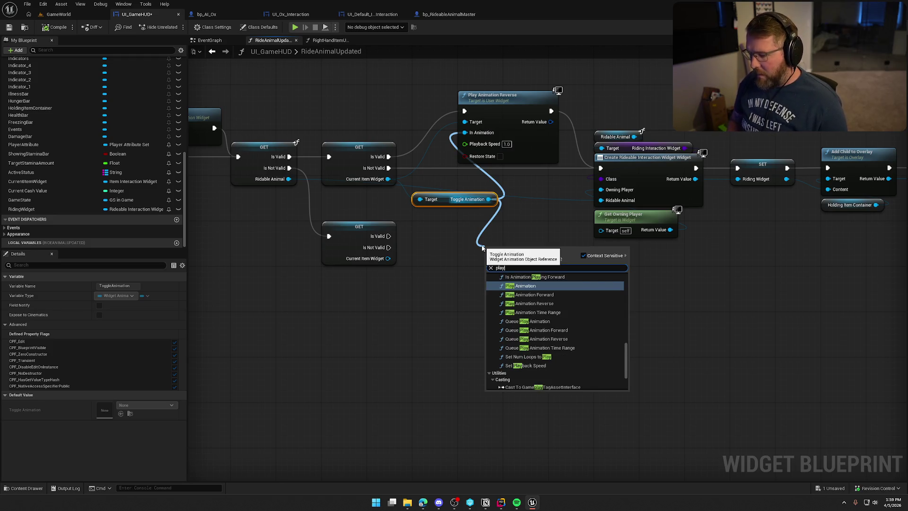
pyautogui.press('Down')
pyautogui.press('Return')
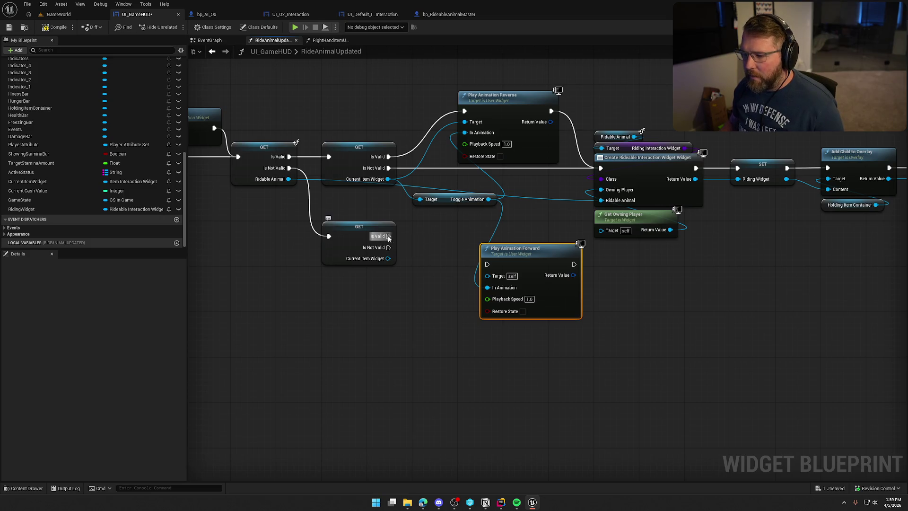
pyautogui.moveTo(388, 236)
pyautogui.mouseDown()
pyautogui.moveTo(487, 264)
pyautogui.moveTo(447, 271)
pyautogui.moveTo(419, 246)
pyautogui.moveTo(388, 258)
pyautogui.moveTo(420, 203)
pyautogui.moveTo(383, 313)
pyautogui.moveTo(419, 201)
pyautogui.moveTo(391, 339)
pyautogui.mouseUp()
pyautogui.click(305, 329)
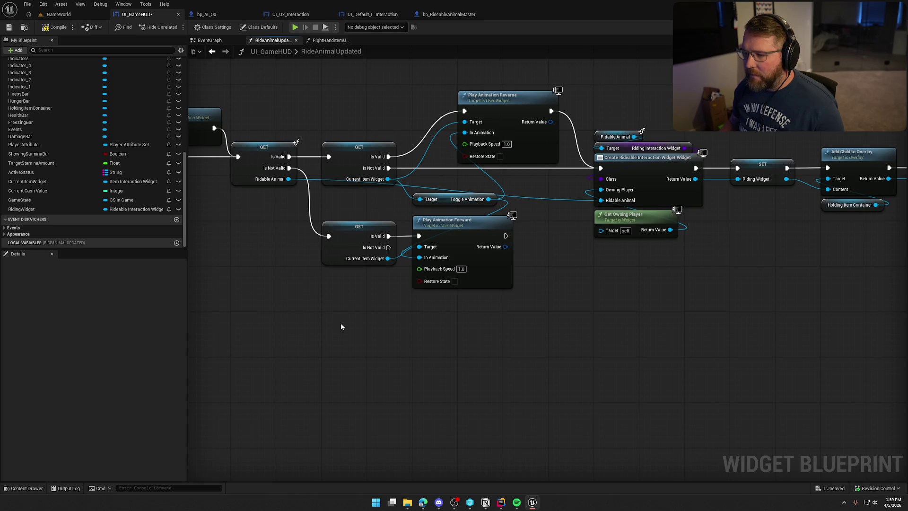
pyautogui.click(58, 26)
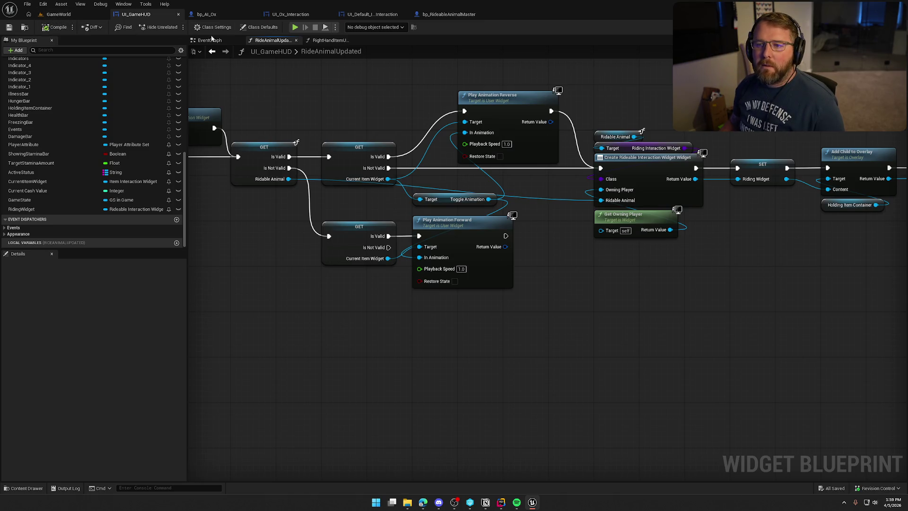
pyautogui.click(294, 27)
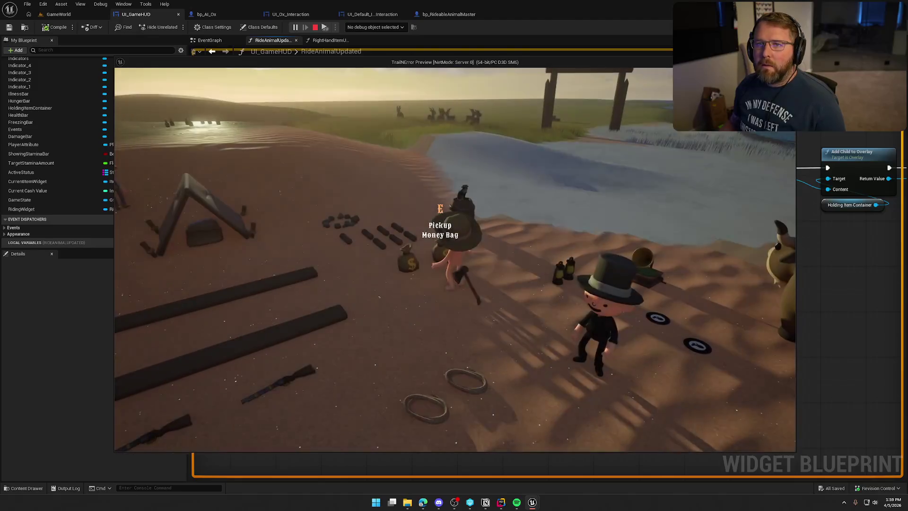
pyautogui.press('e')
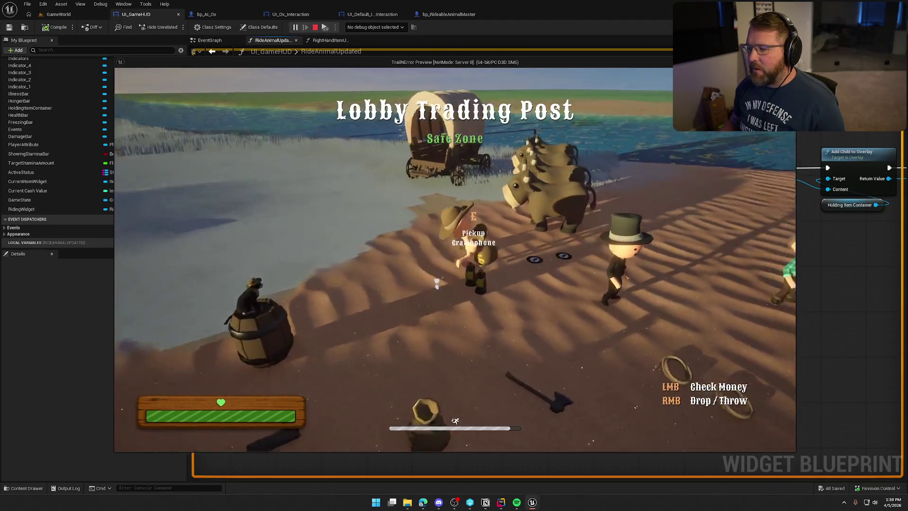
pyautogui.press('e')
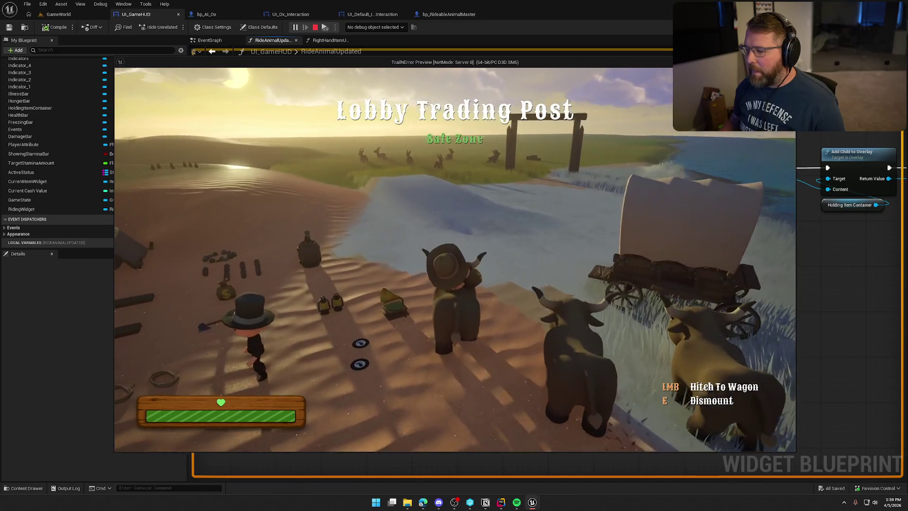
pyautogui.press('w')
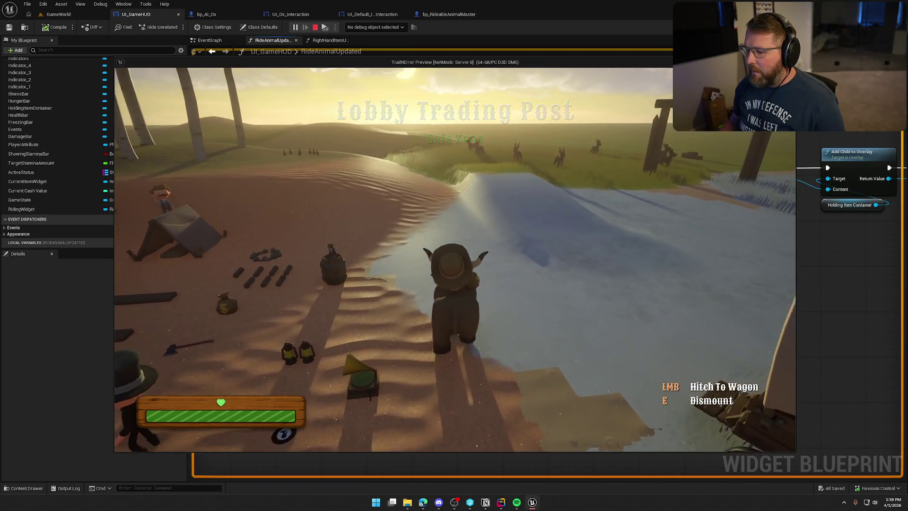
pyautogui.press('e')
pyautogui.press('w')
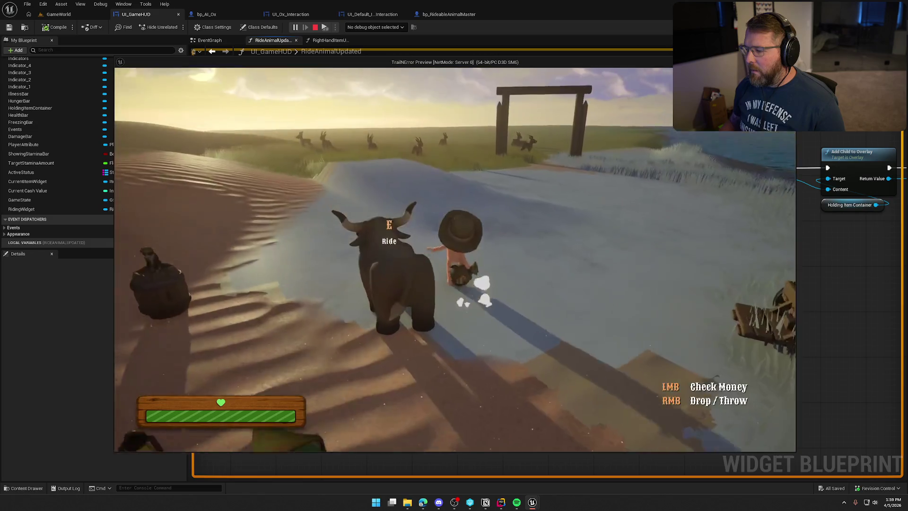
pyautogui.press('w')
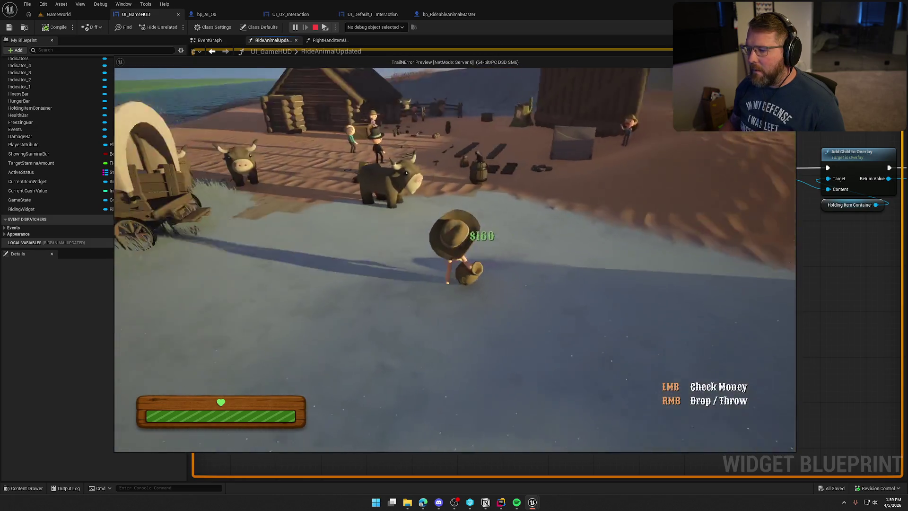
pyautogui.press('e')
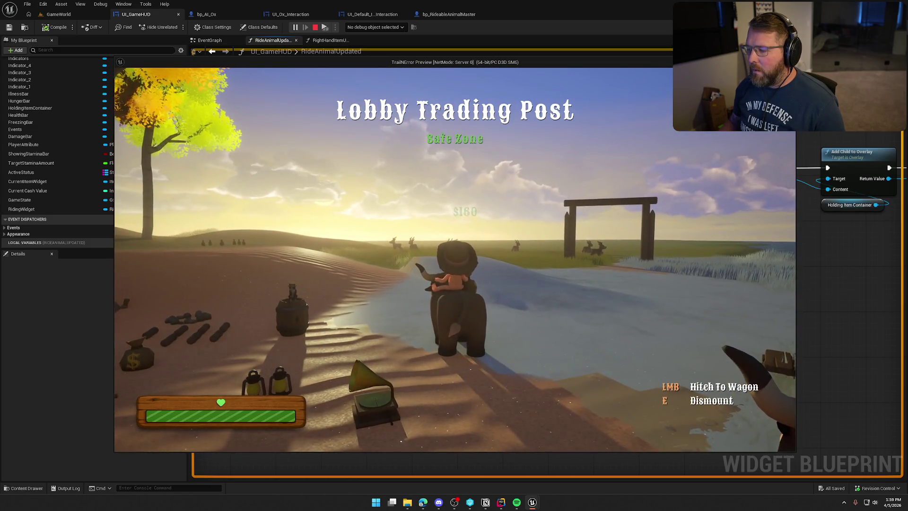
pyautogui.press('e')
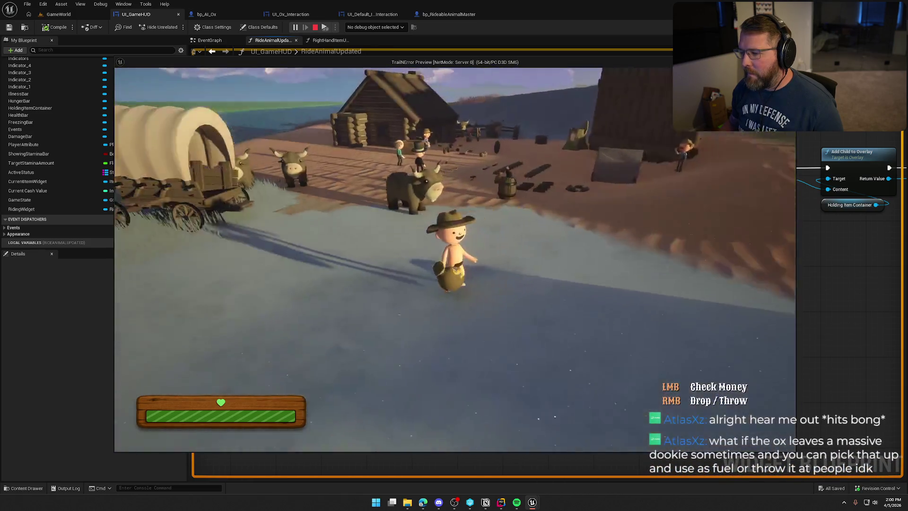
pyautogui.press('Escape')
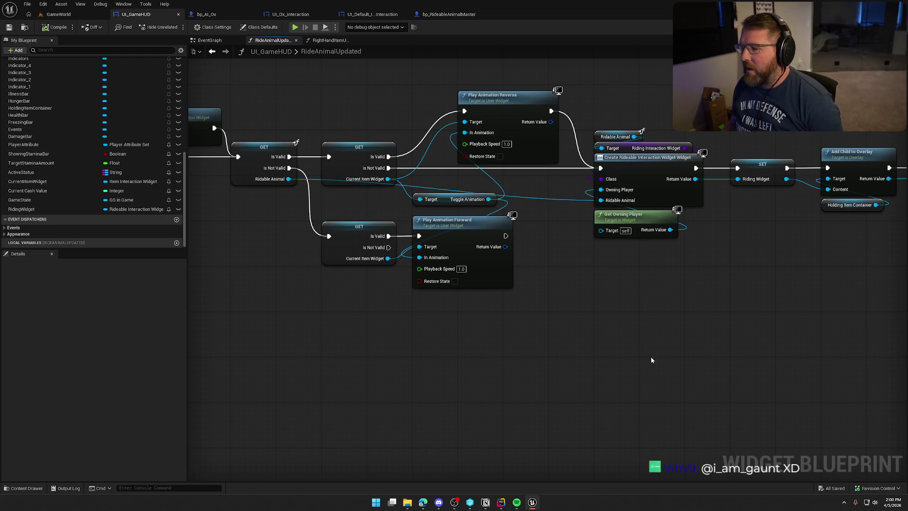
# - Shift the Toggle Animation and Play Animation Reverse nodes about 96 px left
pyautogui.moveTo(651, 359)
pyautogui.mouseDown()
pyautogui.moveTo(518, 355)
pyautogui.moveTo(489, 320)
pyautogui.moveTo(222, 320)
pyautogui.moveTo(518, 314)
pyautogui.mouseUp()
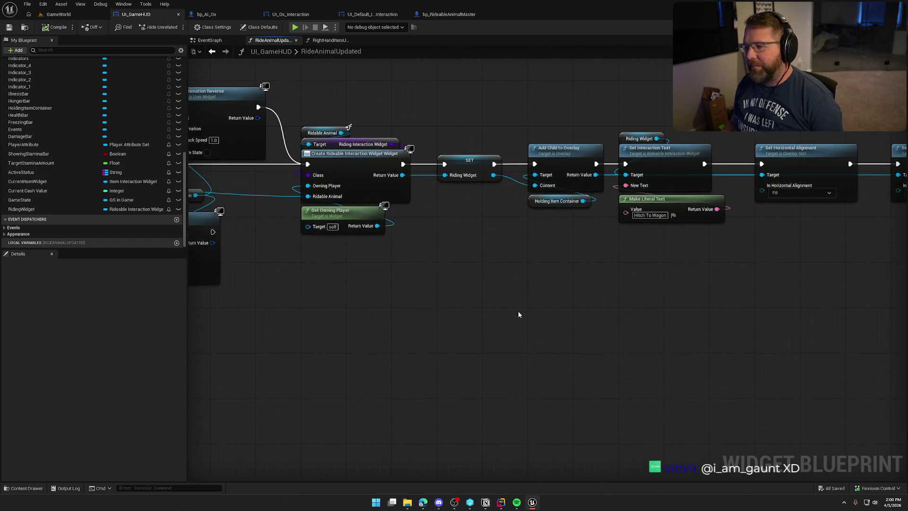
pyautogui.moveTo(449, 306); pyautogui.dragTo(471, 306)
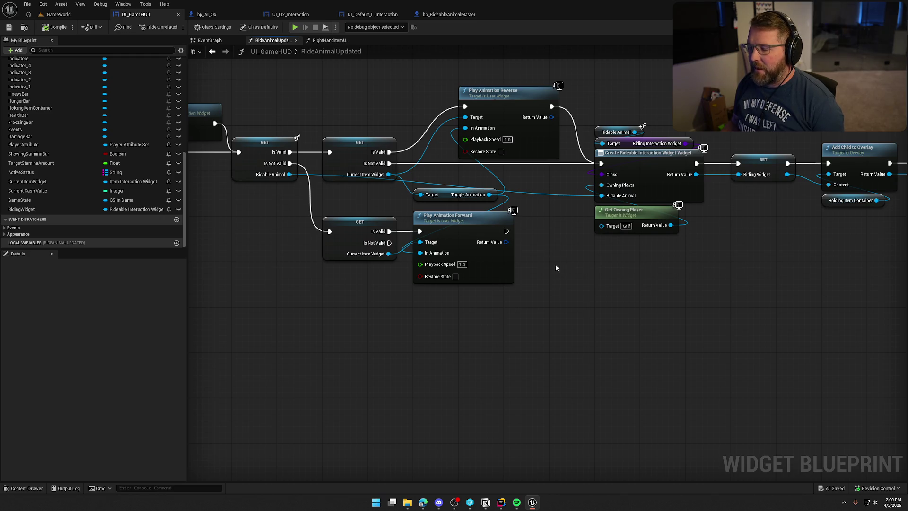
pyautogui.moveTo(556, 264); pyautogui.dragTo(584, 284)
pyautogui.moveTo(475, 212); pyautogui.dragTo(385, 205)
pyautogui.click(597, 307)
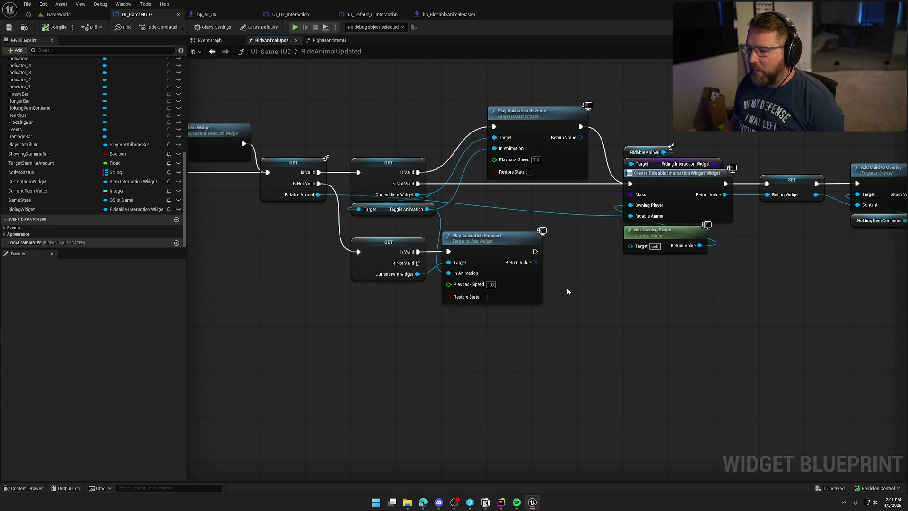
pyautogui.moveTo(531, 117); pyautogui.dragTo(486, 118)
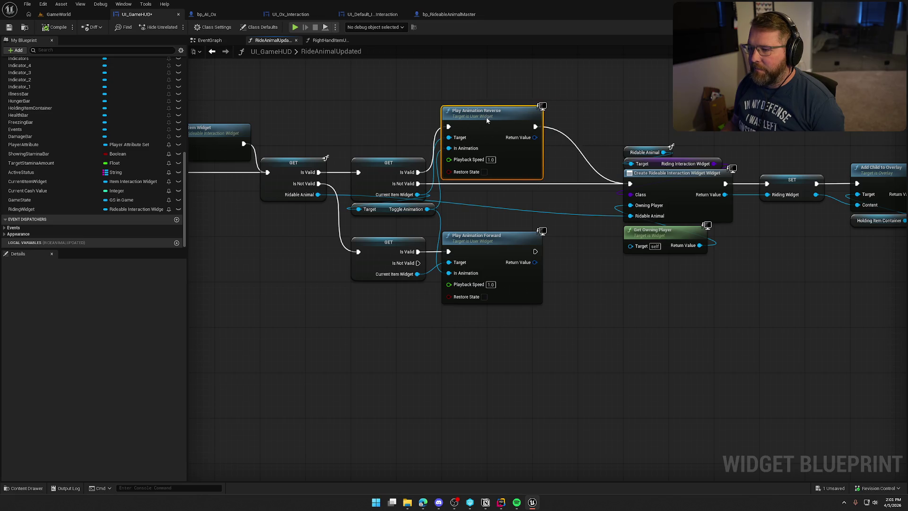
pyautogui.click(622, 125)
# - Select the Set Horizontal and Vertical Alignment nodes and review the Create Rideable Interaction Widget chain
pyautogui.scroll(-2, 622, 127)
pyautogui.moveTo(374, 151)
pyautogui.mouseDown()
pyautogui.moveTo(899, 324)
pyautogui.moveTo(504, 349)
pyautogui.mouseUp()
pyautogui.scroll(2, 504, 349)
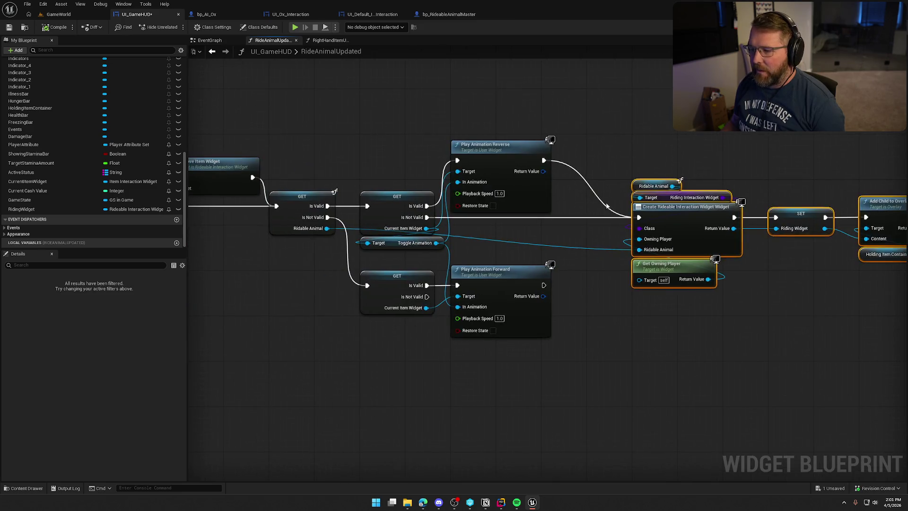
pyautogui.moveTo(649, 279); pyautogui.dragTo(609, 279)
pyautogui.click(608, 378)
pyautogui.moveTo(576, 361); pyautogui.dragTo(572, 306)
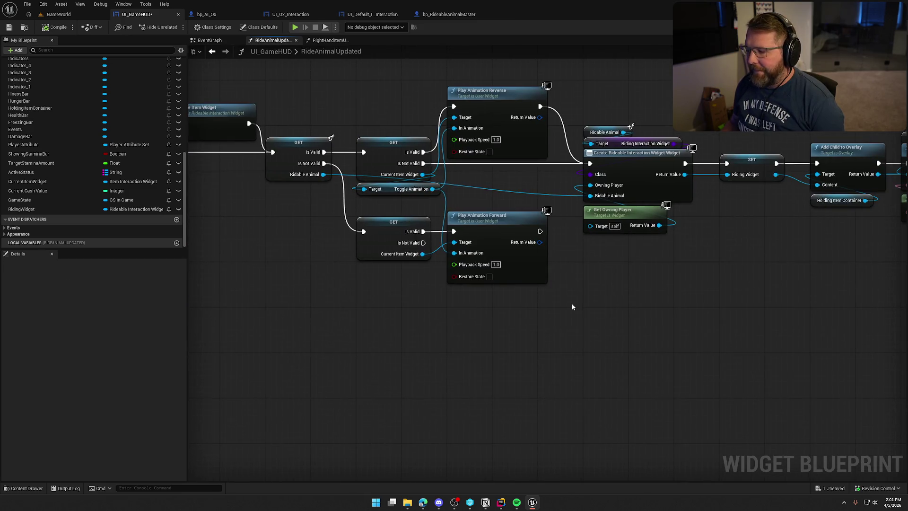
pyautogui.moveTo(510, 351); pyautogui.dragTo(571, 371)
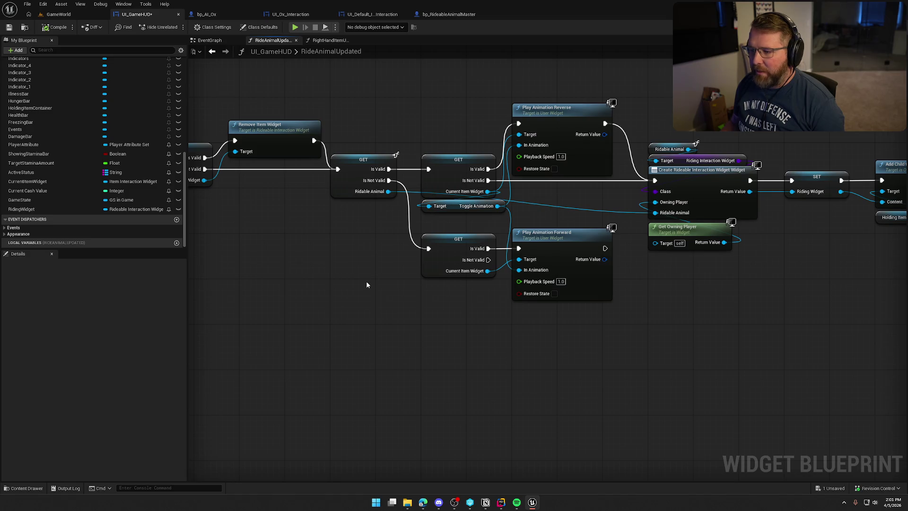
# - Compile and save UI_GameHUD, align Remove Item Widget near the first GET, and save again
pyautogui.click(54, 27)
pyautogui.hotkey('ctrl', 's')
pyautogui.moveTo(297, 298)
pyautogui.mouseDown()
pyautogui.moveTo(335, 311)
pyautogui.moveTo(340, 248)
pyautogui.moveTo(473, 298)
pyautogui.mouseUp()
pyautogui.moveTo(449, 243); pyautogui.dragTo(441, 290)
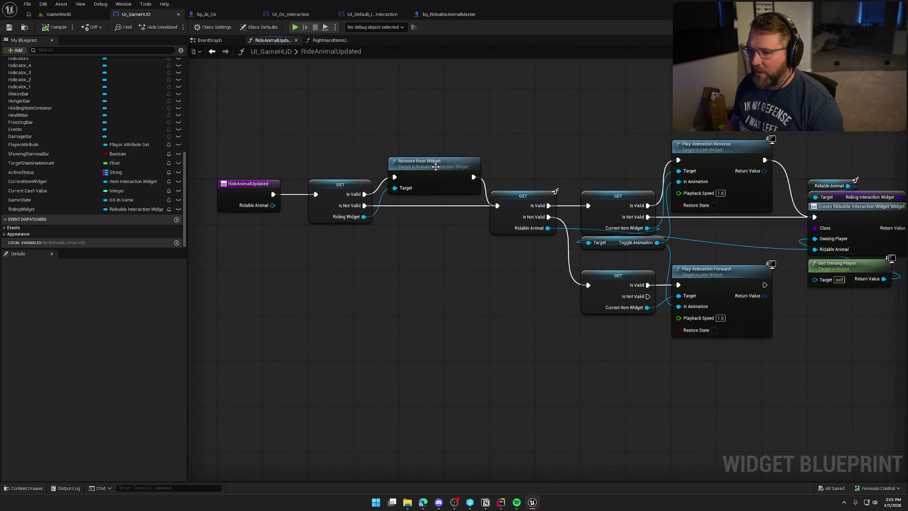
pyautogui.moveTo(416, 162); pyautogui.dragTo(426, 144)
pyautogui.moveTo(464, 293)
pyautogui.mouseDown()
pyautogui.moveTo(395, 281)
pyautogui.moveTo(462, 277)
pyautogui.mouseUp()
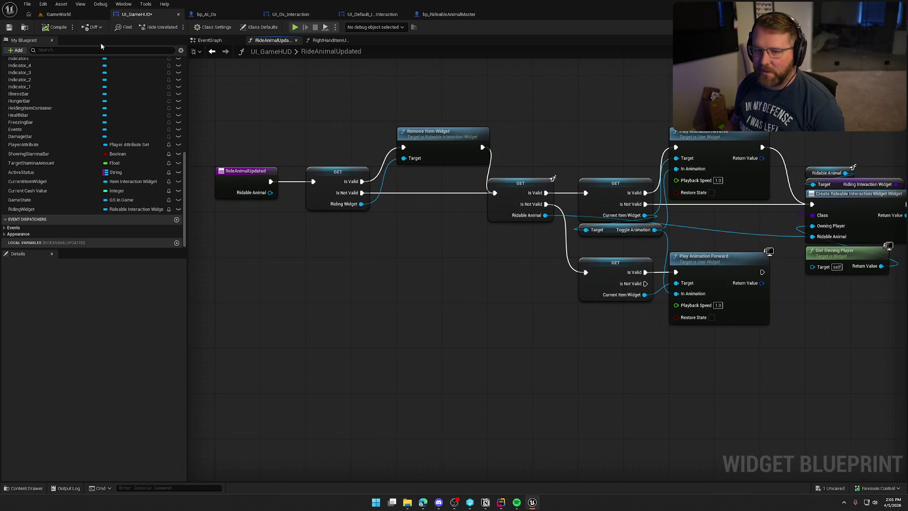
pyautogui.hotkey('ctrl', 's')
pyautogui.moveTo(359, 311)
pyautogui.mouseDown()
pyautogui.moveTo(230, 278)
pyautogui.moveTo(288, 338)
pyautogui.moveTo(375, 300)
pyautogui.moveTo(543, 318)
pyautogui.moveTo(609, 311)
pyautogui.mouseUp()
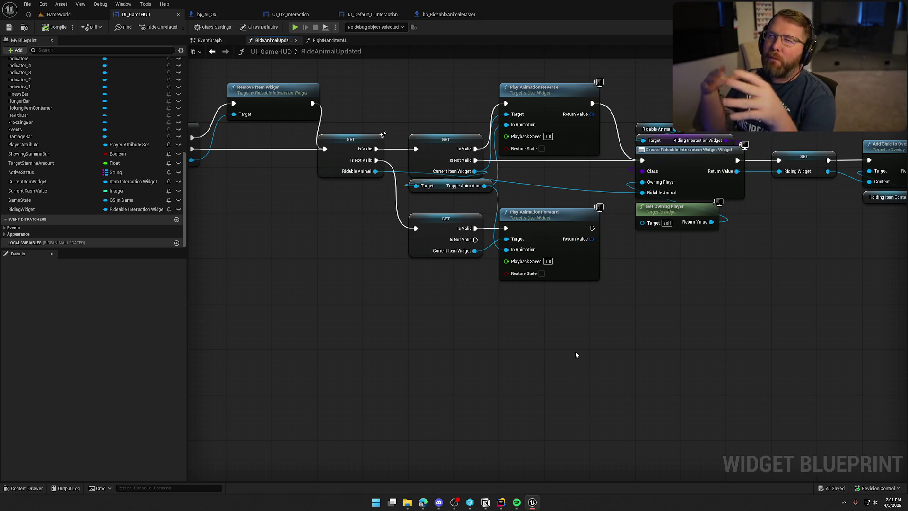
pyautogui.moveTo(575, 351)
pyautogui.mouseDown()
pyautogui.moveTo(273, 299)
pyautogui.moveTo(663, 339)
pyautogui.mouseUp()
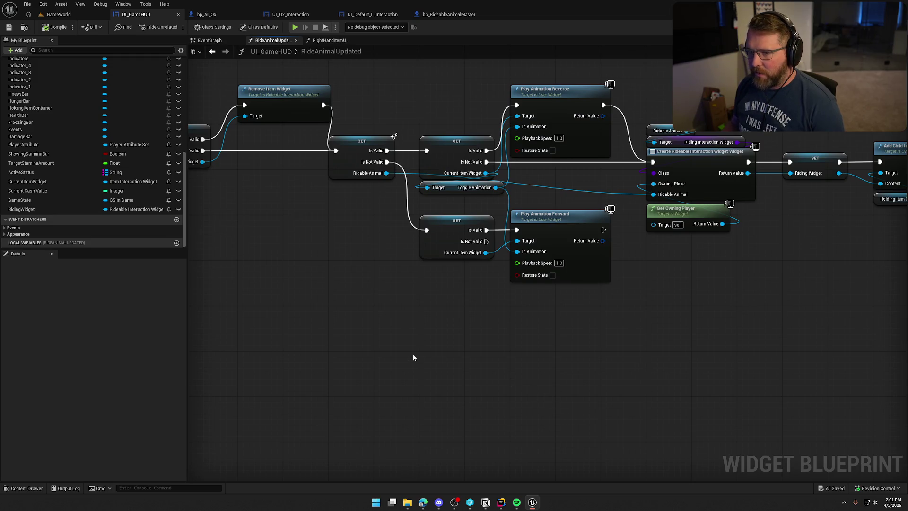
pyautogui.moveTo(420, 346); pyautogui.dragTo(523, 331)
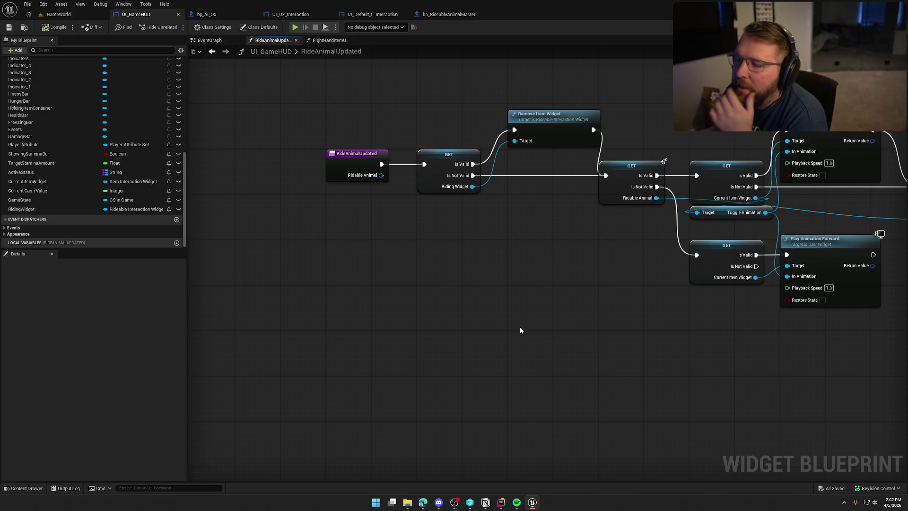
pyautogui.moveTo(304, 146); pyautogui.dragTo(435, 305)
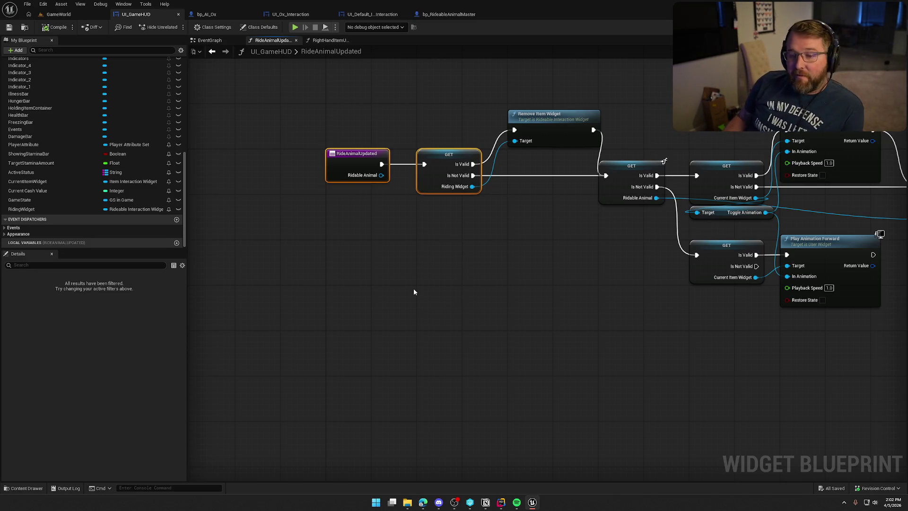
pyautogui.click(446, 274)
pyautogui.moveTo(447, 274)
pyautogui.mouseDown()
pyautogui.moveTo(375, 260)
pyautogui.moveTo(371, 240)
pyautogui.moveTo(331, 249)
pyautogui.mouseUp()
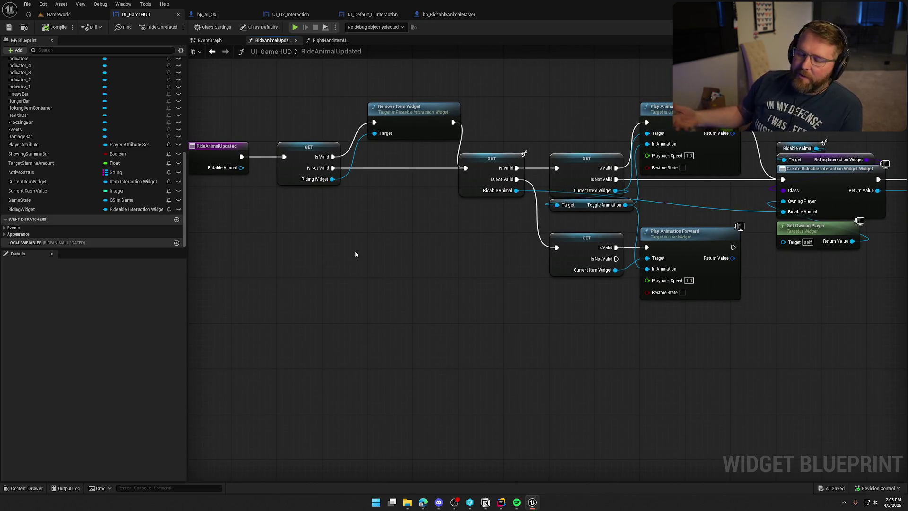
pyautogui.scroll(-1, 365, 267)
pyautogui.moveTo(393, 270); pyautogui.dragTo(367, 274)
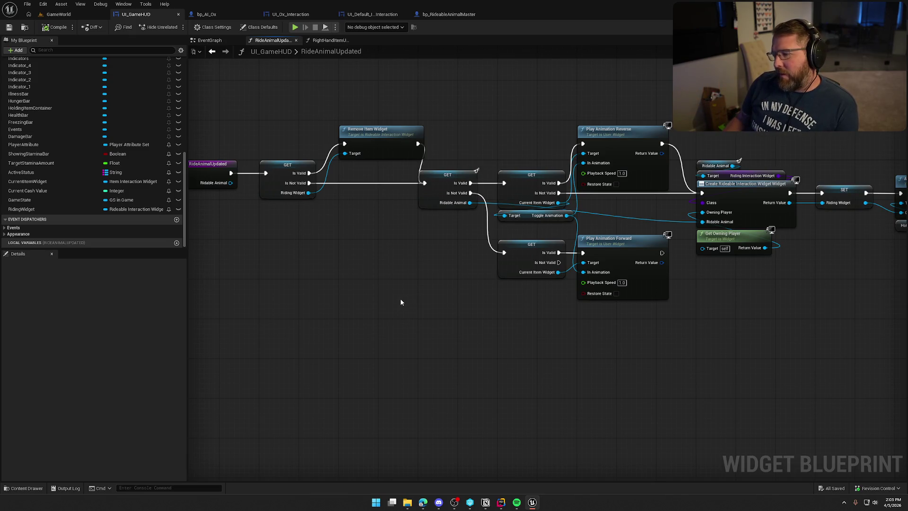
pyautogui.moveTo(506, 310)
pyautogui.mouseDown()
pyautogui.moveTo(170, 286)
pyautogui.moveTo(558, 306)
pyautogui.moveTo(402, 297)
pyautogui.moveTo(340, 276)
pyautogui.moveTo(640, 317)
pyautogui.mouseUp()
pyautogui.moveTo(271, 301); pyautogui.dragTo(339, 311)
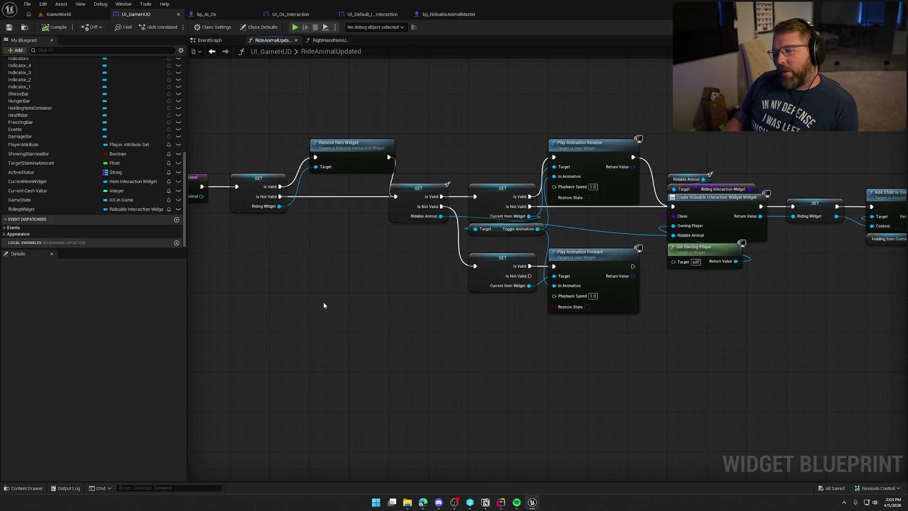
pyautogui.moveTo(322, 302); pyautogui.dragTo(365, 295)
pyautogui.moveTo(227, 138); pyautogui.dragTo(314, 284)
pyautogui.click(315, 277)
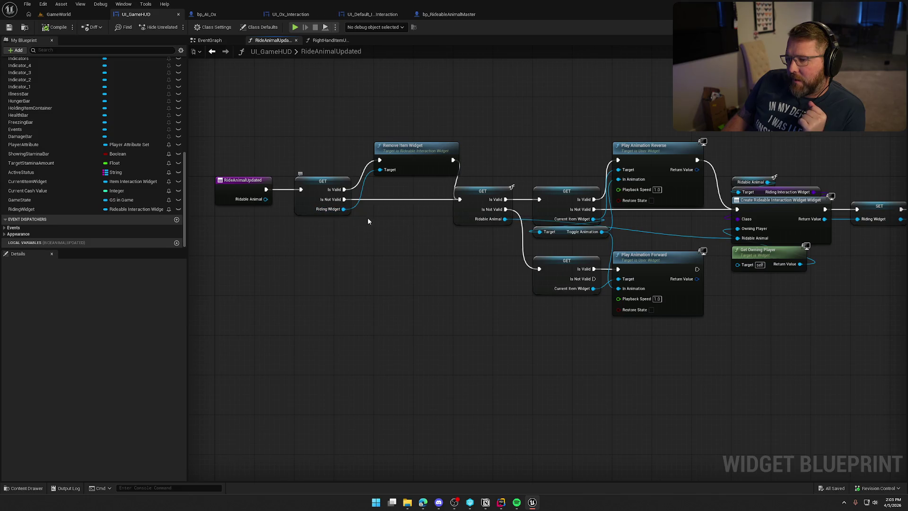
pyautogui.click(502, 503)
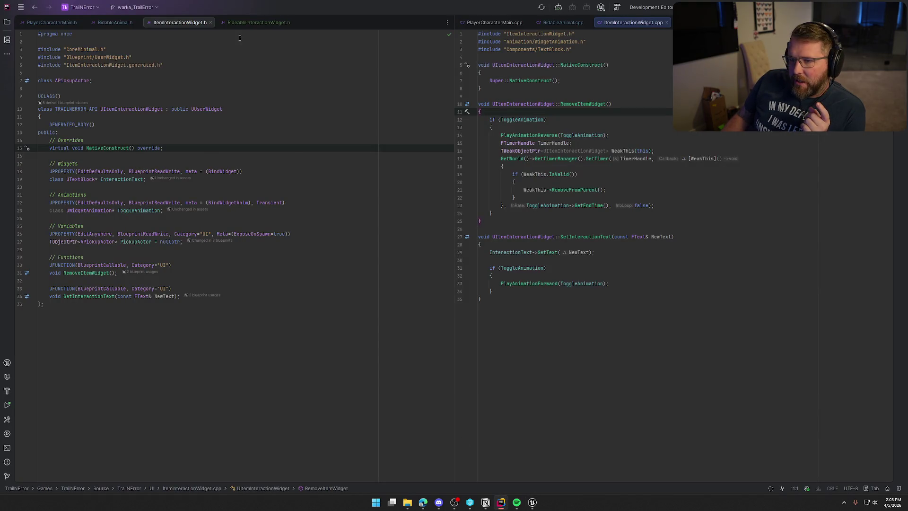
pyautogui.click(241, 22)
pyautogui.click(100, 226)
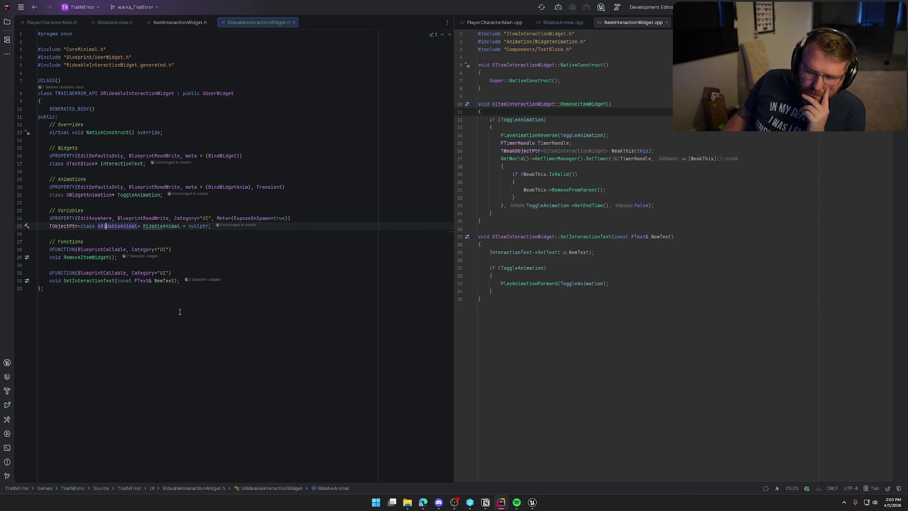
pyautogui.click(532, 502)
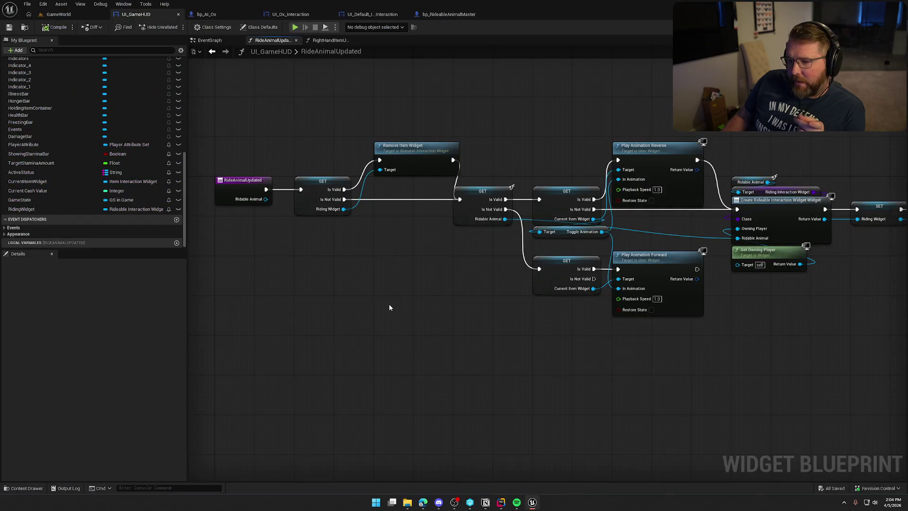
pyautogui.moveTo(266, 199)
pyautogui.mouseDown()
pyautogui.moveTo(340, 218)
pyautogui.moveTo(325, 268)
pyautogui.mouseUp()
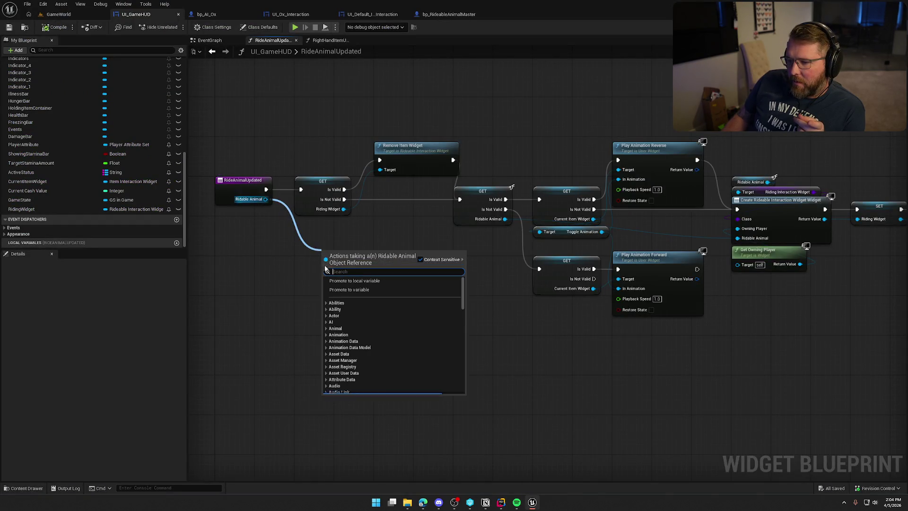
pyautogui.click(281, 294)
pyautogui.click(502, 503)
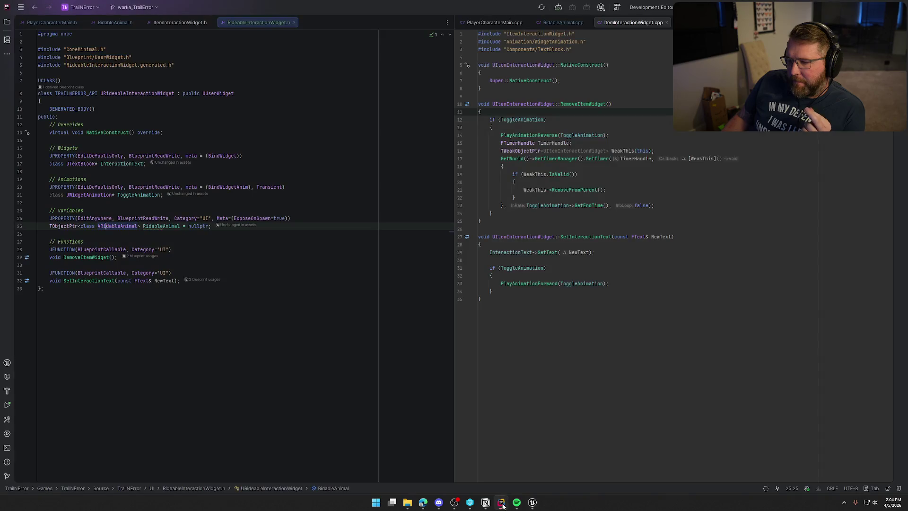
pyautogui.click(532, 502)
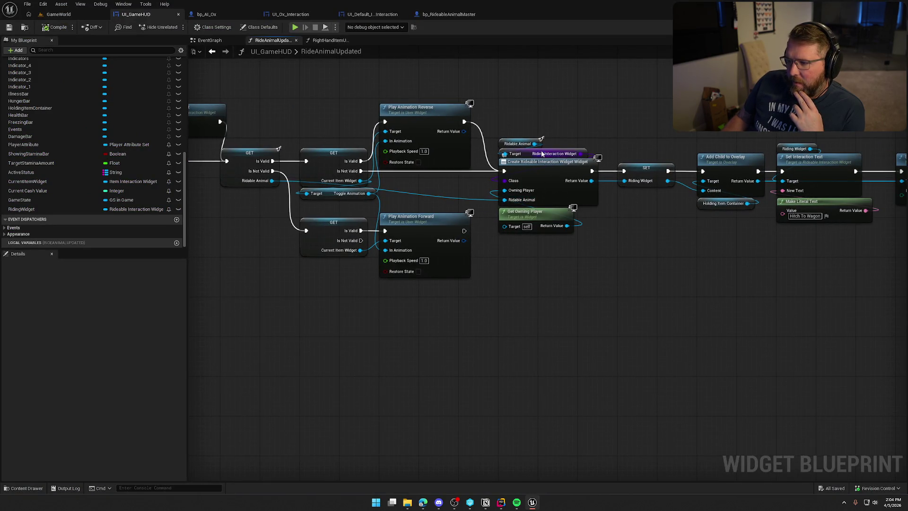
# - Open the UI_Ox_Interaction widget blueprint in its Graph view
pyautogui.click(444, 16)
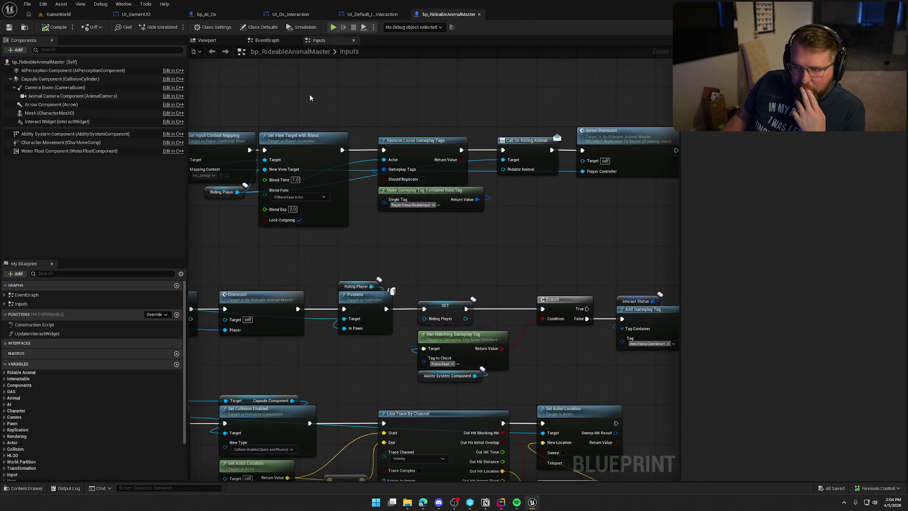
pyautogui.click(291, 14)
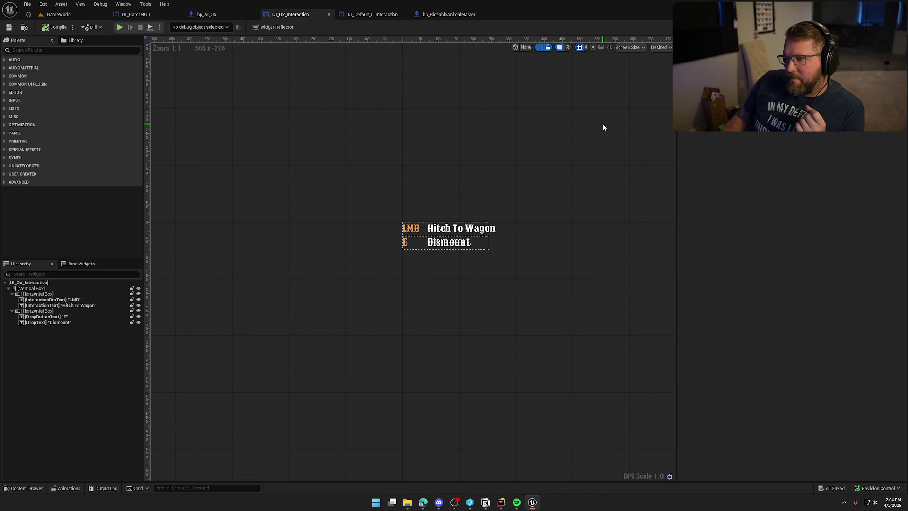
pyautogui.click(888, 27)
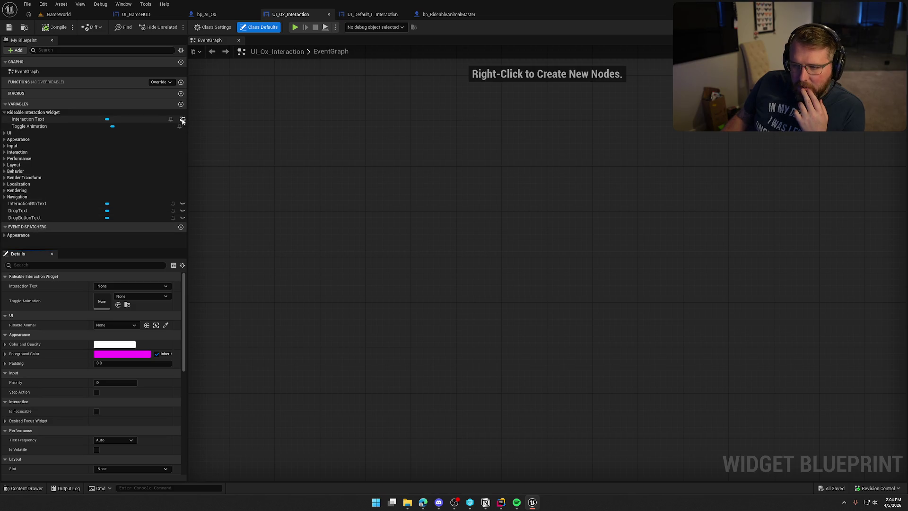
# - Expand the UI variable category and select the inherited Ridable Animal variable
pyautogui.moveTo(184, 120)
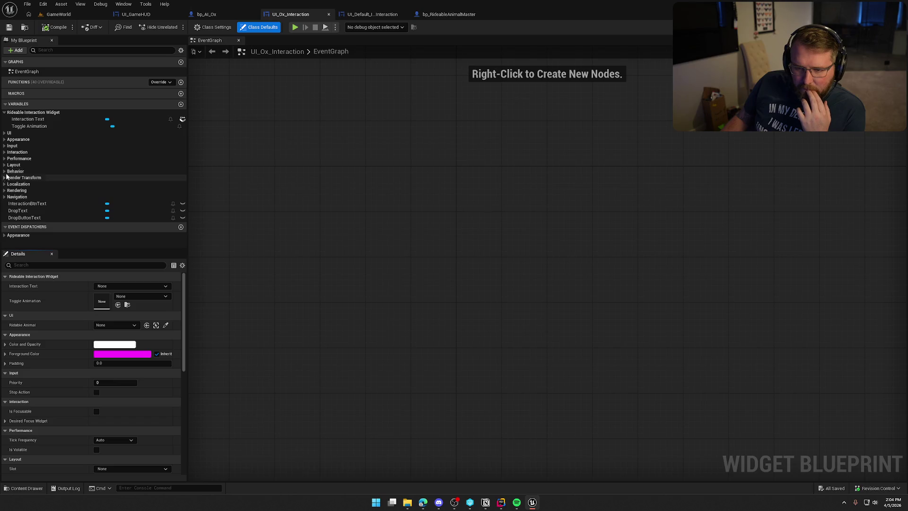
pyautogui.click(182, 53)
pyautogui.click(290, 223)
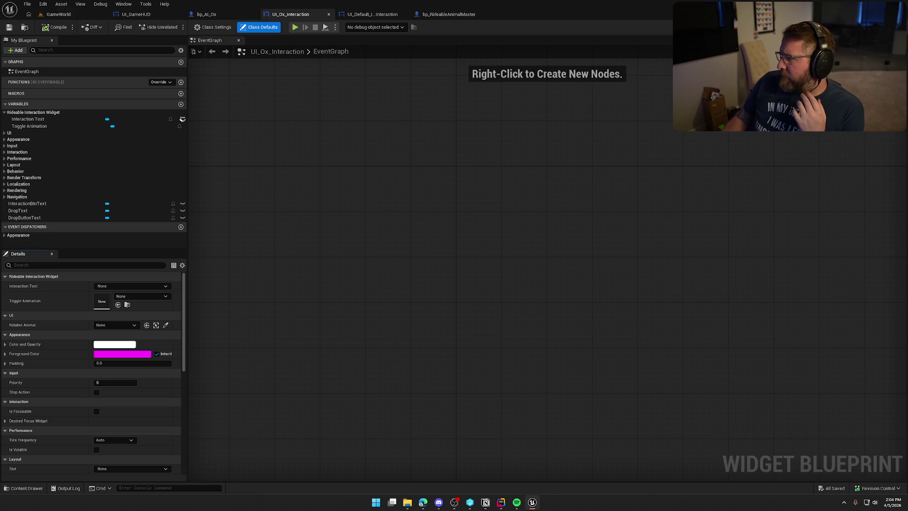
pyautogui.click(504, 504)
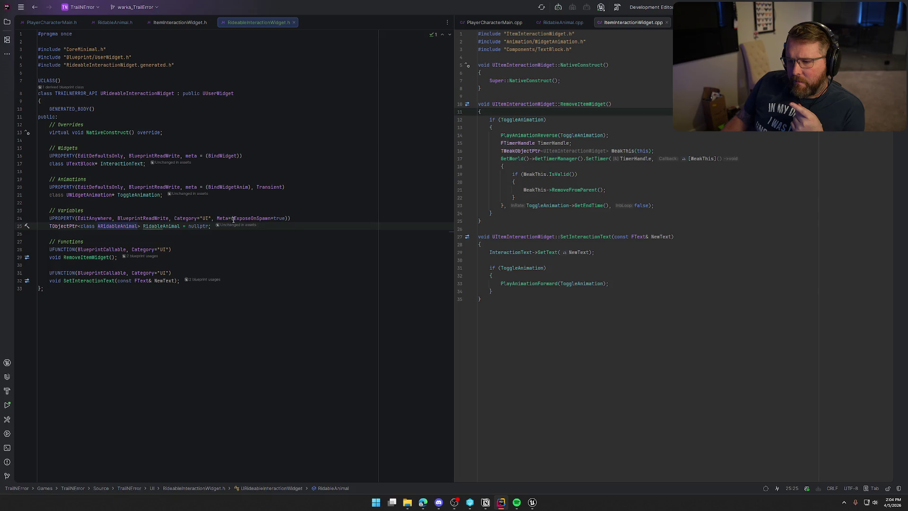
pyautogui.click(532, 503)
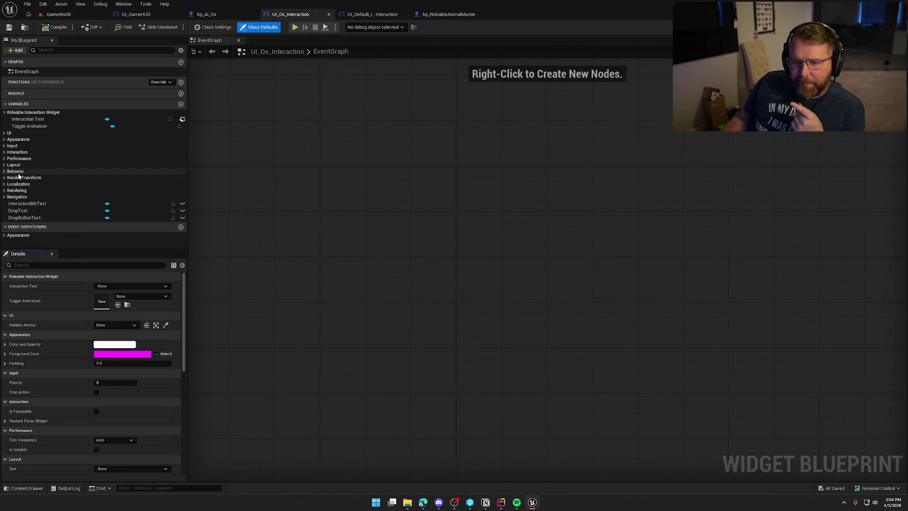
pyautogui.click(5, 133)
pyautogui.click(26, 139)
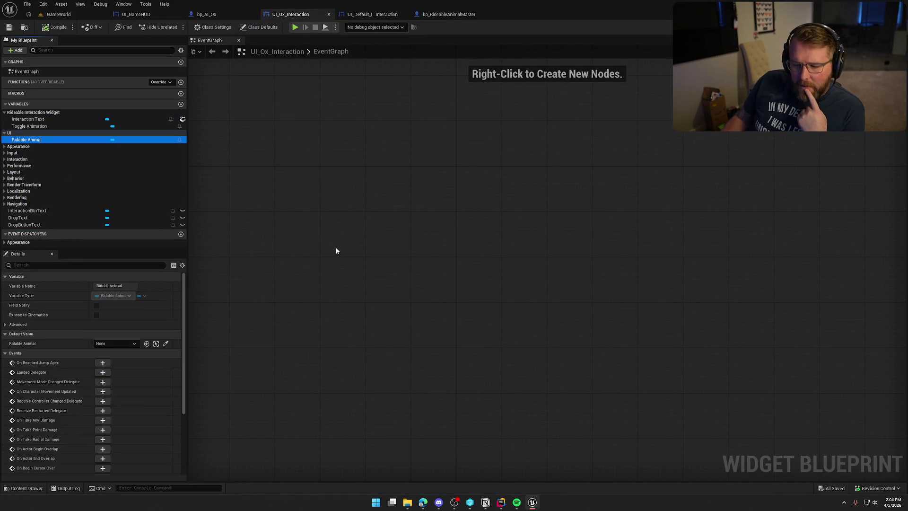
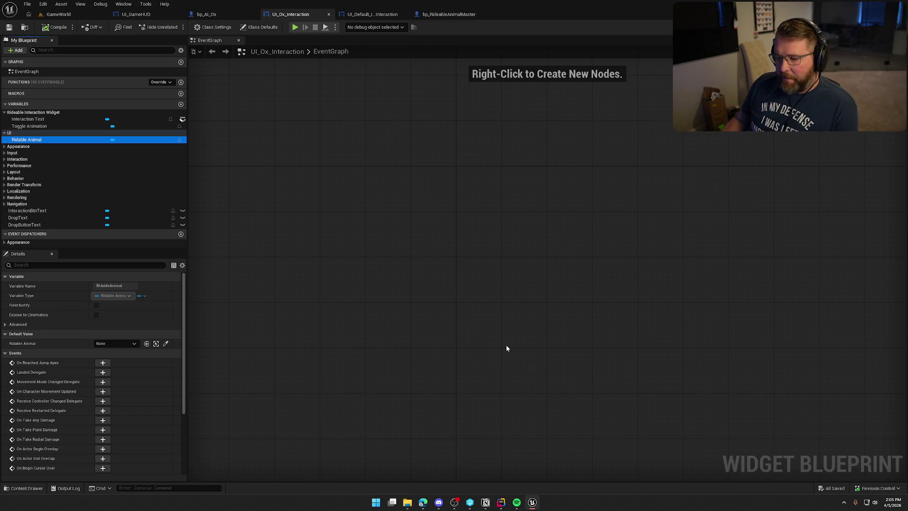
# - Select the RidableAnimal property declaration in Rider's RideableInteractionWidget.h
pyautogui.click(501, 502)
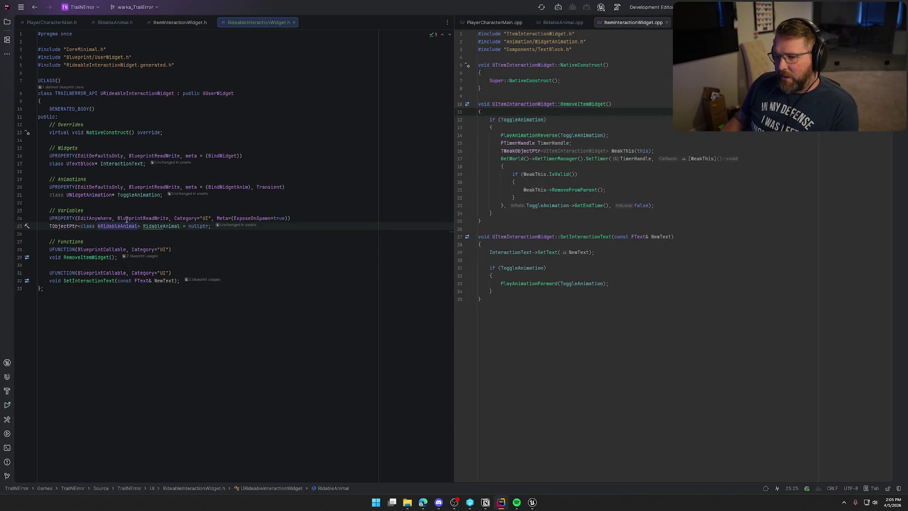
pyautogui.click(210, 228)
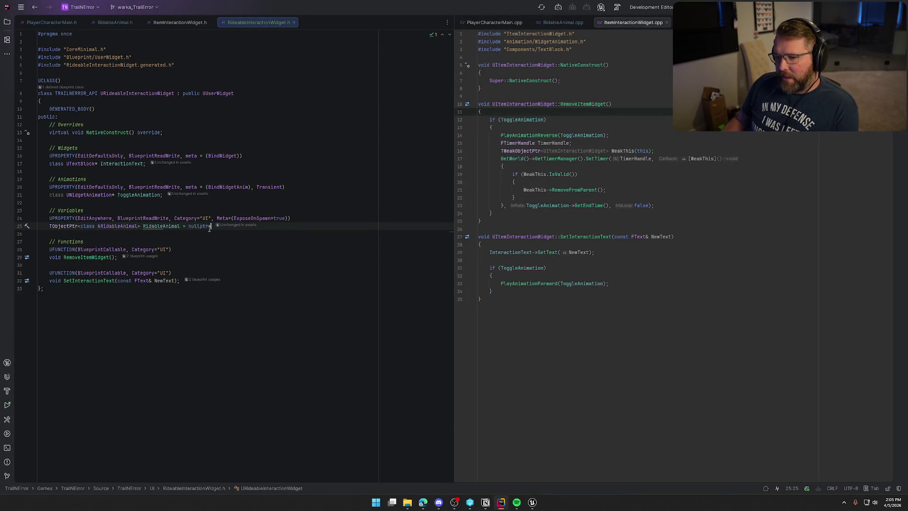
pyautogui.keyDown('shift'); pyautogui.click(49, 219); pyautogui.keyUp('shift')
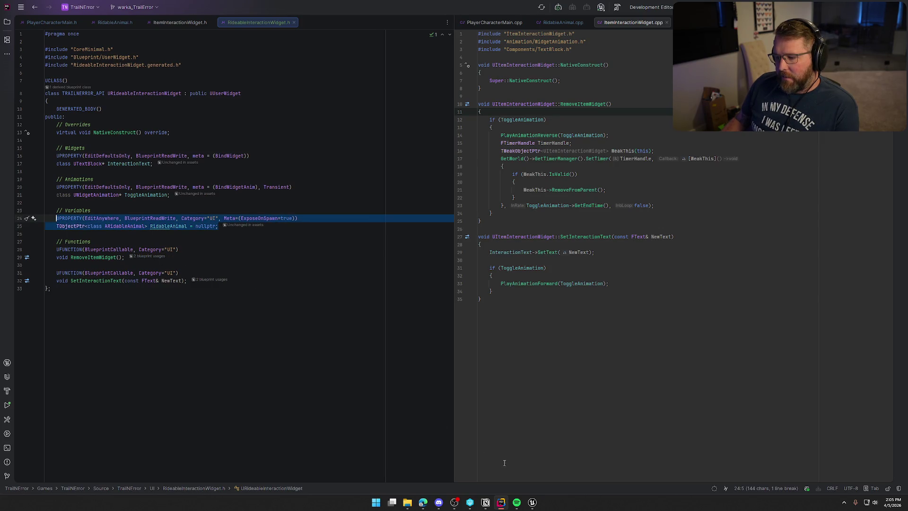
# - Check the bp_AI_Ox, bp_RideableAnimalMaster, GameWorld and UI_GameHUD tabs, then return to Rider's solution tree
pyautogui.click(532, 503)
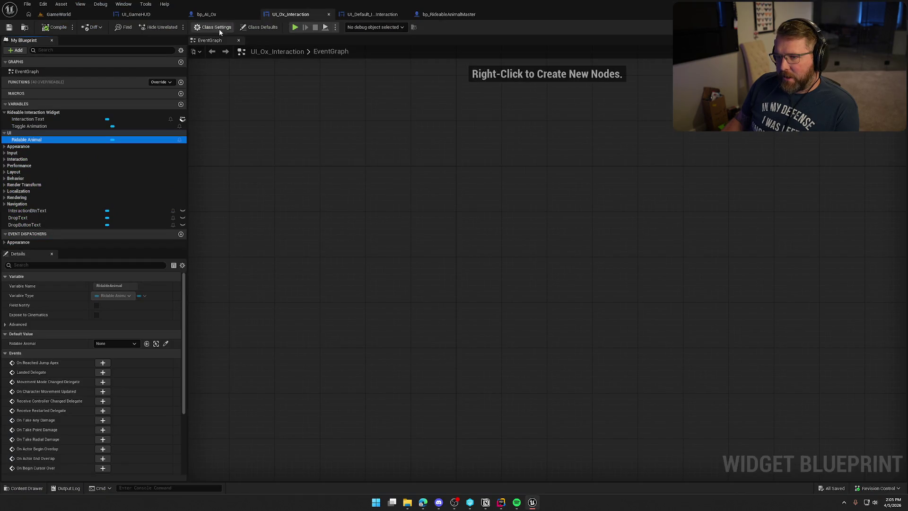
pyautogui.click(206, 15)
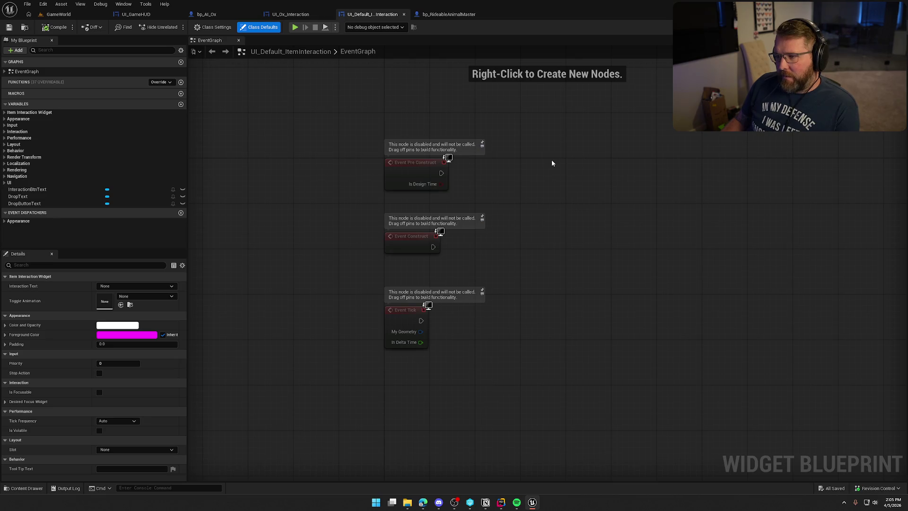
pyautogui.click(448, 14)
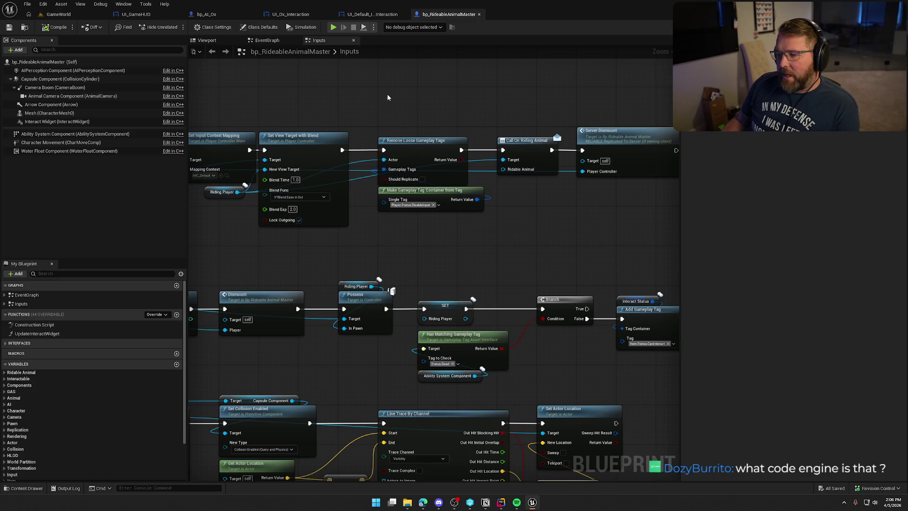
pyautogui.click(55, 15)
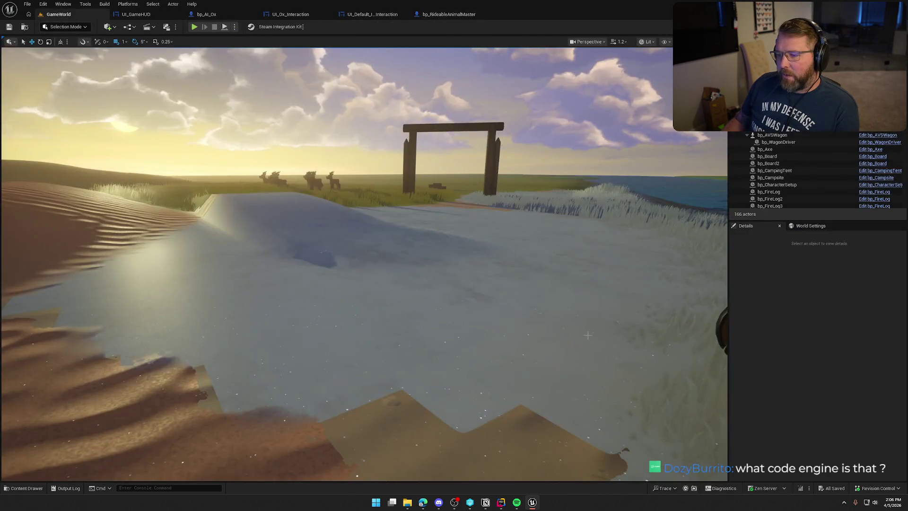
pyautogui.click(508, 504)
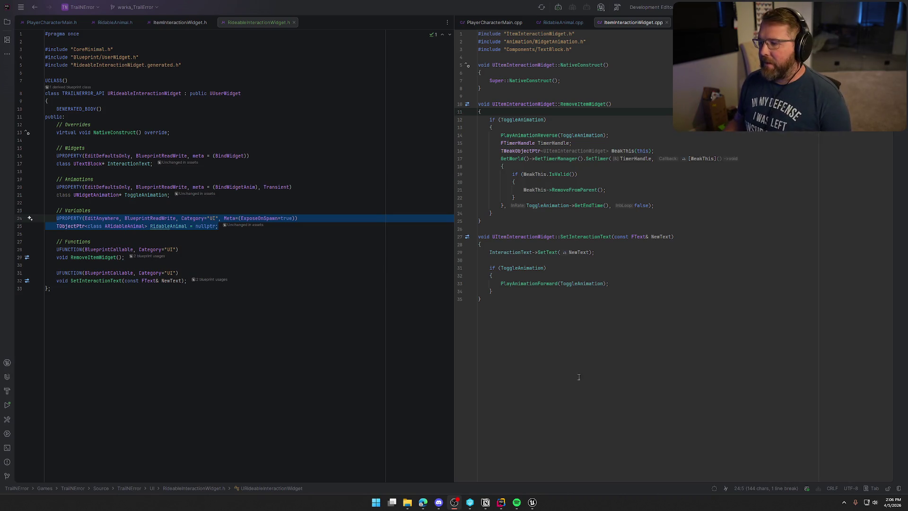
pyautogui.click(532, 501)
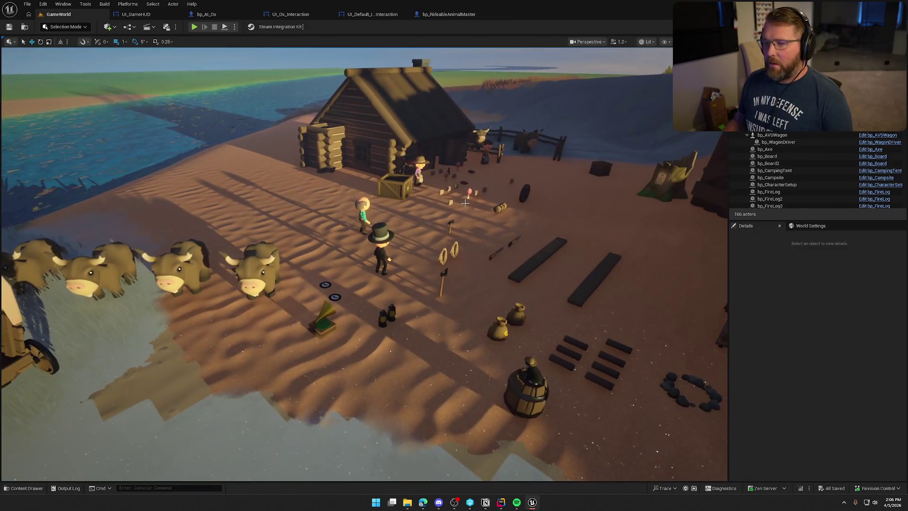
pyautogui.click(148, 19)
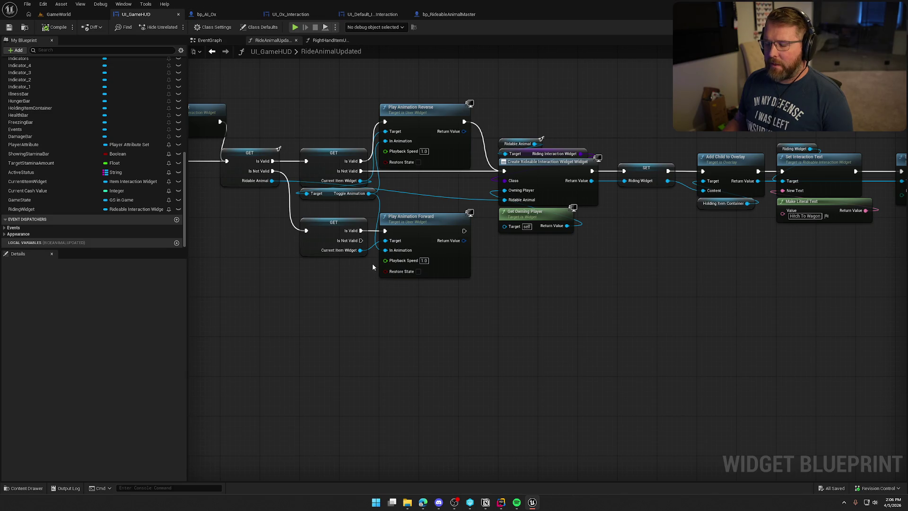
pyautogui.click(501, 503)
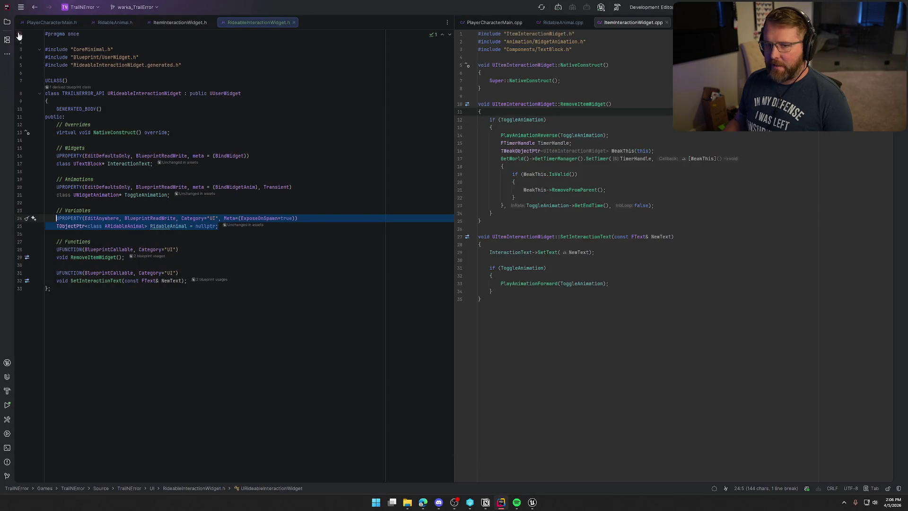
pyautogui.click(7, 22)
# - Look at TrailGeneralInterface.h and start a plain file in Interfaces, then cancel it
pyautogui.click(56, 119)
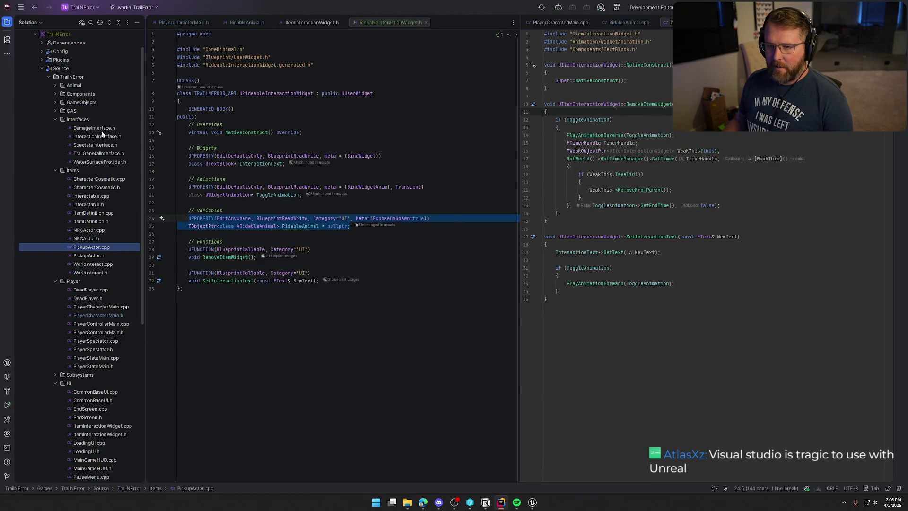
pyautogui.click(104, 155)
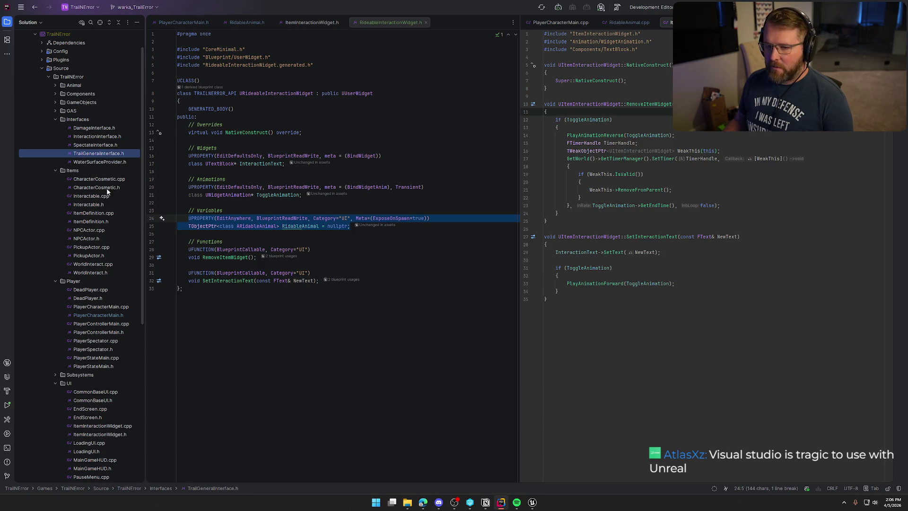
pyautogui.click(84, 121)
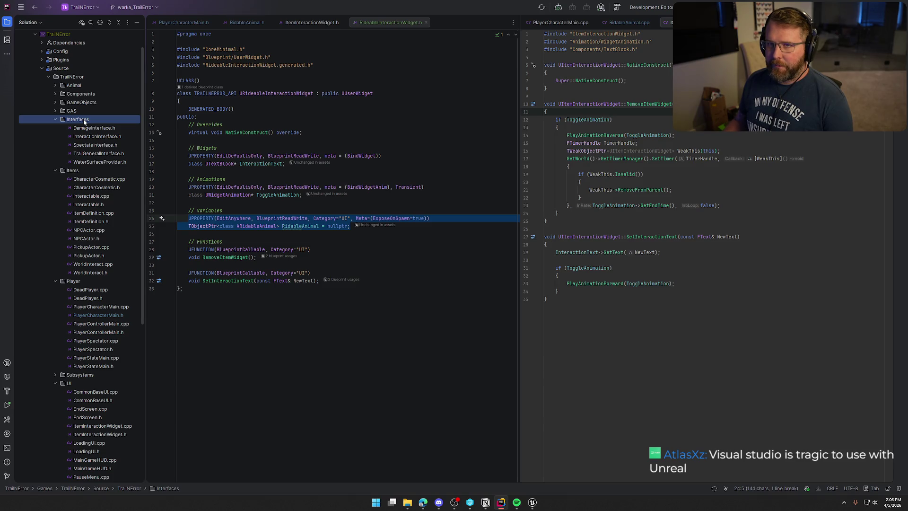
pyautogui.rightClick(84, 121)
pyautogui.moveTo(150, 123)
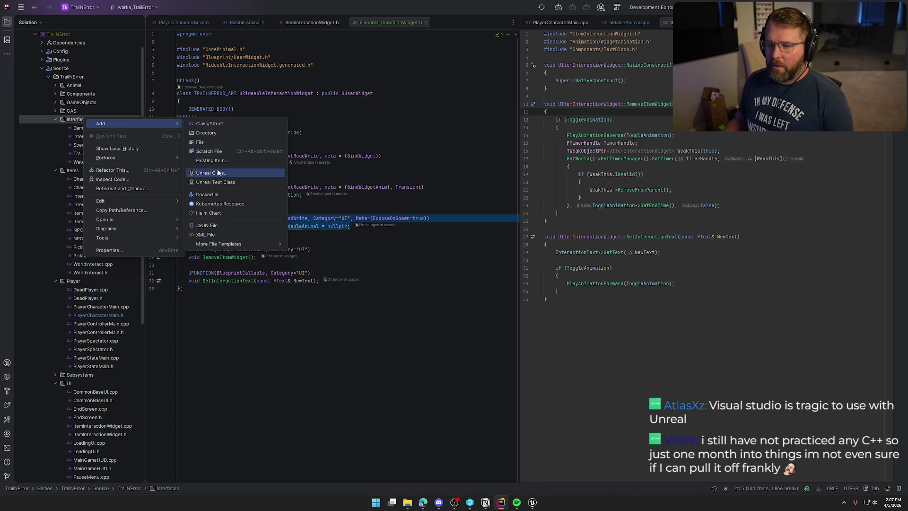
pyautogui.click(215, 142)
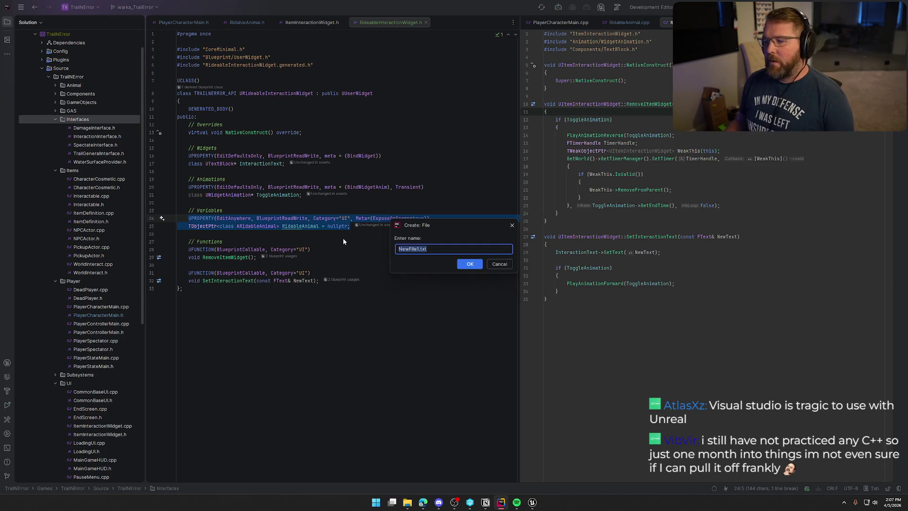
pyautogui.click(500, 264)
# - Create an Unreal class named RidingInterface with Interface as parent in the Interfaces folder
pyautogui.rightClick(92, 125)
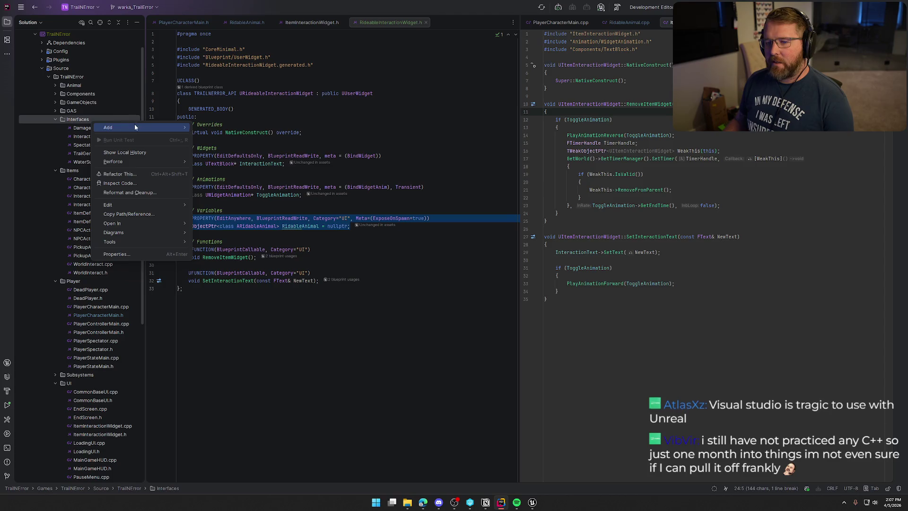
pyautogui.moveTo(134, 127)
pyautogui.click(218, 177)
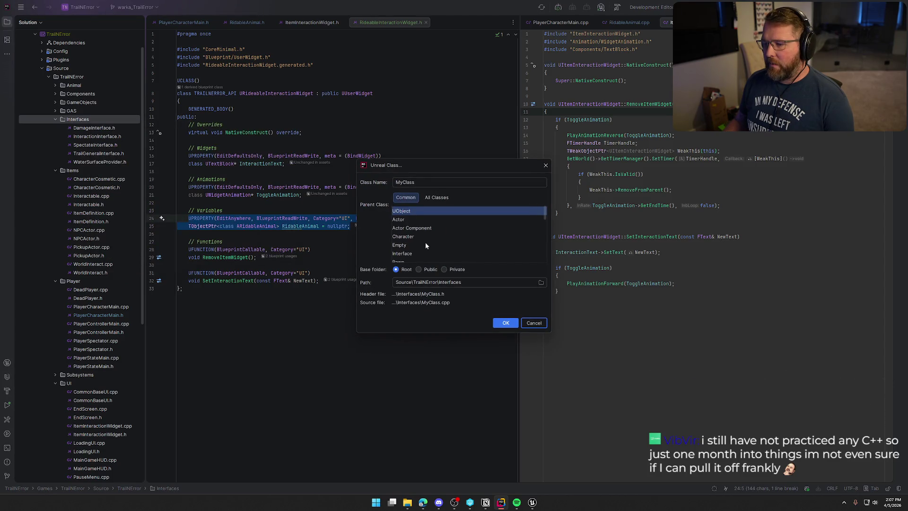
pyautogui.scroll(-2, 425, 242)
pyautogui.click(413, 227)
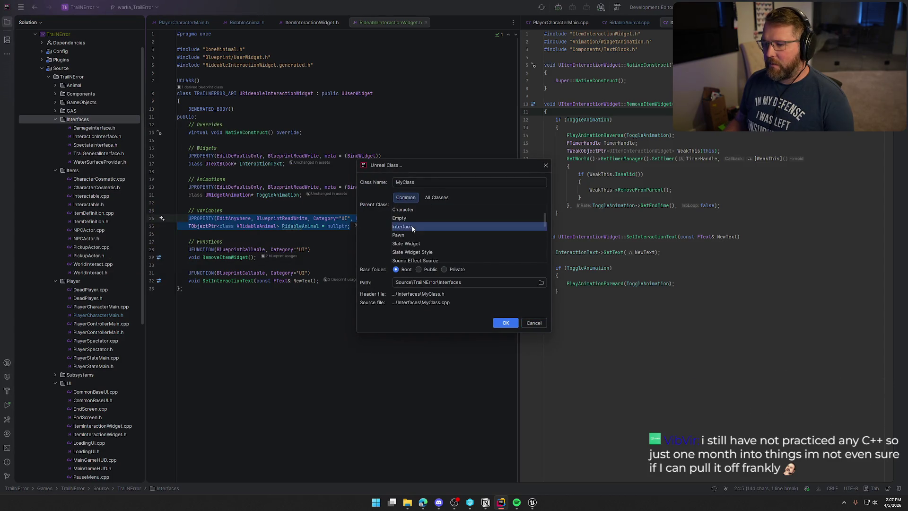
pyautogui.doubleClick(421, 186)
pyautogui.press('BackSpace')
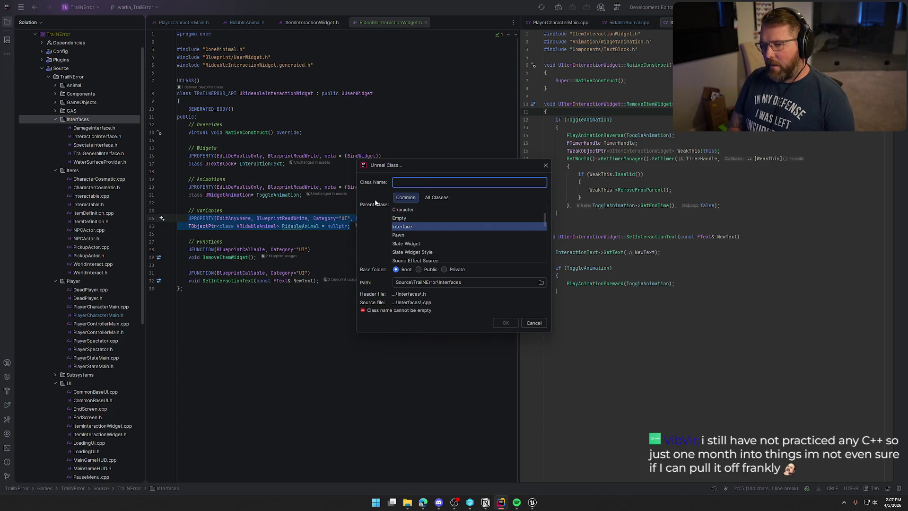
pyautogui.write('R')
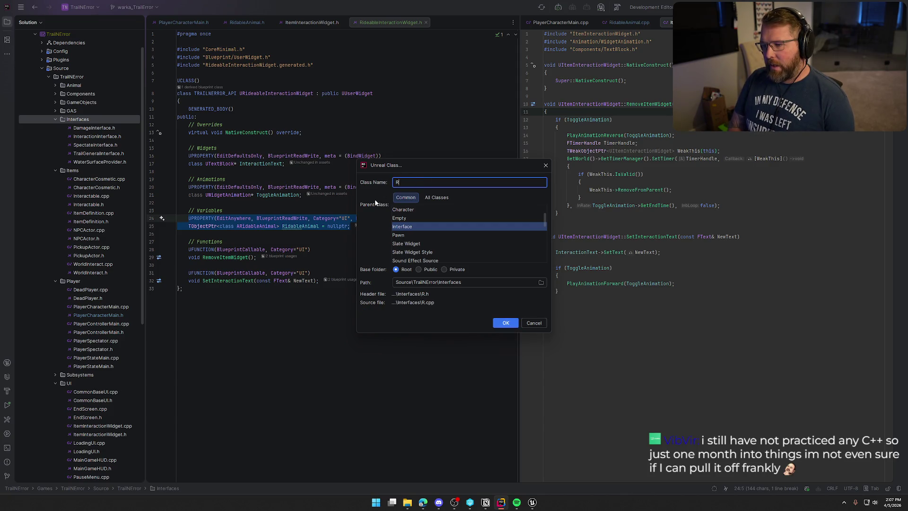
pyautogui.write('iding')
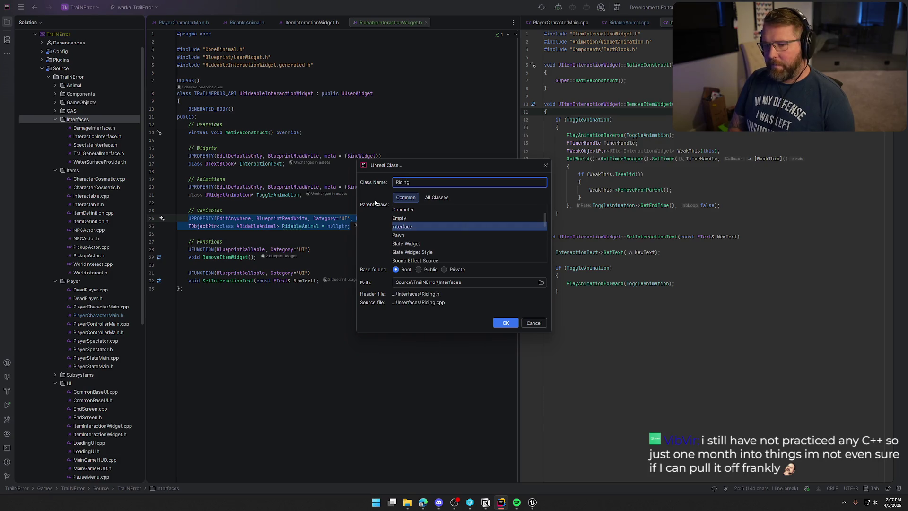
pyautogui.write('Interface')
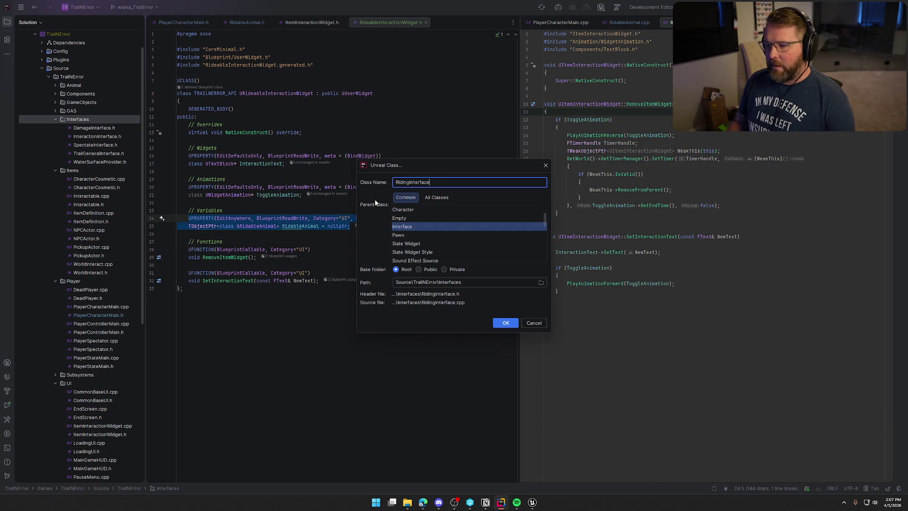
pyautogui.click(517, 322)
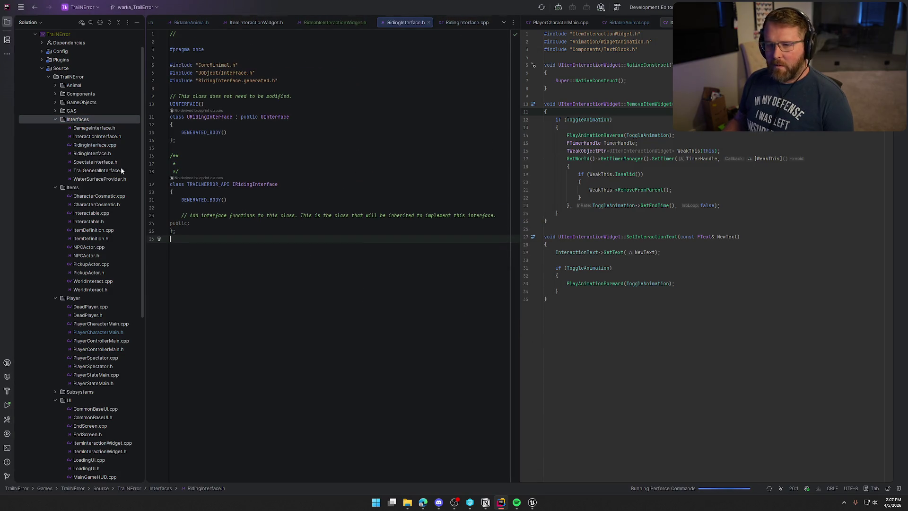
# - Delete the generated RidingInterface.cpp file
pyautogui.click(105, 148)
pyautogui.doubleClick(105, 148)
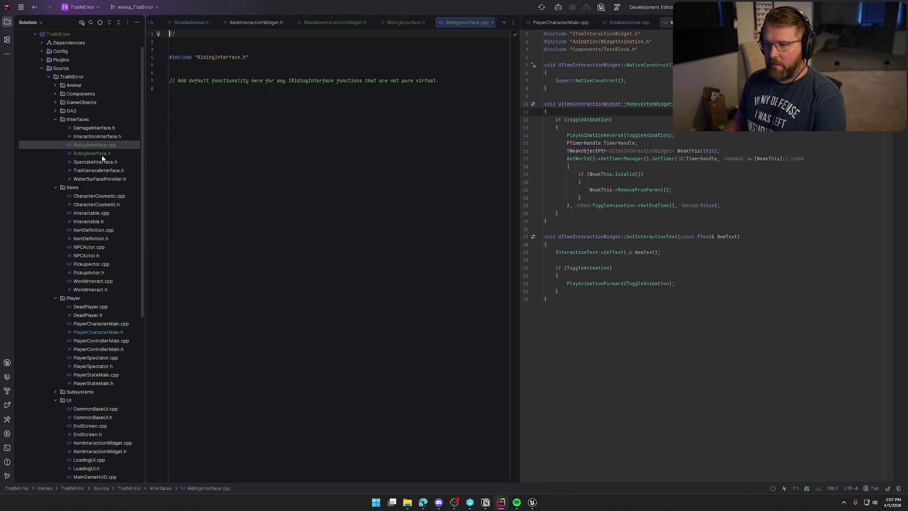
pyautogui.click(89, 151)
pyautogui.click(91, 145)
pyautogui.press('Delete')
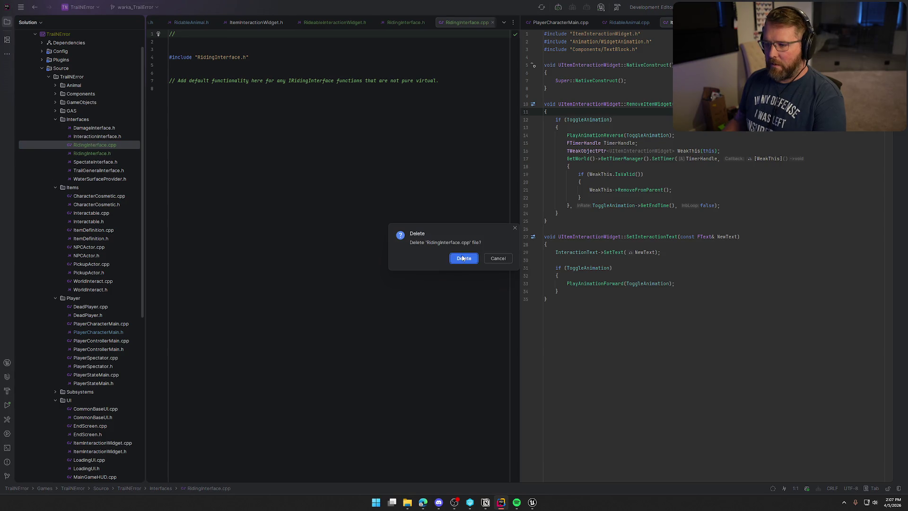
pyautogui.press('Return')
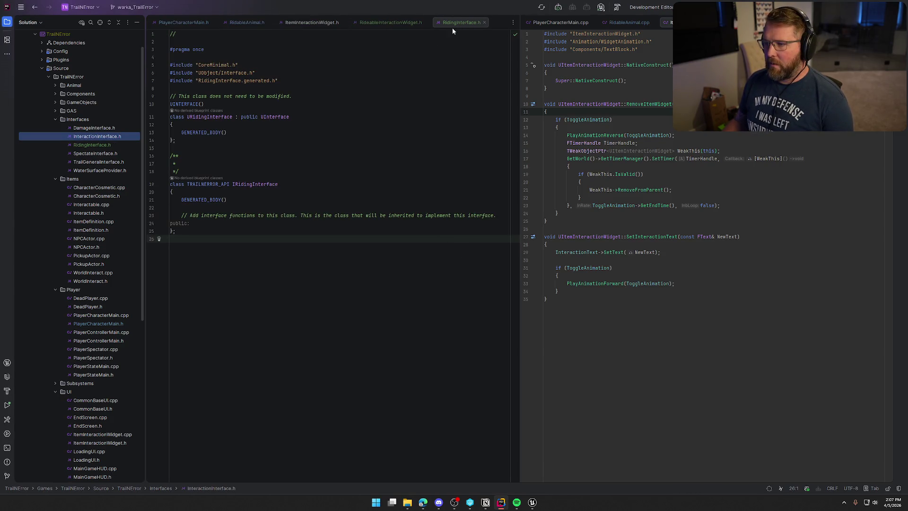
# - Strip the template comment lines and trailing blank line from RidingInterface.h
pyautogui.click(174, 38)
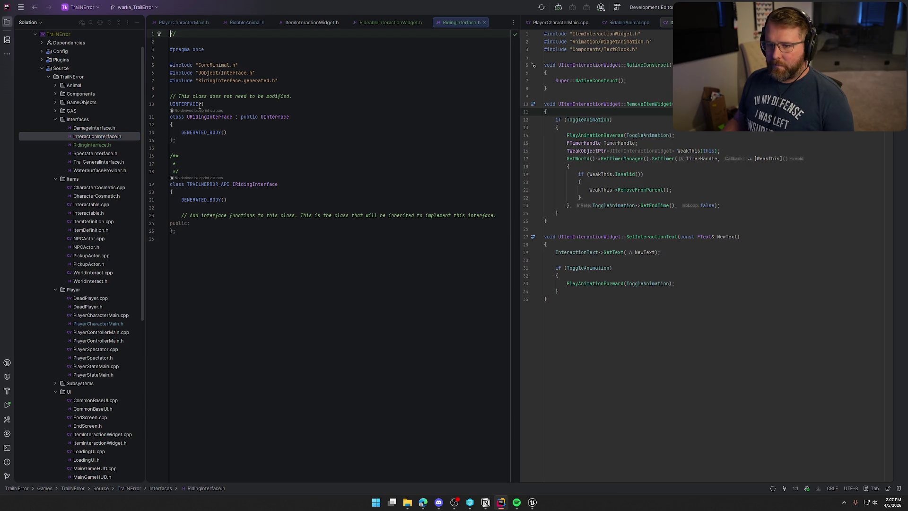
pyautogui.hotkey('ctrl', 'x')
pyautogui.hotkey('ctrl', 'x')
pyautogui.press('Down')
pyautogui.press('Down')
pyautogui.press('Down')
pyautogui.press('Down')
pyautogui.press('Down')
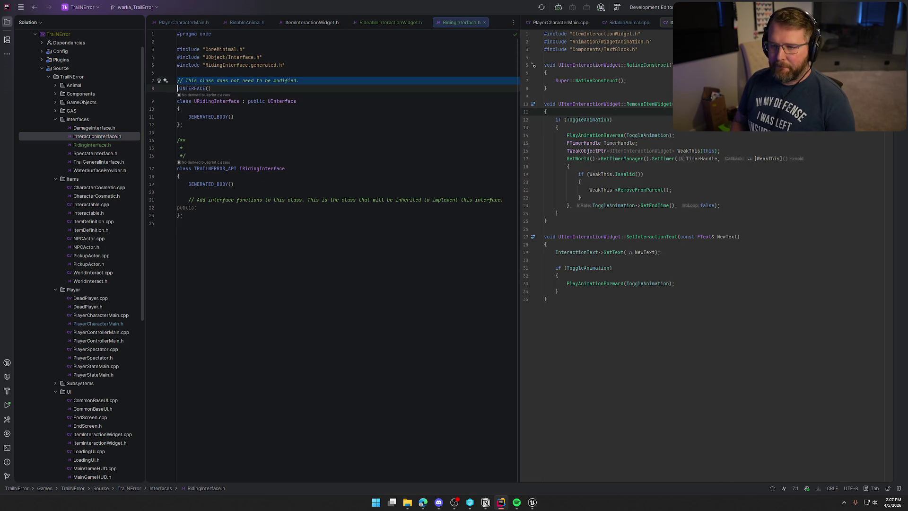
pyautogui.hotkey('ctrl', 'x')
pyautogui.press('Down')
pyautogui.press('Down')
pyautogui.press('Down')
pyautogui.press('Down')
pyautogui.press('Down')
pyautogui.press('Down')
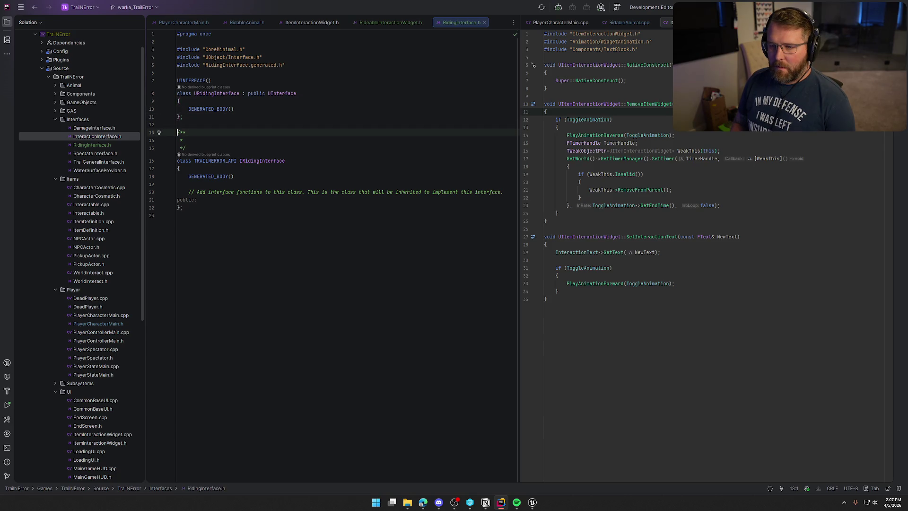
pyautogui.hotkey('shift', 'Down')
pyautogui.hotkey('shift', 'Down')
pyautogui.hotkey('ctrl', 'x')
pyautogui.hotkey('shift', 'Down')
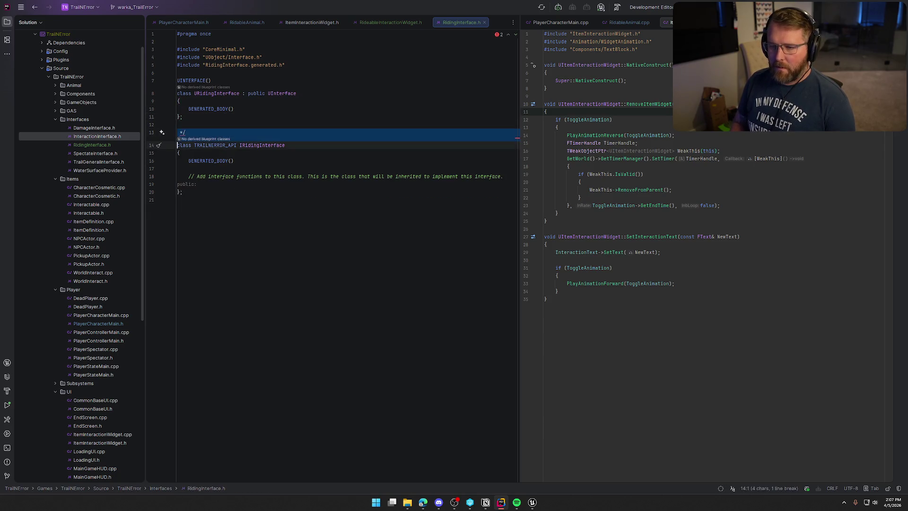
pyautogui.hotkey('ctrl', 'x')
pyautogui.press('Down')
pyautogui.press('Down')
pyautogui.press('Down')
pyautogui.hotkey('shift', 'Down')
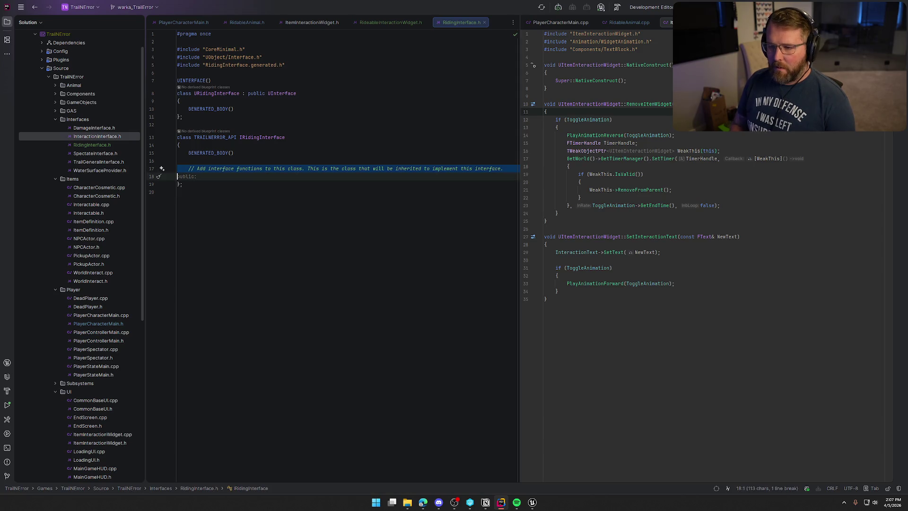
pyautogui.hotkey('ctrl', 'x')
pyautogui.press('BackSpace')
pyautogui.press('Down')
pyautogui.press('Down')
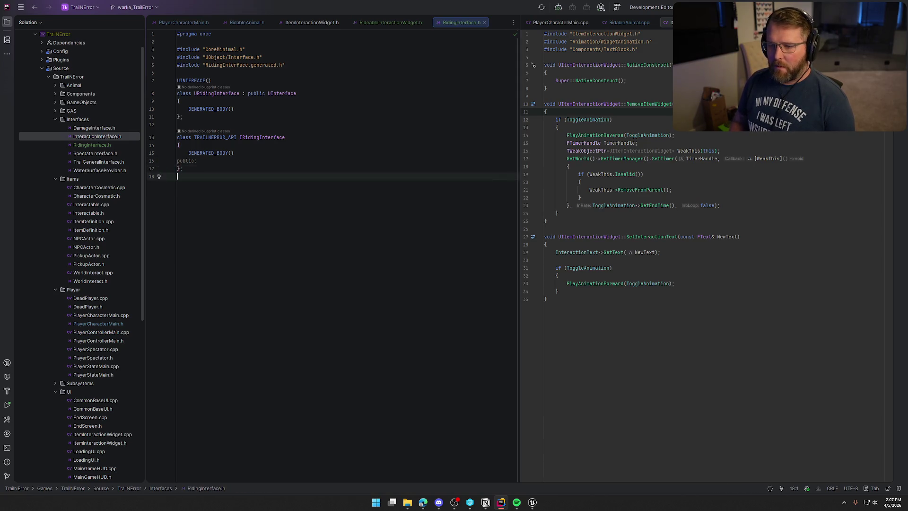
pyautogui.press('BackSpace')
pyautogui.press('Up')
pyautogui.press('Up')
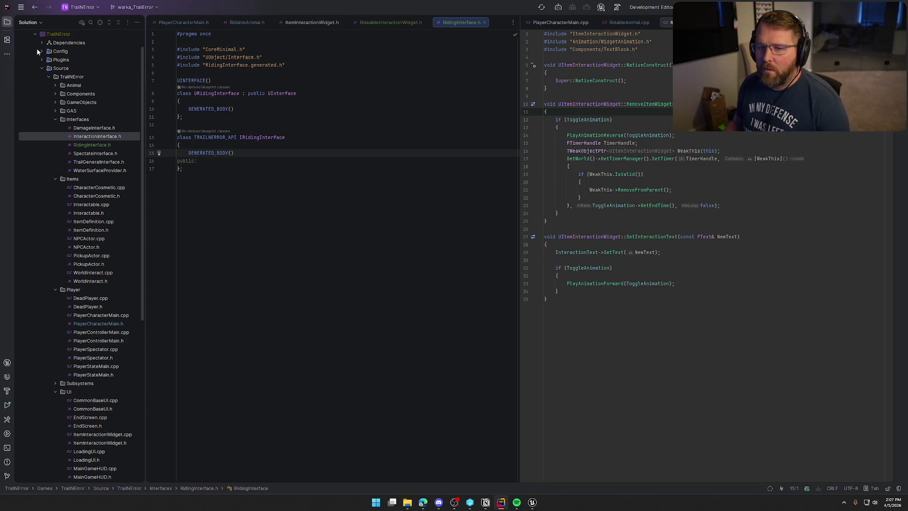
# - Open TrailGeneralInterface.h alongside RidingInterface.h and select its MinimalAPI, Blueprintable specifiers
pyautogui.hotkey('alt', '1')
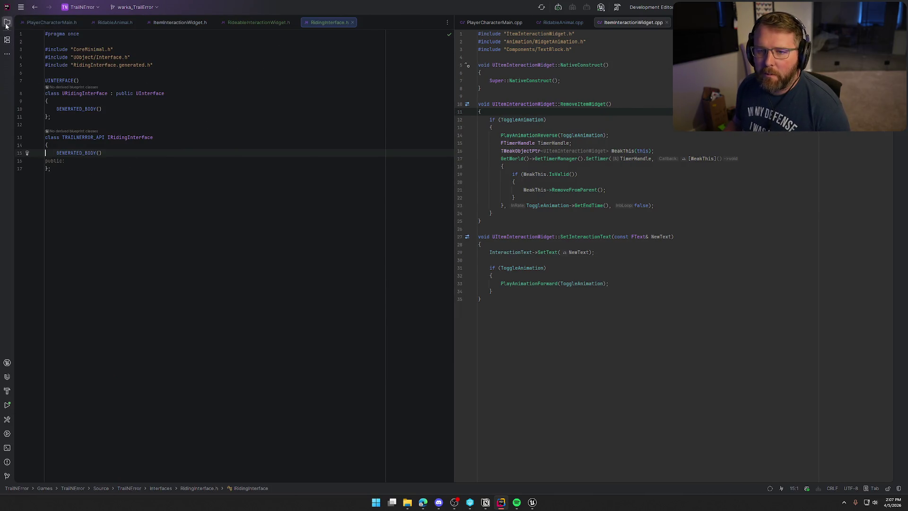
pyautogui.click(7, 22)
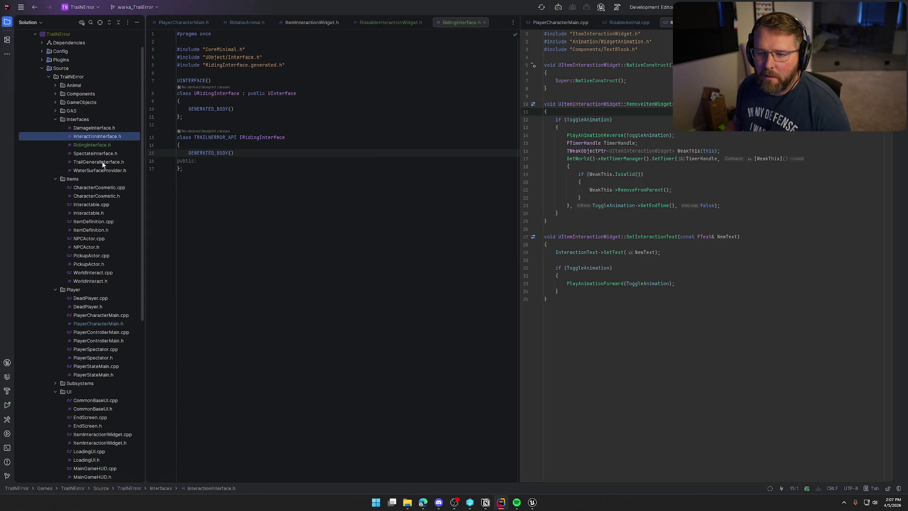
pyautogui.doubleClick(99, 161)
pyautogui.click(7, 23)
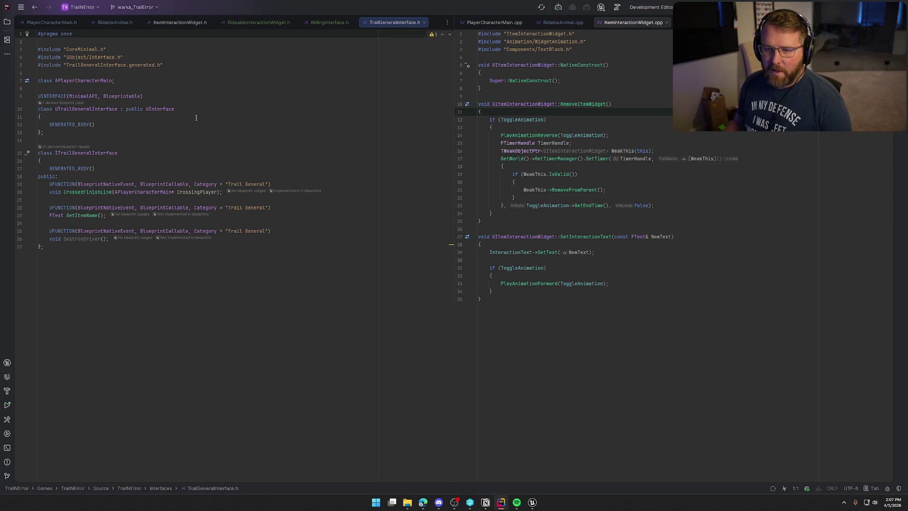
pyautogui.click(326, 22)
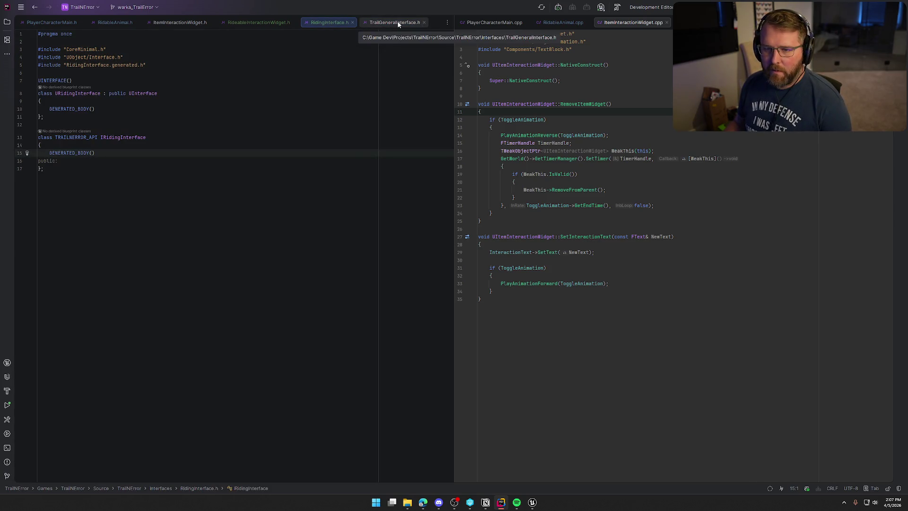
pyautogui.click(398, 22)
pyautogui.click(334, 23)
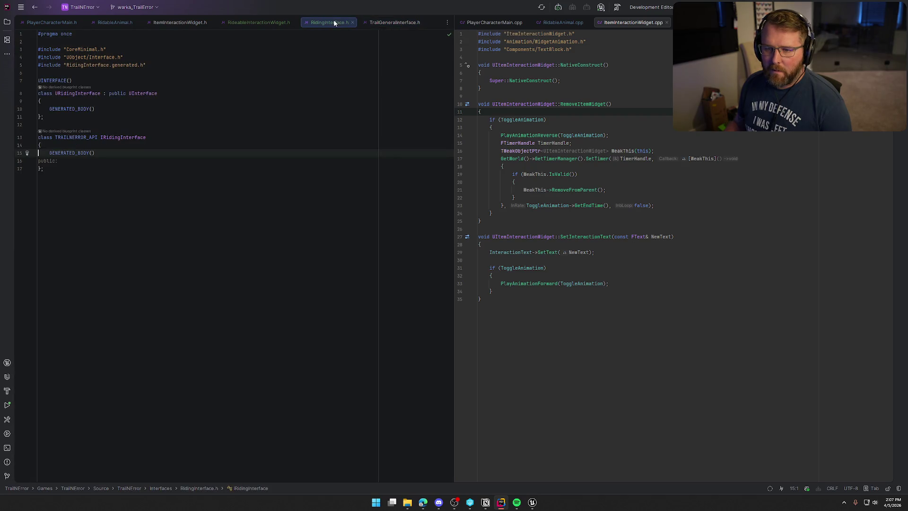
pyautogui.click(389, 23)
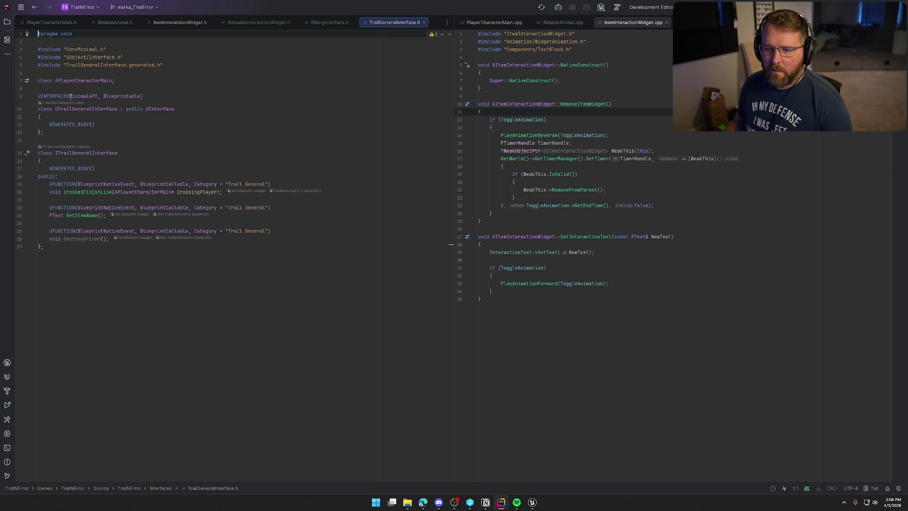
pyautogui.moveTo(70, 96); pyautogui.dragTo(149, 96)
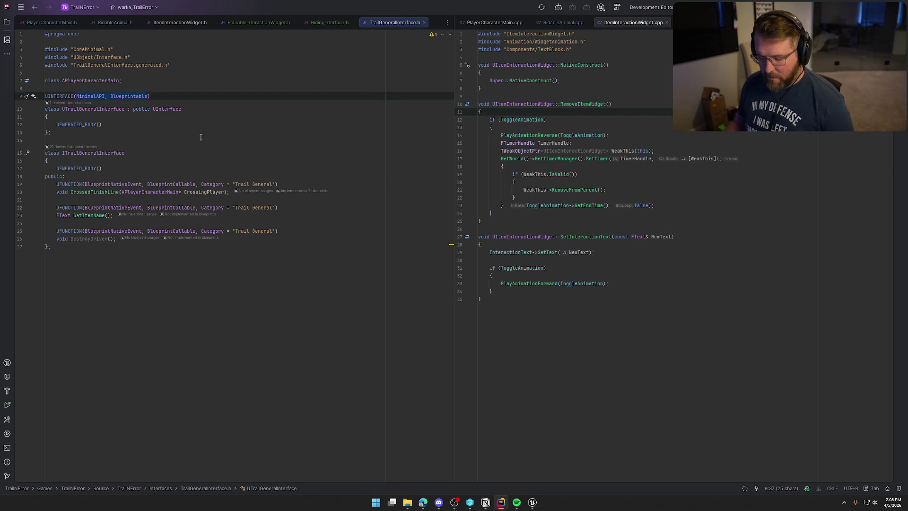
# - Paste MinimalAPI, Blueprintable into RidingInterface.h's UINTERFACE and compare with TrailGeneralInterface.h
pyautogui.click(329, 22)
pyautogui.doubleClick(83, 80)
pyautogui.hotkey('ctrl', 'v')
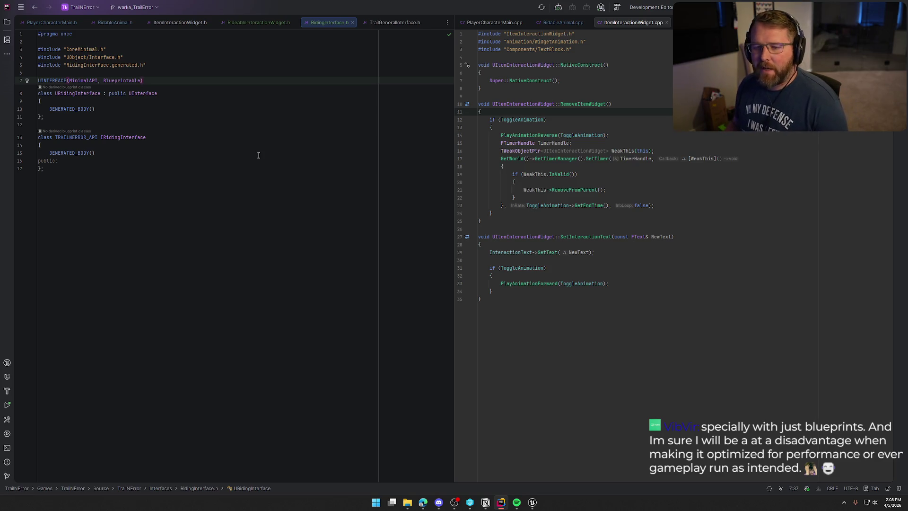
pyautogui.click(387, 21)
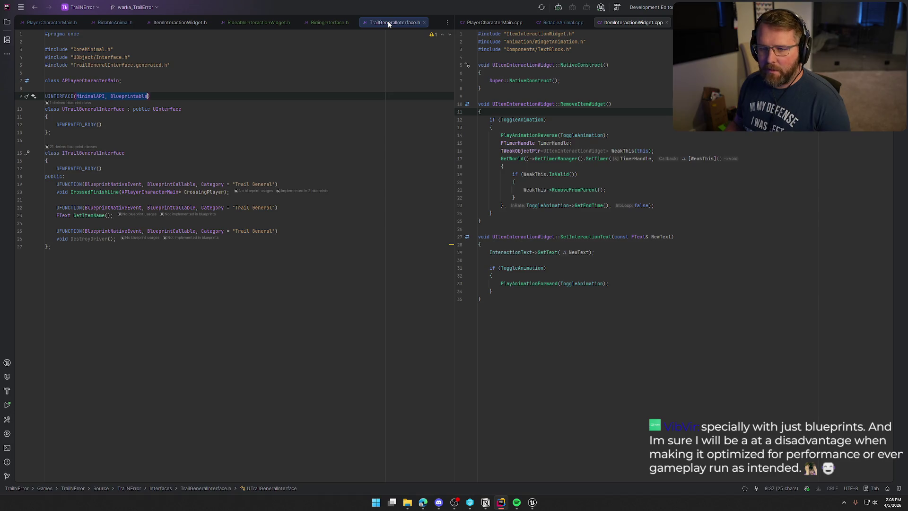
pyautogui.click(335, 21)
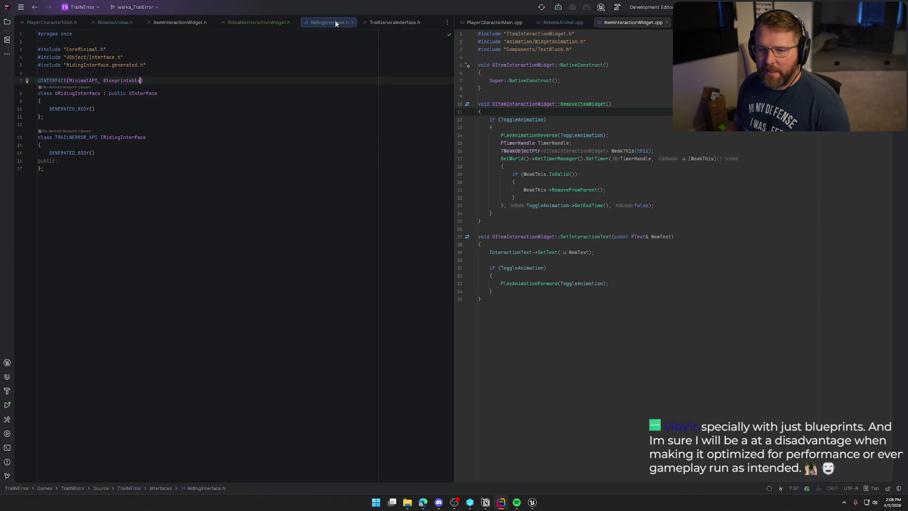
pyautogui.click(392, 24)
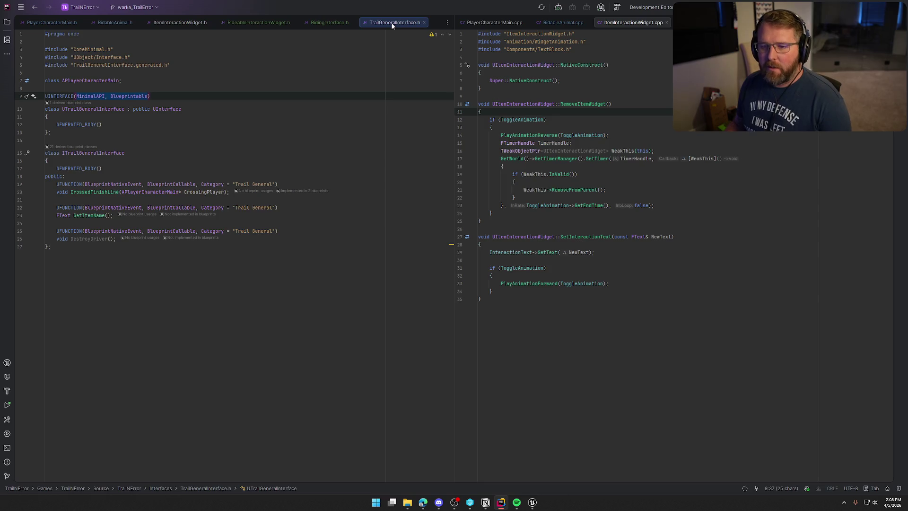
pyautogui.click(327, 22)
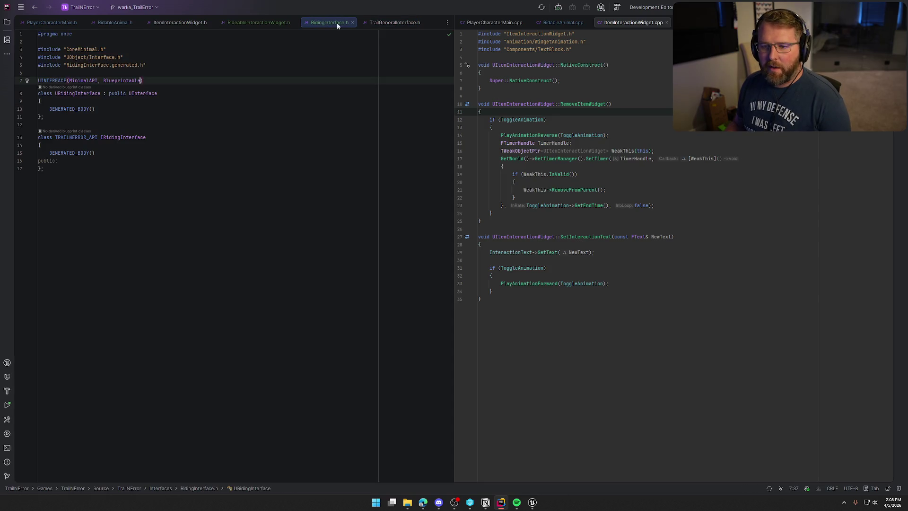
pyautogui.click(384, 24)
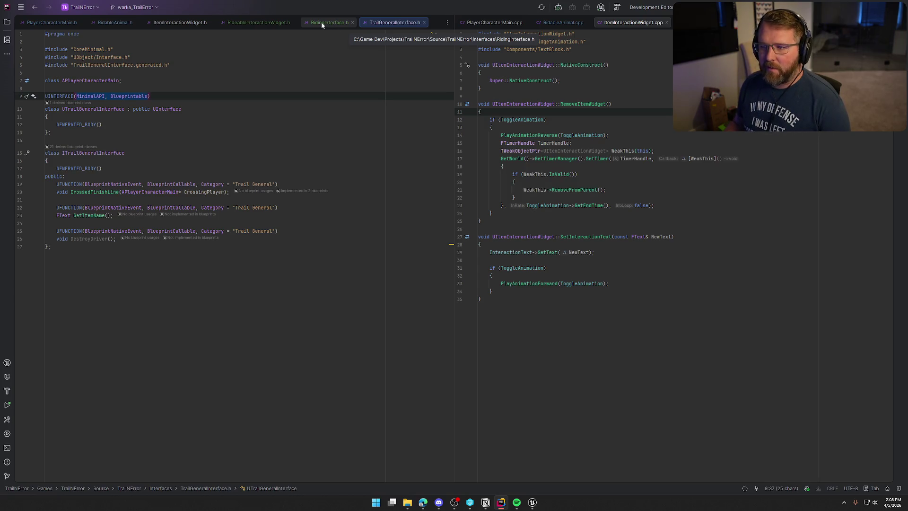
pyautogui.click(321, 22)
pyautogui.click(384, 24)
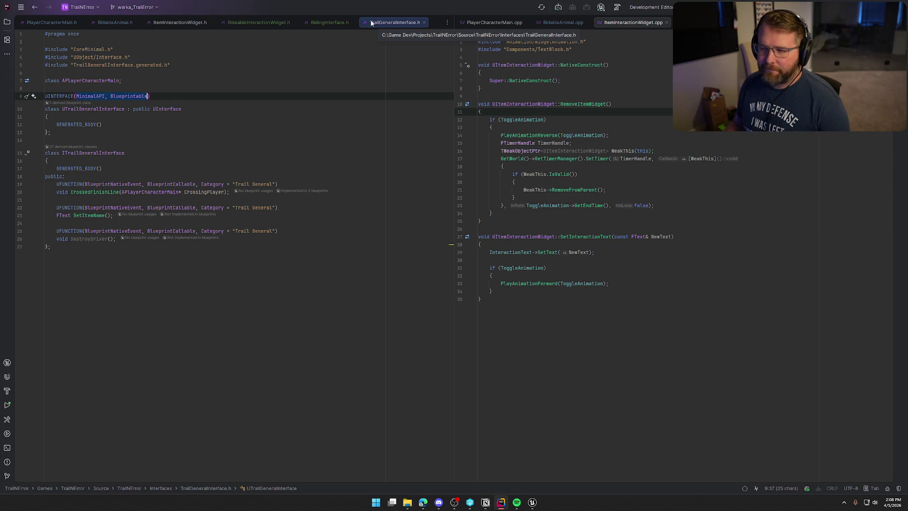
# - Add a new empty line under public: in RidingInterface.h
pyautogui.click(330, 22)
pyautogui.click(58, 161)
pyautogui.press('Return')
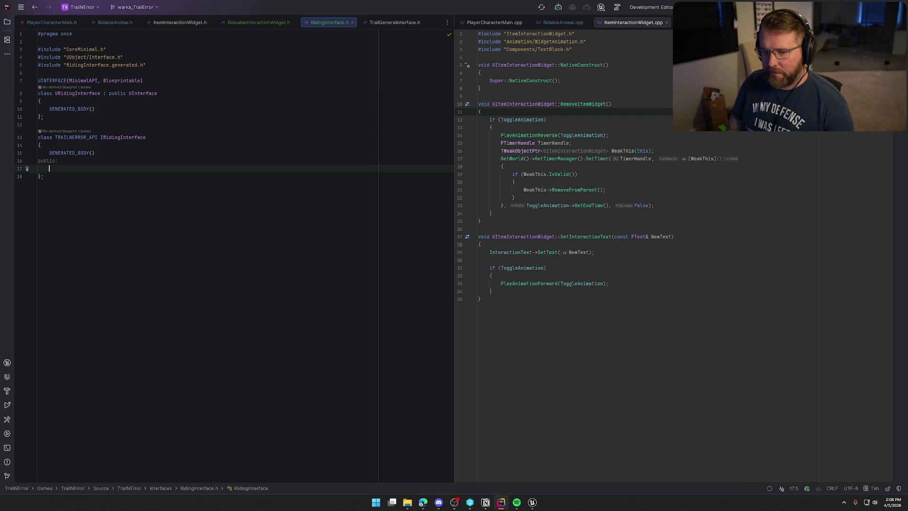
# - Add a UFUNCTION(BlueprintNativeEvent, BlueprintCallable, Category = "Riding") line under public:
pyautogui.write('UFU')
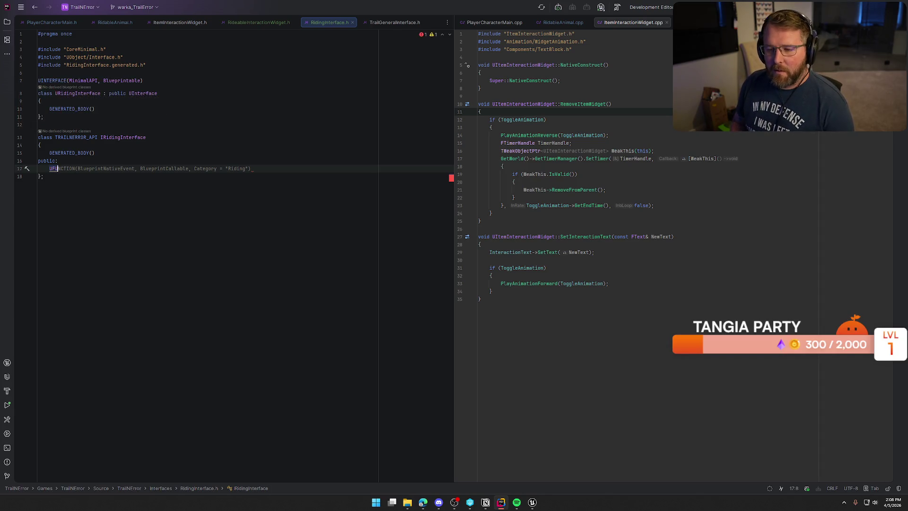
pyautogui.press('Tab')
pyautogui.press('Return')
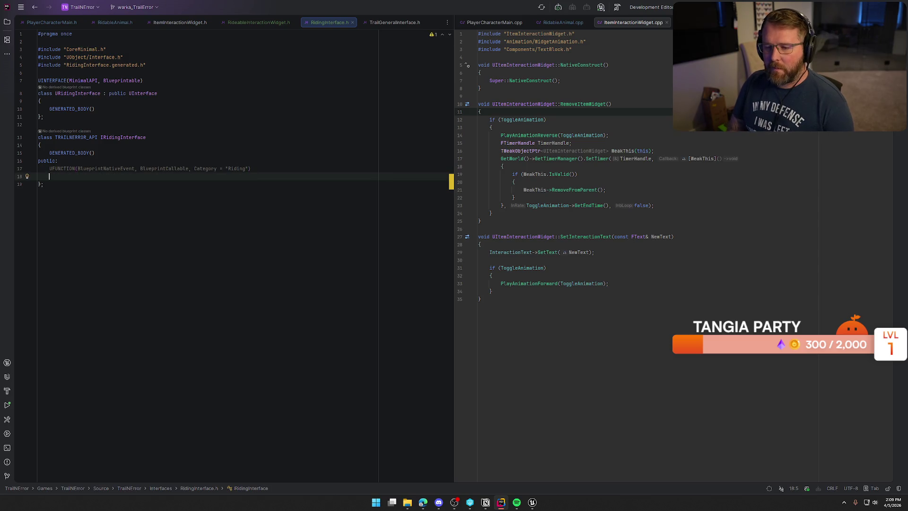
# - Declare TSubclassOf<class URideableInteractionWidget> GetRidingWidget;, copying the class name from RideableInteractionWidget.h
pyautogui.write('TSubclassOf')
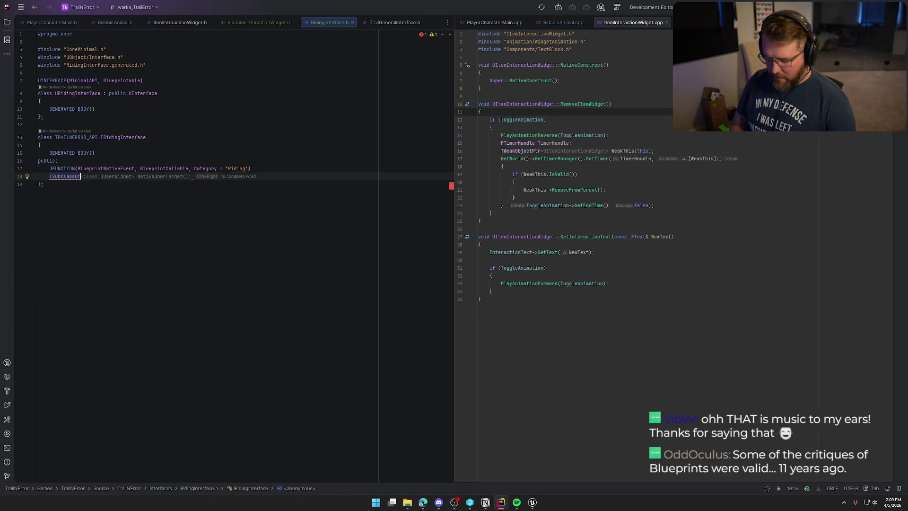
pyautogui.write('<class')
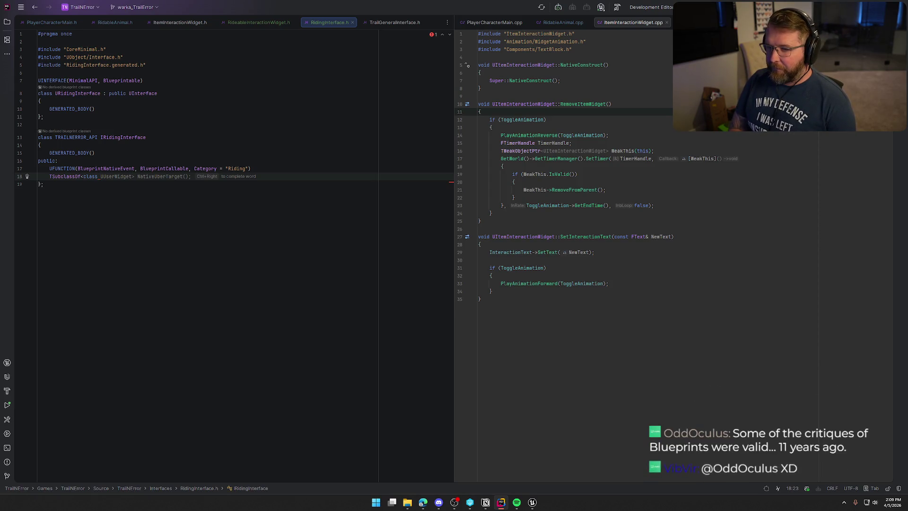
pyautogui.write('URid')
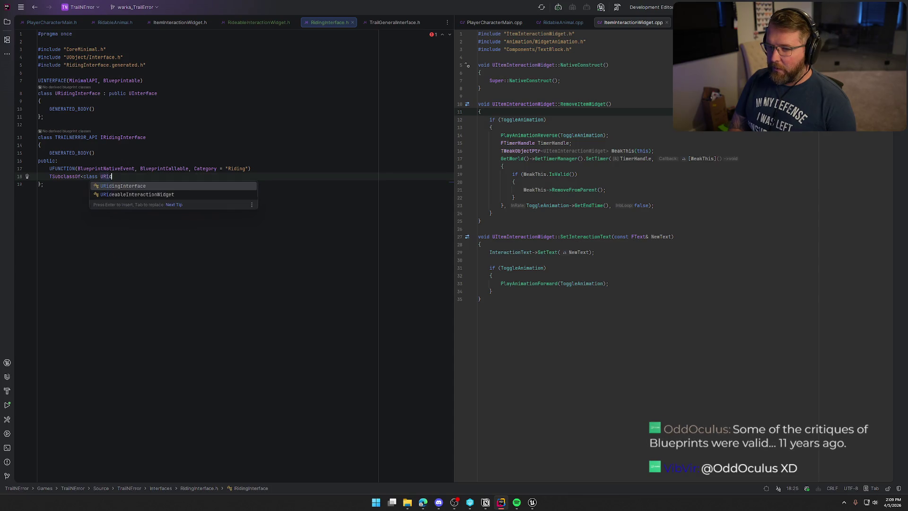
pyautogui.write('ingI')
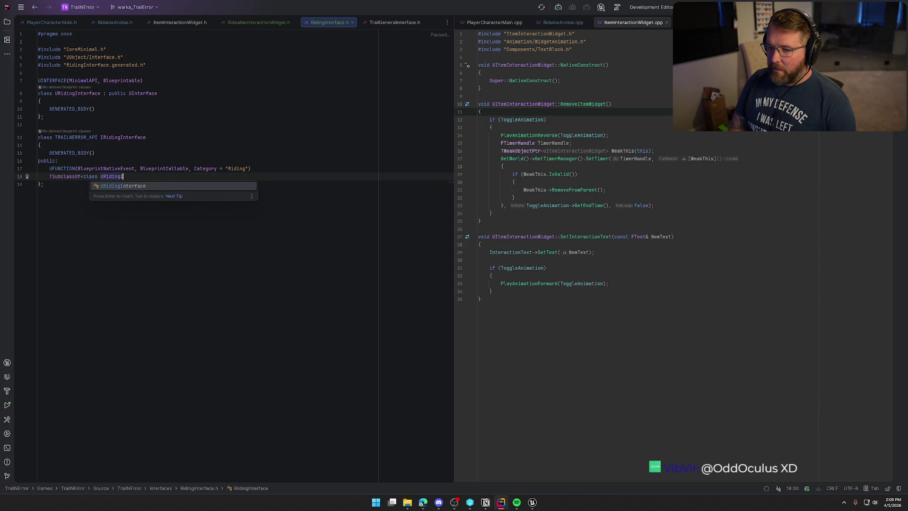
pyautogui.write('nteraction')
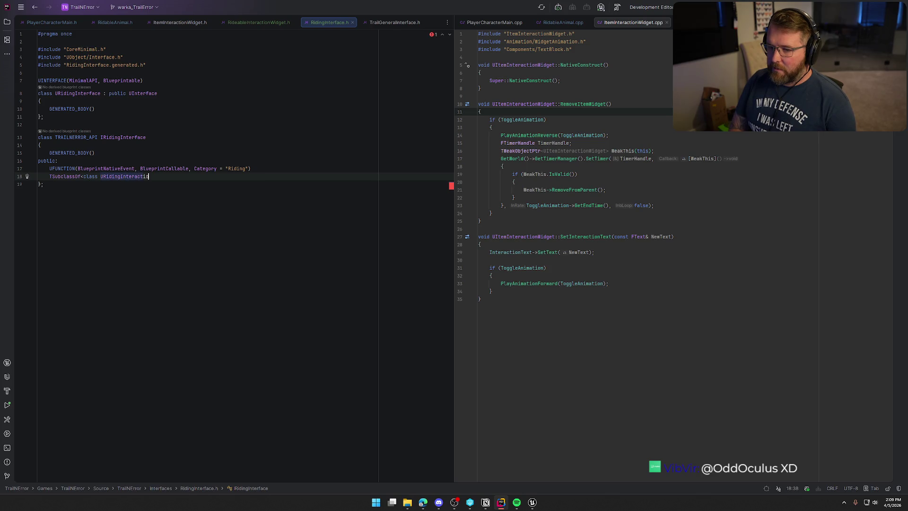
pyautogui.click(242, 26)
pyautogui.doubleClick(178, 93)
pyautogui.hotkey('ctrl', 'c')
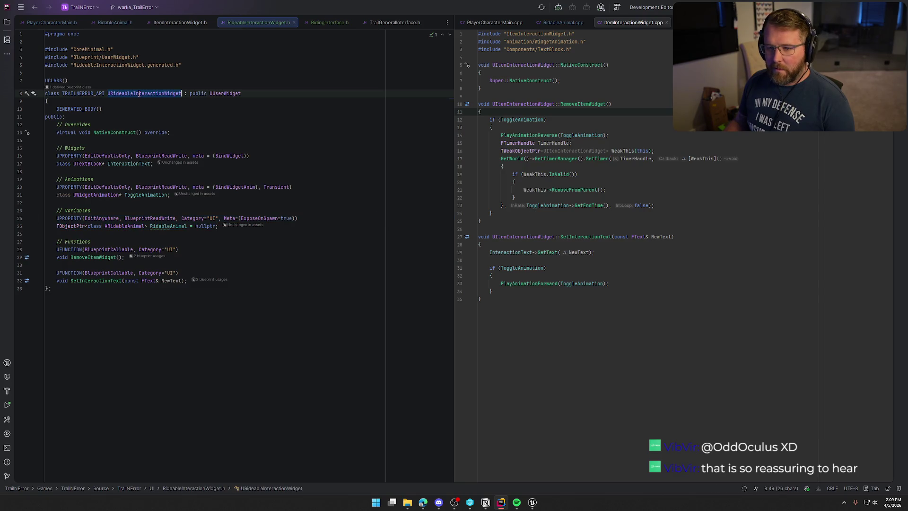
pyautogui.click(331, 22)
pyautogui.doubleClick(142, 176)
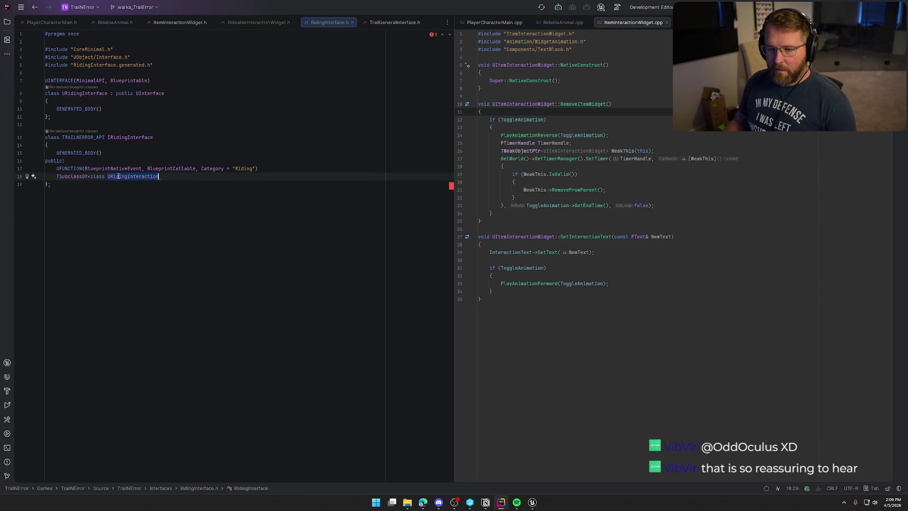
pyautogui.hotkey('ctrl', 'v')
pyautogui.write('> ')
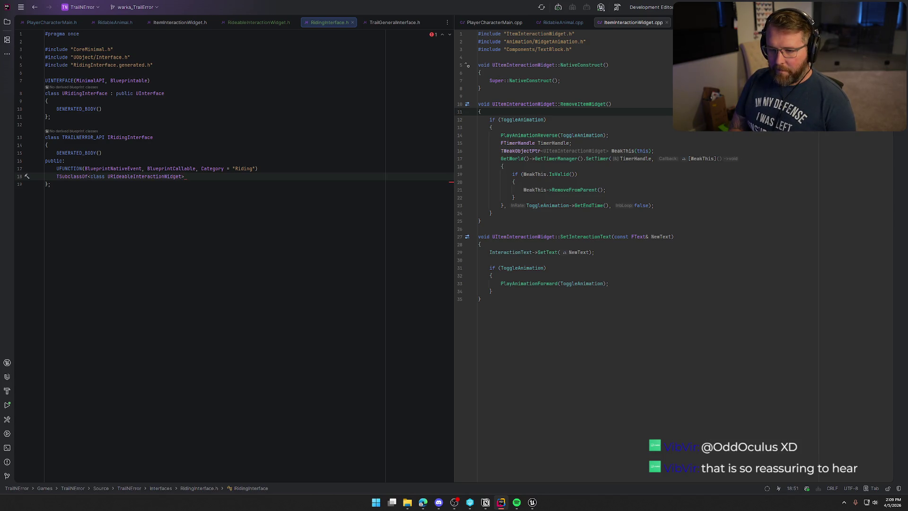
pyautogui.write('GetRiding')
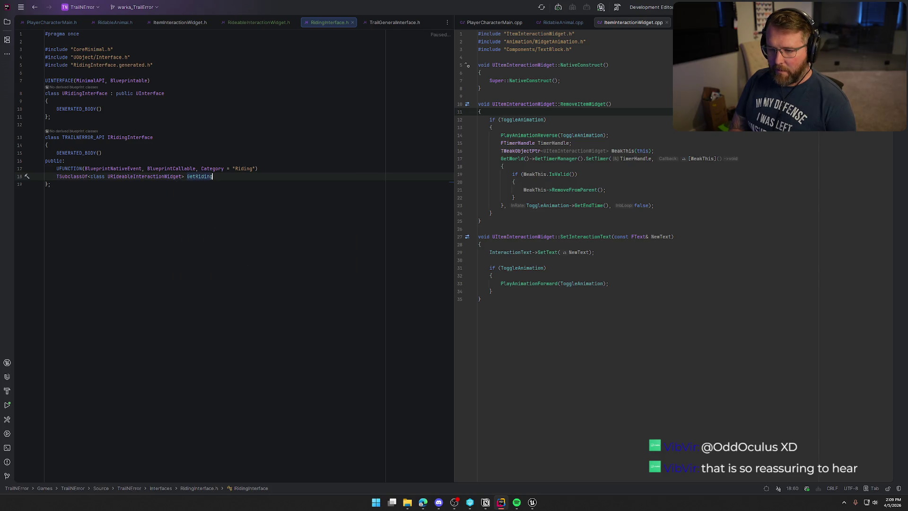
pyautogui.write('Widget')
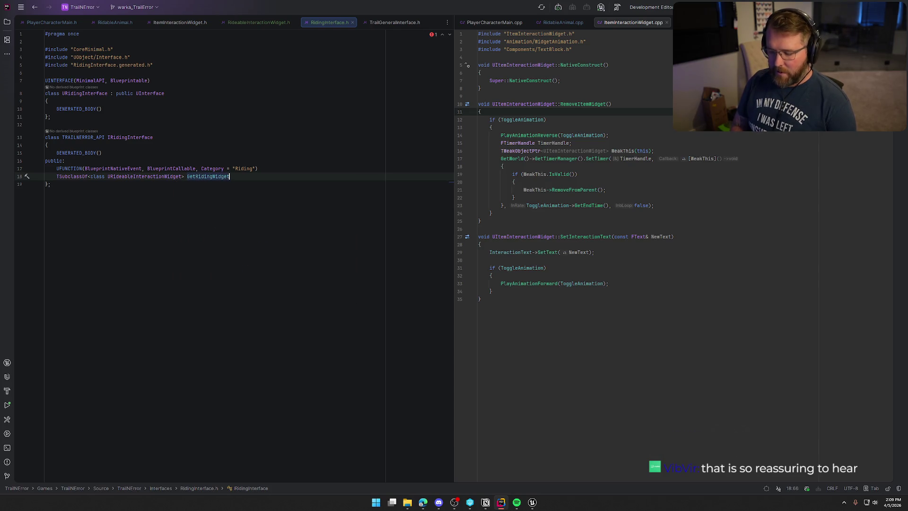
pyautogui.write(';')
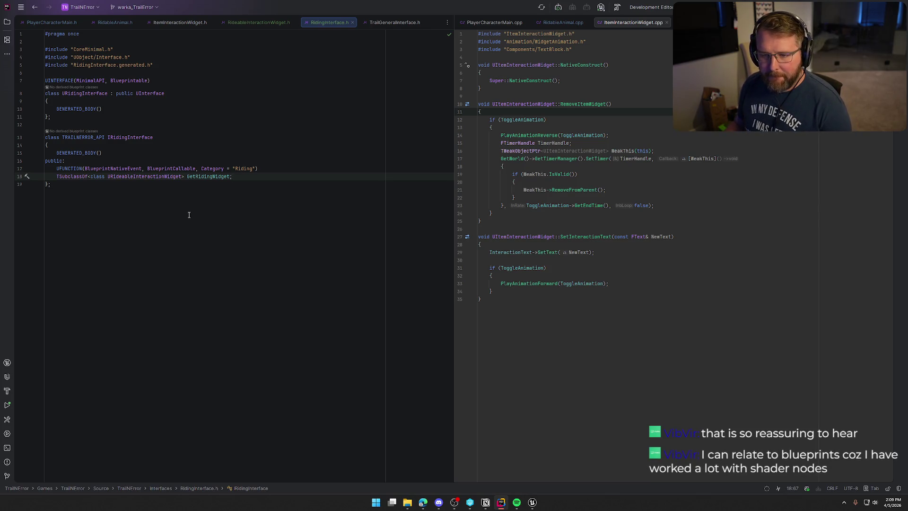
pyautogui.click(380, 23)
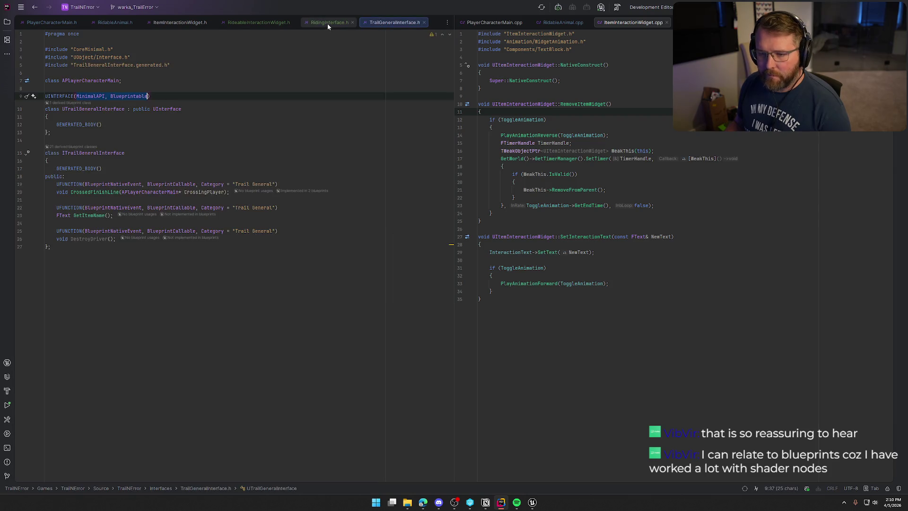
# - Close TrailGeneralInterface.h and the ItemInteractionWidget header and source tabs, leaving RidableAnimal.h and .cpp
pyautogui.click(327, 23)
pyautogui.middleClick(379, 23)
pyautogui.click(264, 22)
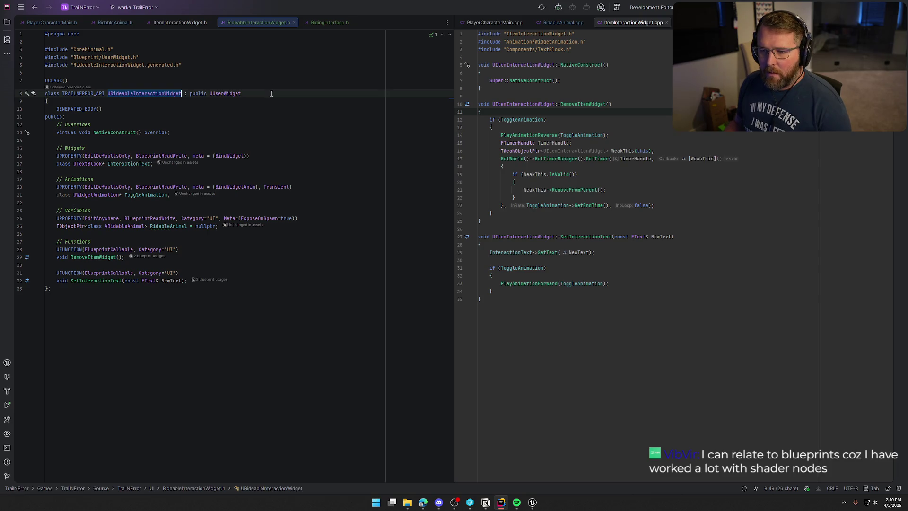
pyautogui.click(167, 23)
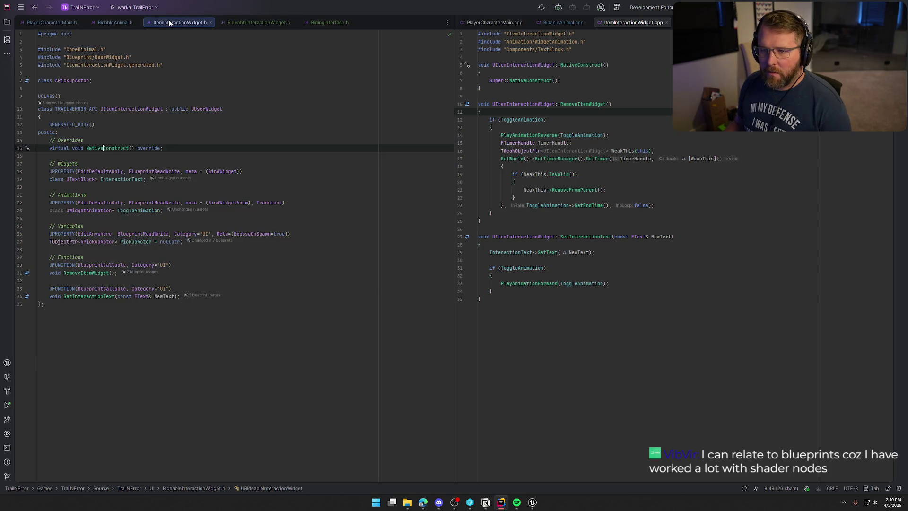
pyautogui.middleClick(168, 23)
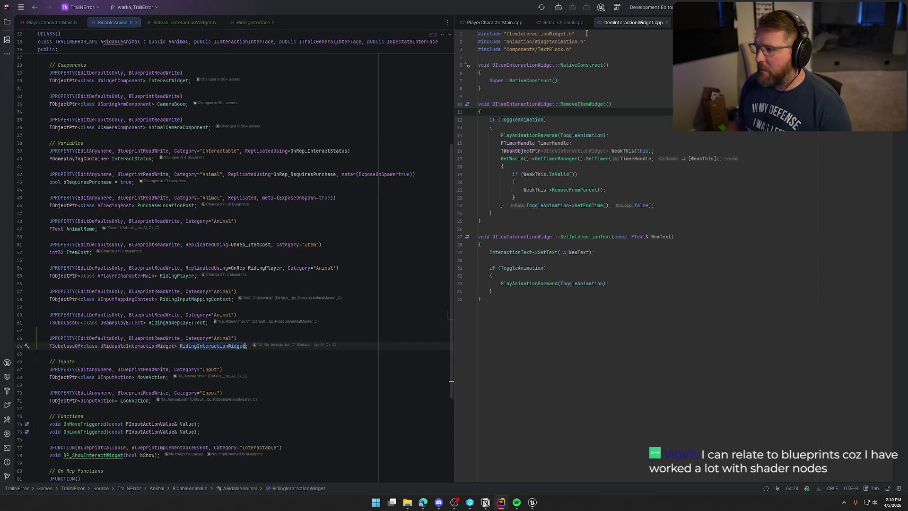
pyautogui.middleClick(621, 24)
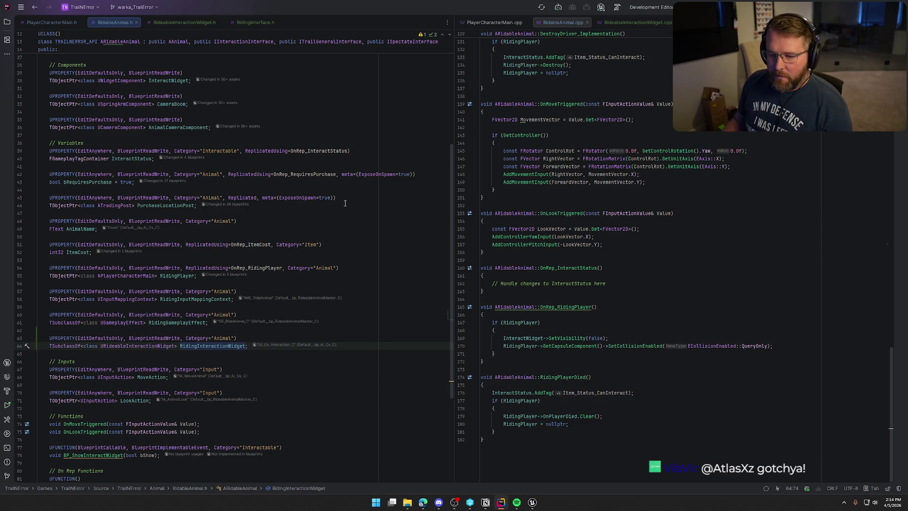
pyautogui.scroll(5, 332, 327)
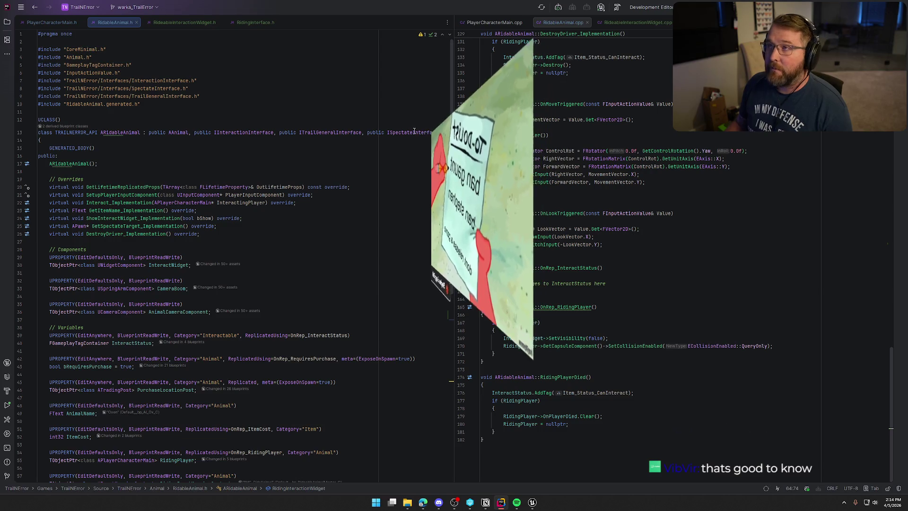
pyautogui.moveTo(414, 131)
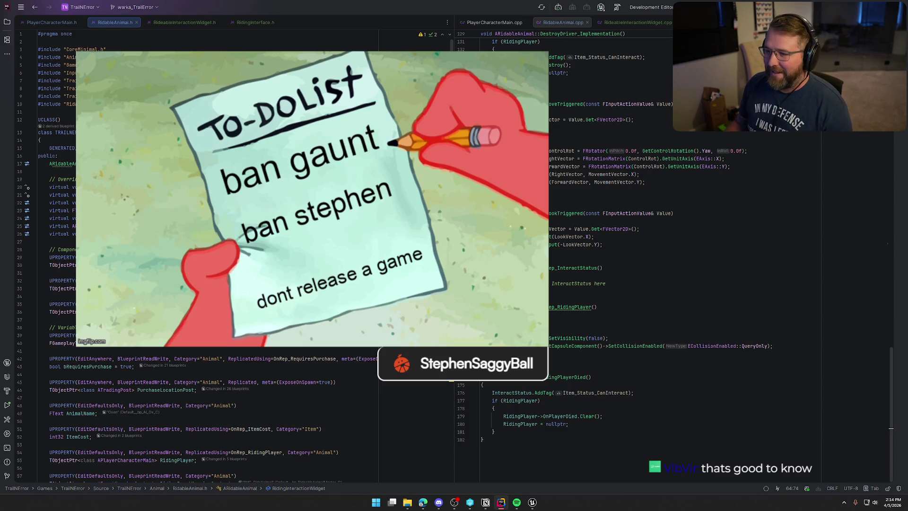
# - Append ', public IRidingInterface' to ARidableAnimal's base classes, adding the RidingInterface.h include
pyautogui.click(41, 140)
pyautogui.press('Up')
pyautogui.press('End')
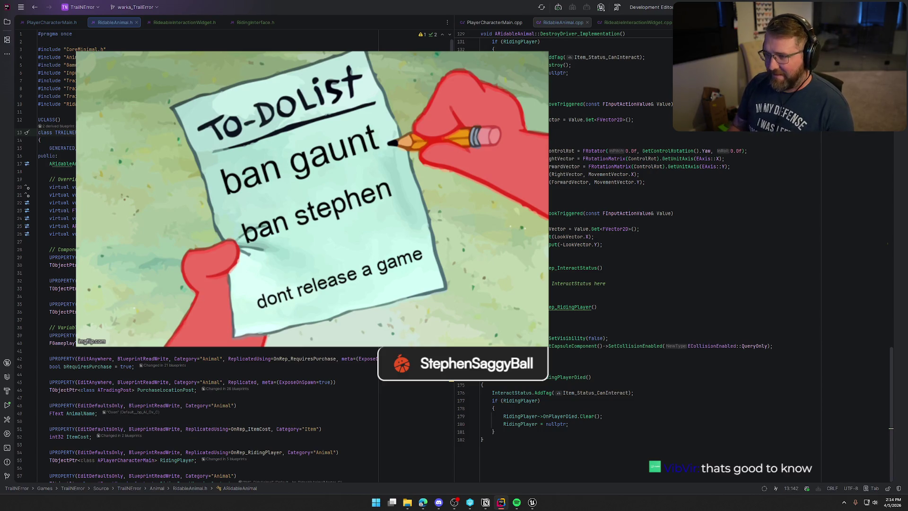
pyautogui.write(', publi')
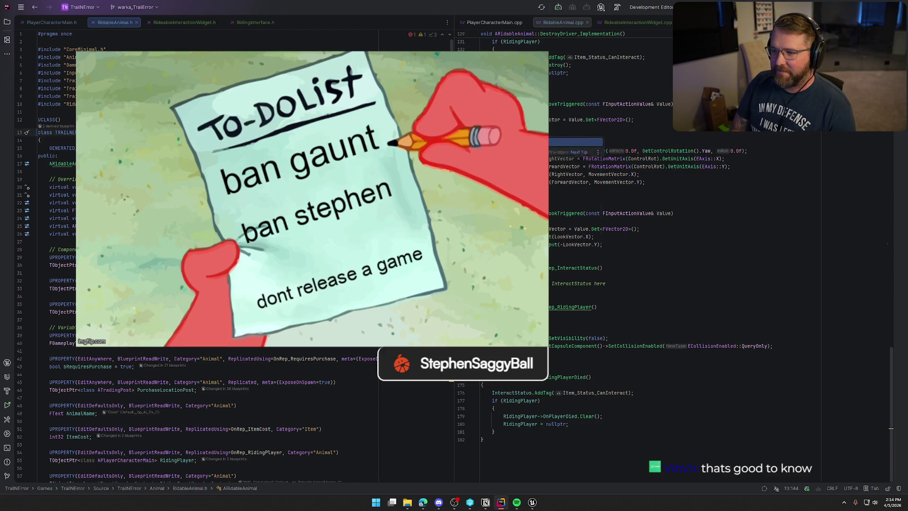
pyautogui.write('c I')
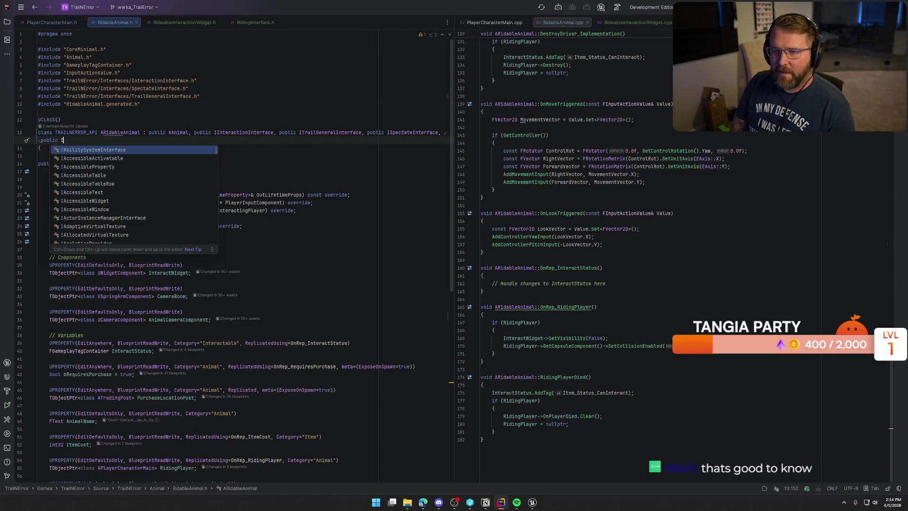
pyautogui.write('Riding')
pyautogui.press('Return')
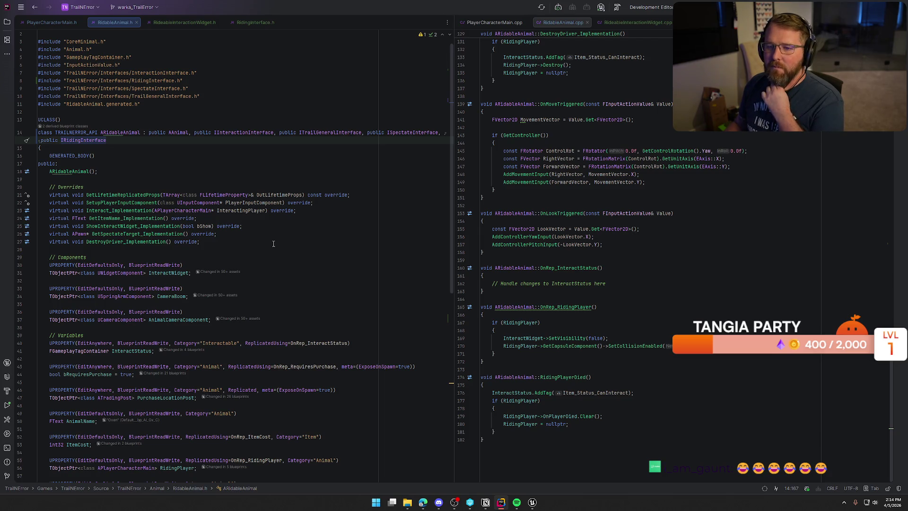
# - Declare virtual GetRidingWidget_Implementation after ShowInteractWidget in RidableAnimal.h, using RidingInterface.h's signature
pyautogui.click(215, 241)
pyautogui.press('Up')
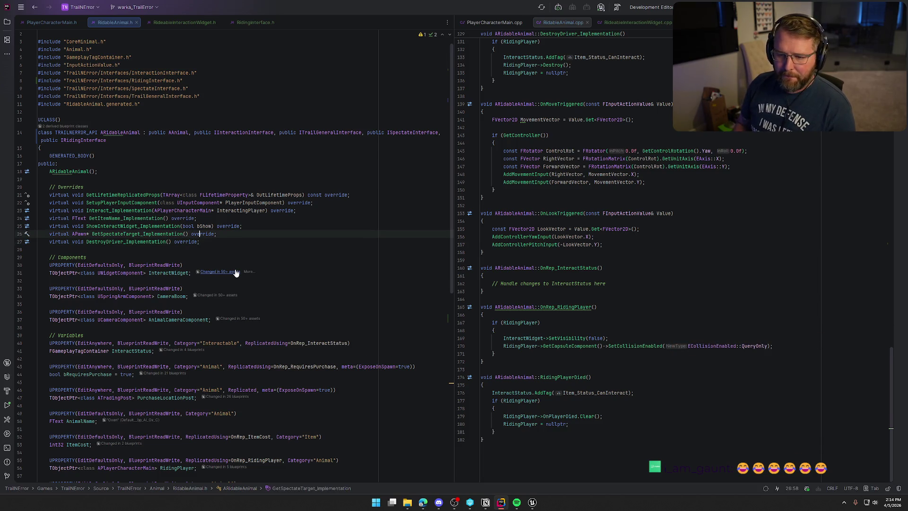
pyautogui.press('Up')
pyautogui.press('Up')
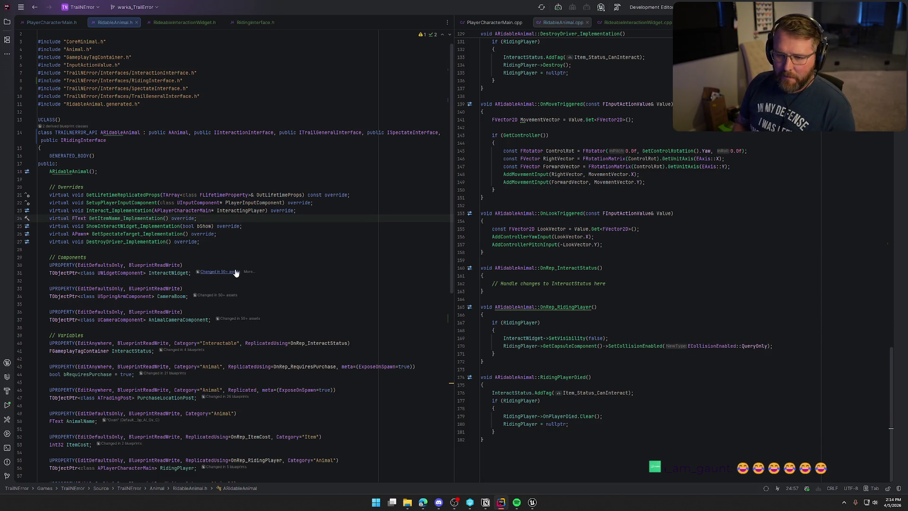
pyautogui.press('Down')
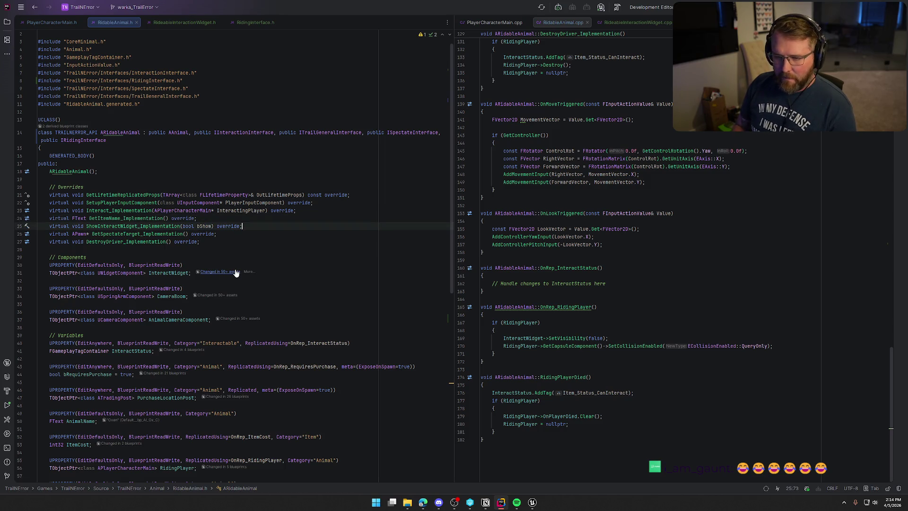
pyautogui.press('Return')
pyautogui.write('vir')
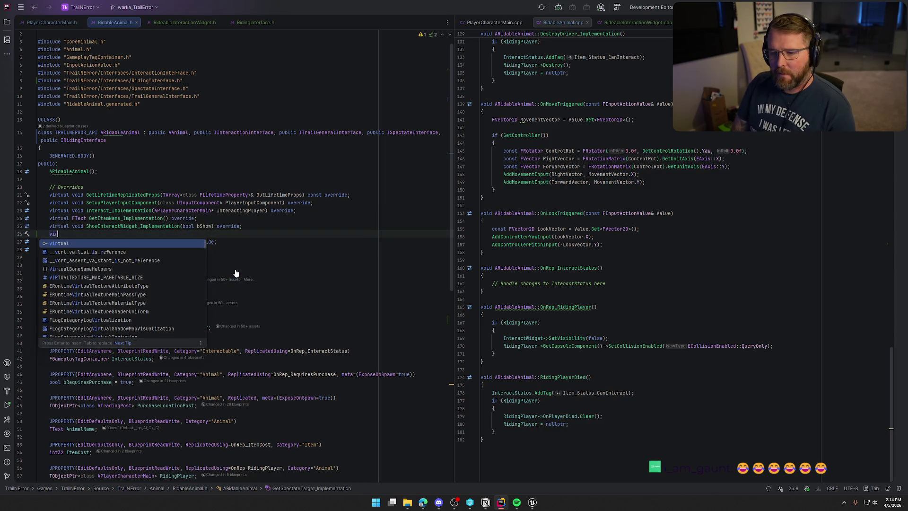
pyautogui.press('Return')
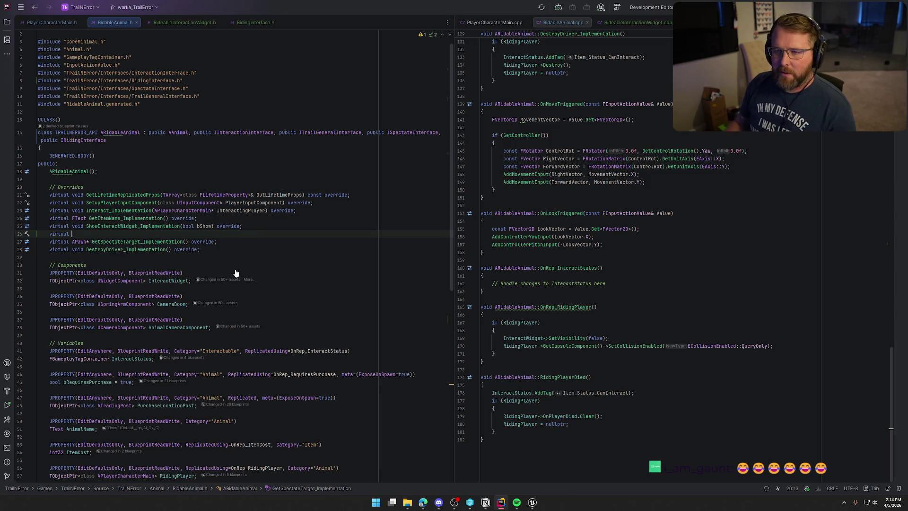
pyautogui.click(246, 23)
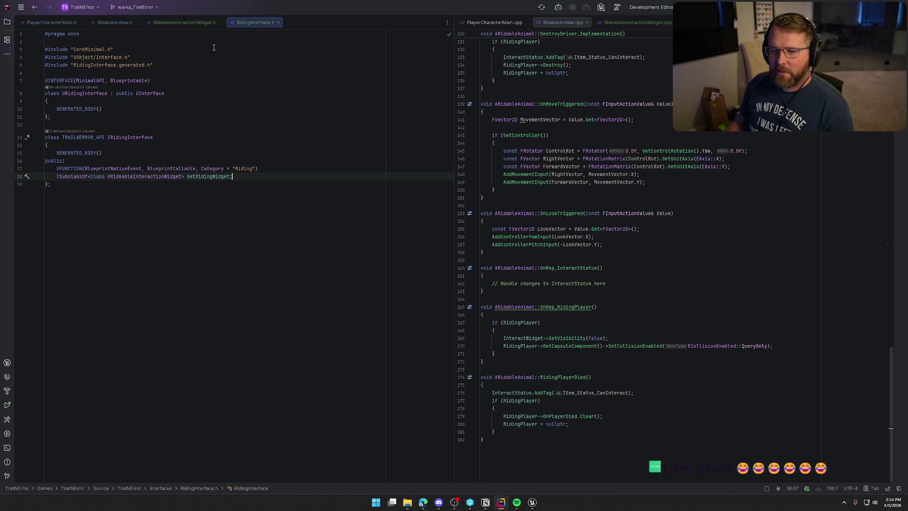
pyautogui.click(55, 178)
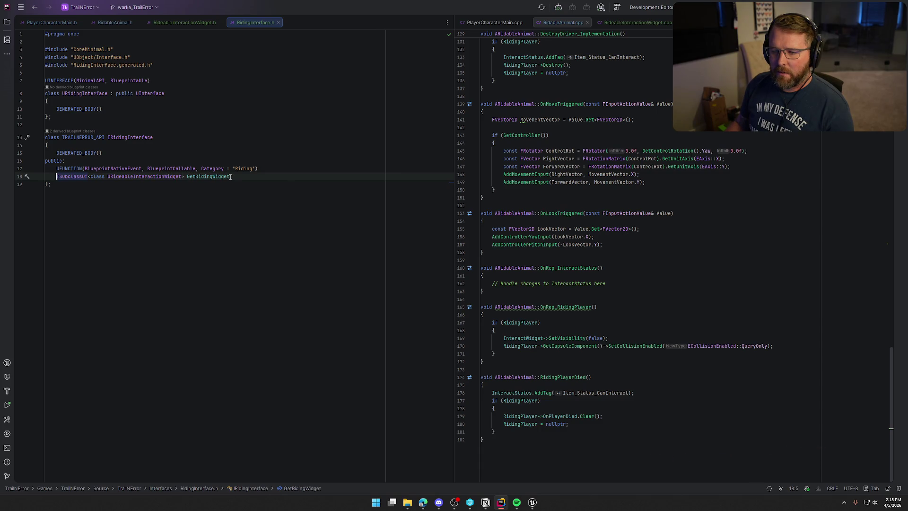
pyautogui.click(176, 23)
pyautogui.click(115, 22)
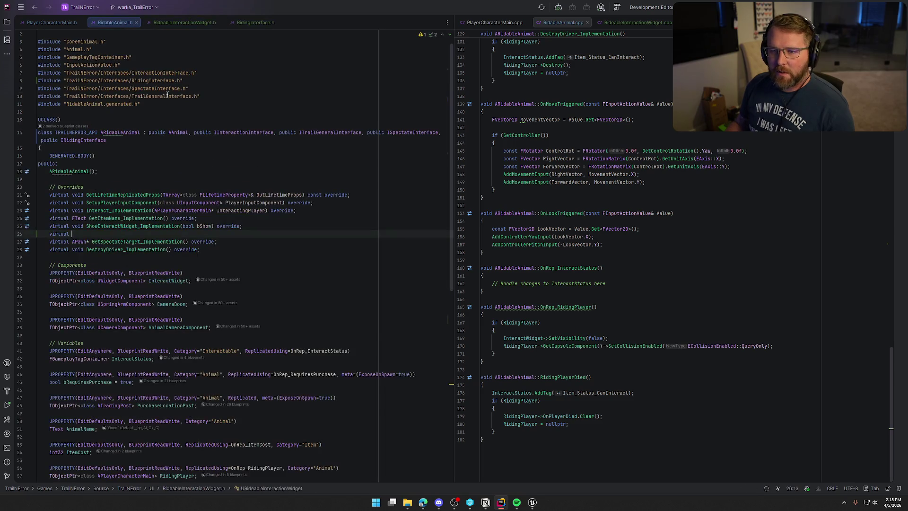
pyautogui.write('TSubclassOf<class URideableInteractionWidget> GetRidingWidget')
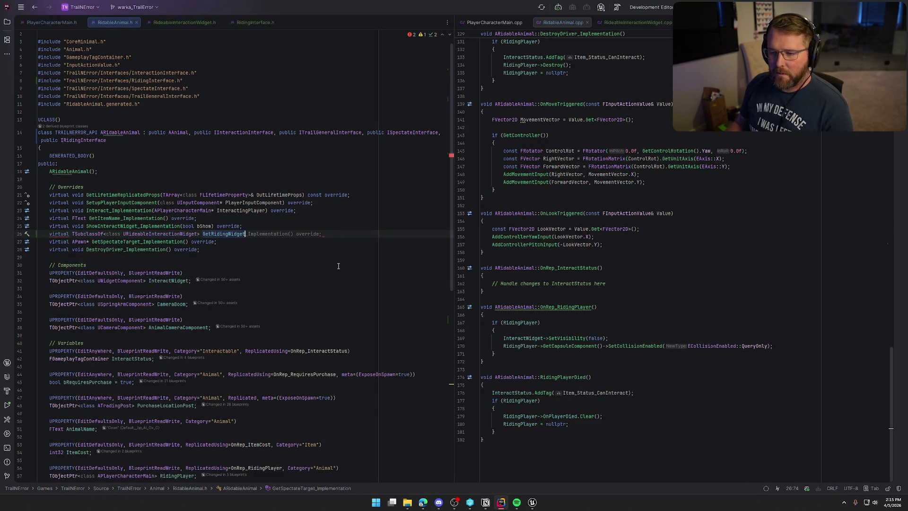
pyautogui.press('Tab')
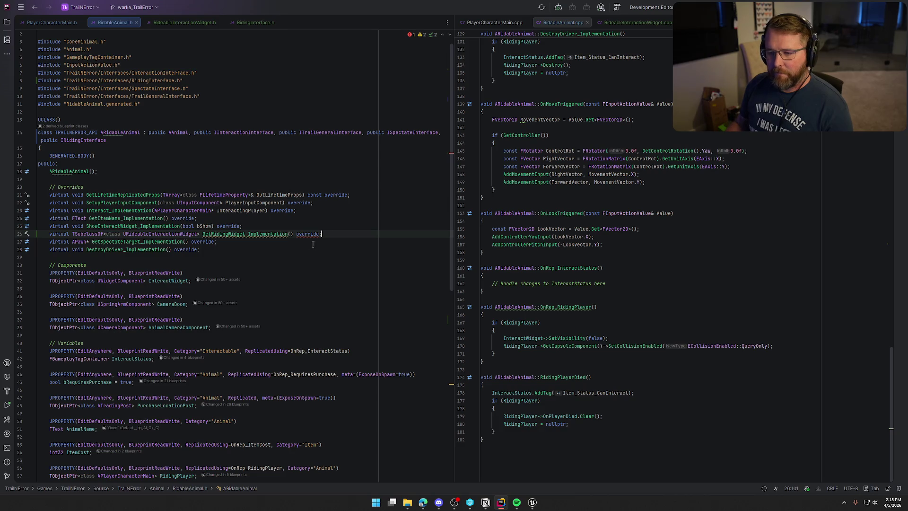
# - Remove override from the declaration and generate its empty definition in RidableAnimal.cpp
pyautogui.doubleClick(308, 235)
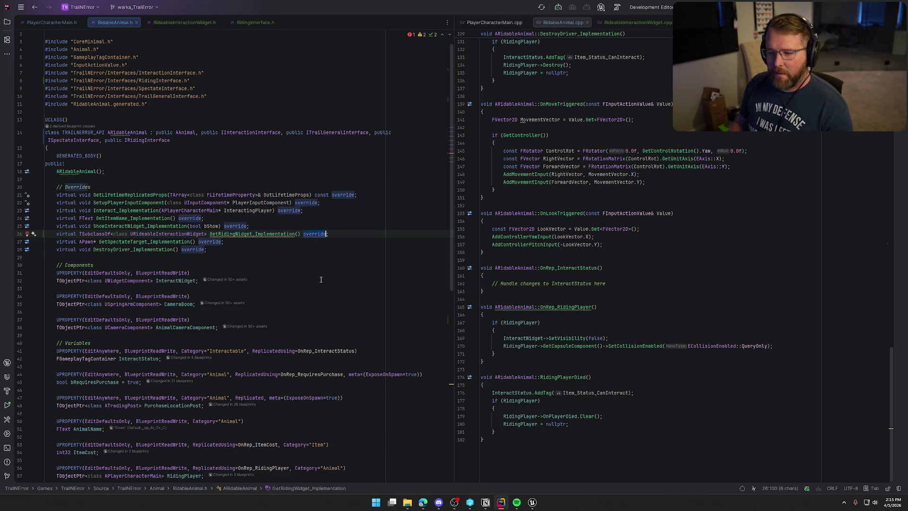
pyautogui.press('BackSpace')
pyautogui.press('BackSpace')
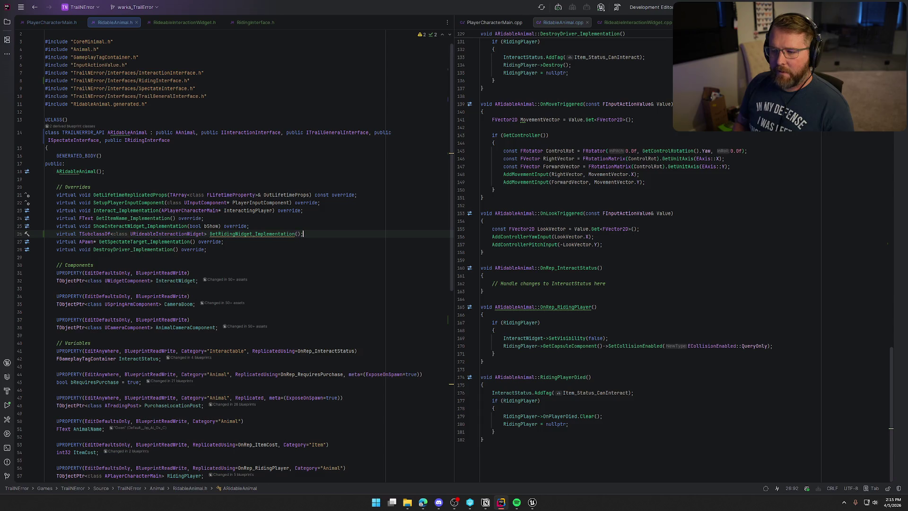
pyautogui.click(260, 234)
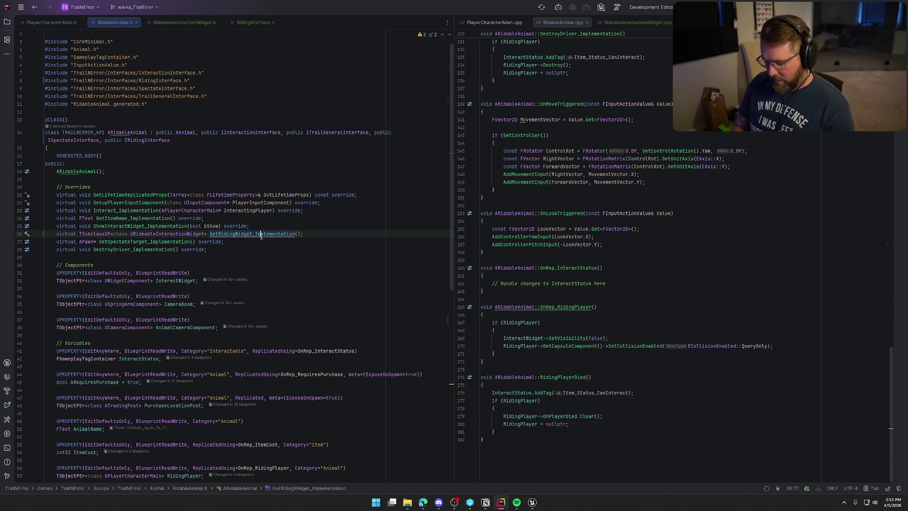
pyautogui.hotkey('alt', 'Return')
pyautogui.press('Return')
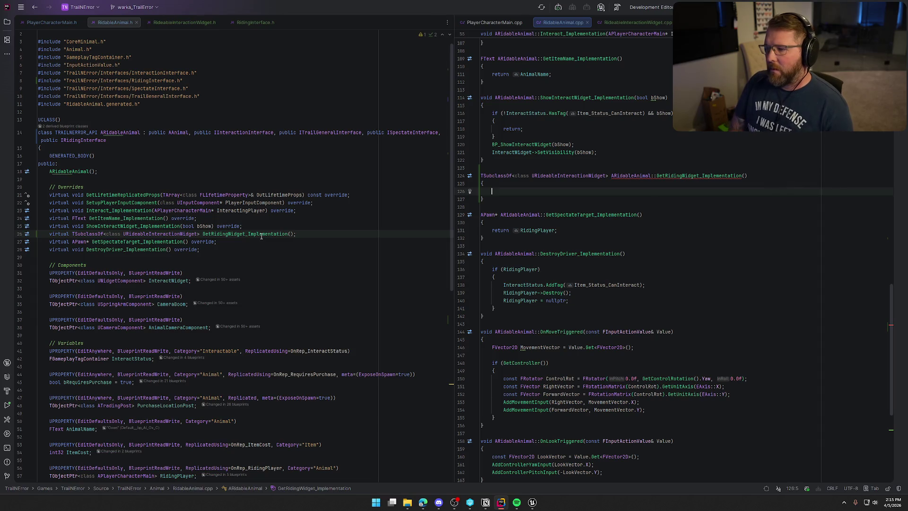
# - Make GetRidingWidget_Implementation return RidingInteractionWidget; in RidableAnimal.cpp
pyautogui.write('return')
pyautogui.scroll(-6, 299, 366)
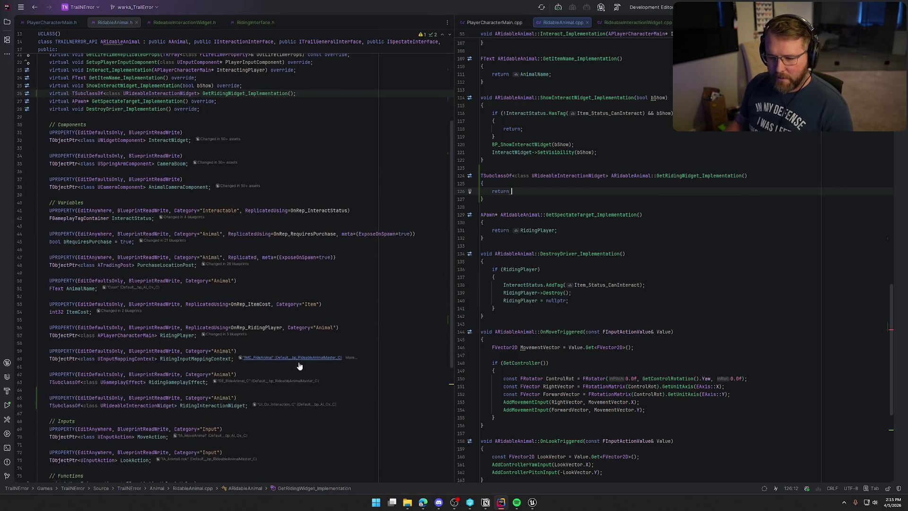
pyautogui.scroll(-3, 299, 365)
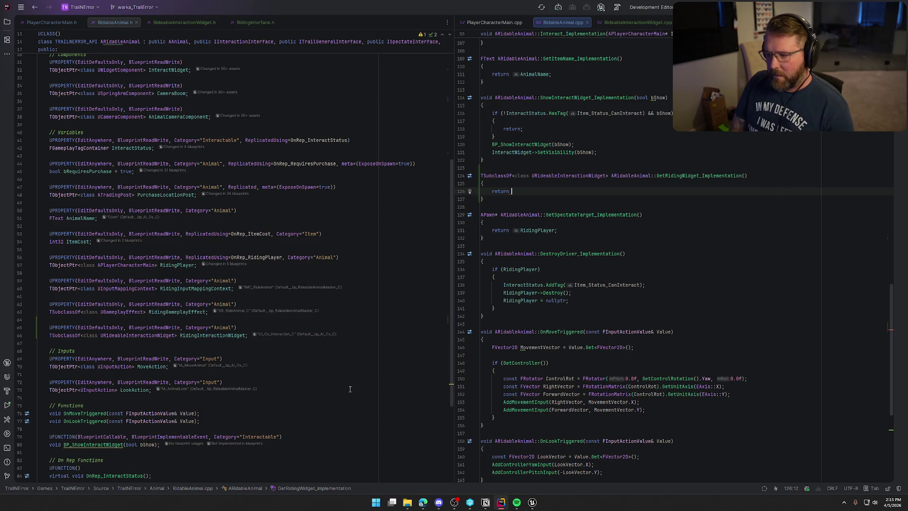
pyautogui.write('RidingIn')
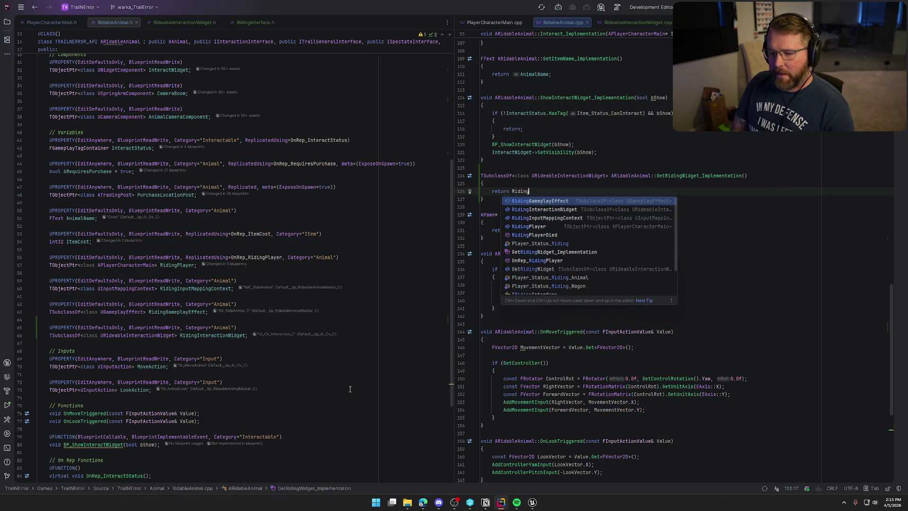
pyautogui.press('Return')
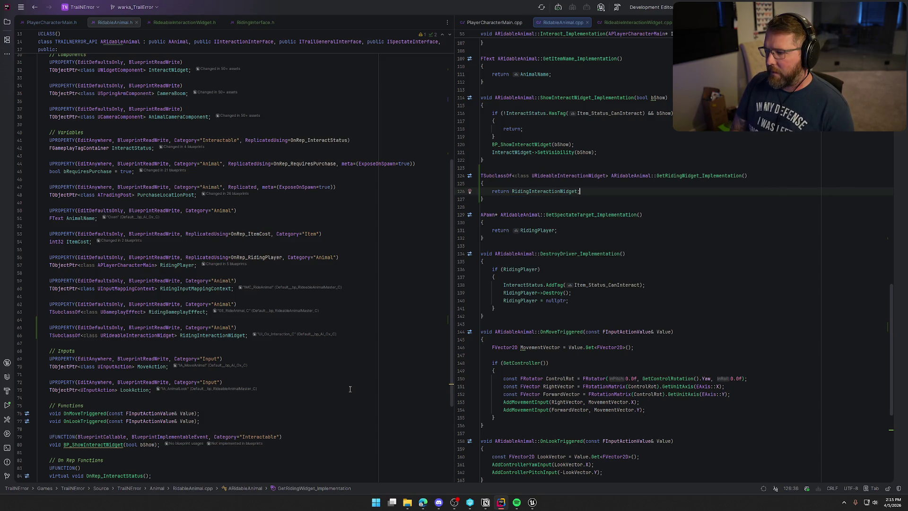
pyautogui.write(';')
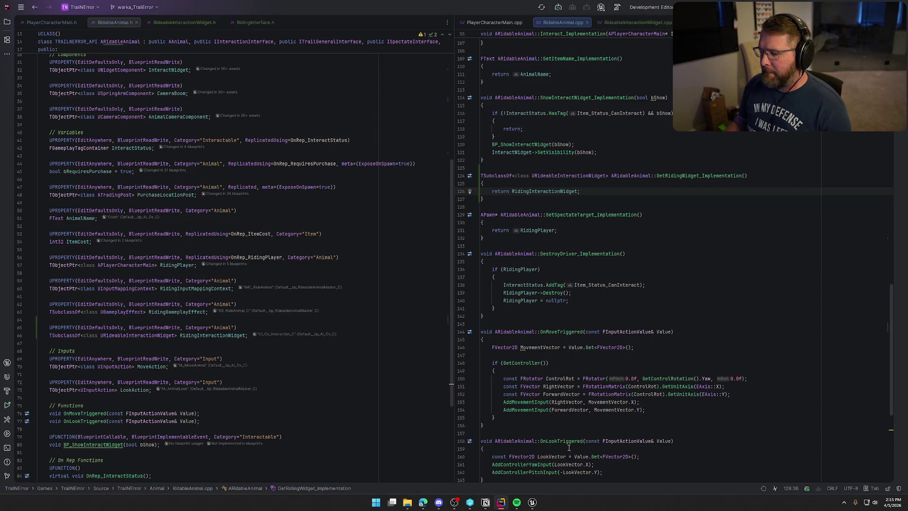
pyautogui.click(175, 19)
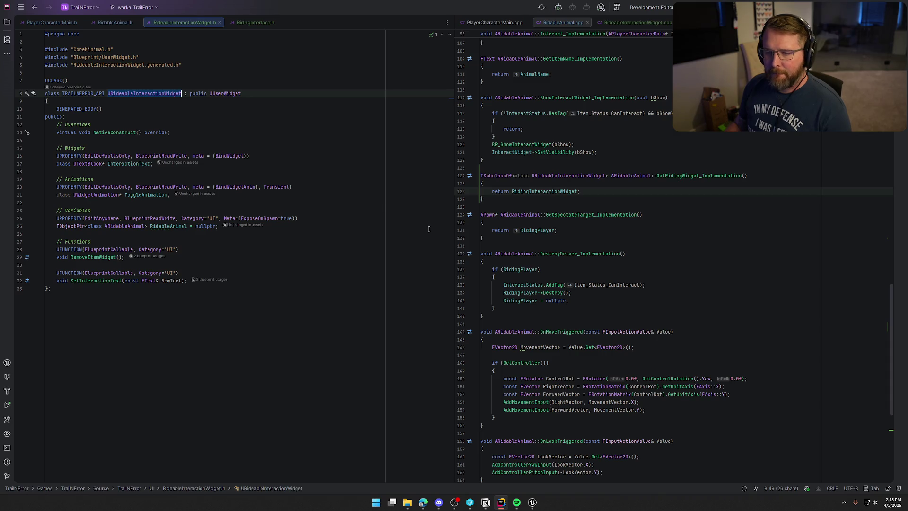
# - Delete the RidableAnimal UPROPERTY lines from RideableInteractionWidget.h, then return to GetRidingWidget in RidingInterface.h
pyautogui.click(254, 22)
pyautogui.click(185, 22)
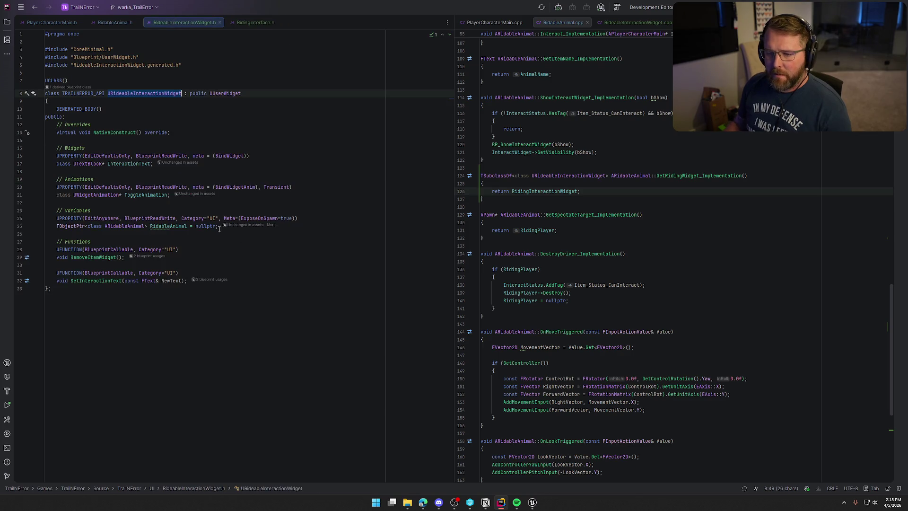
pyautogui.doubleClick(127, 227)
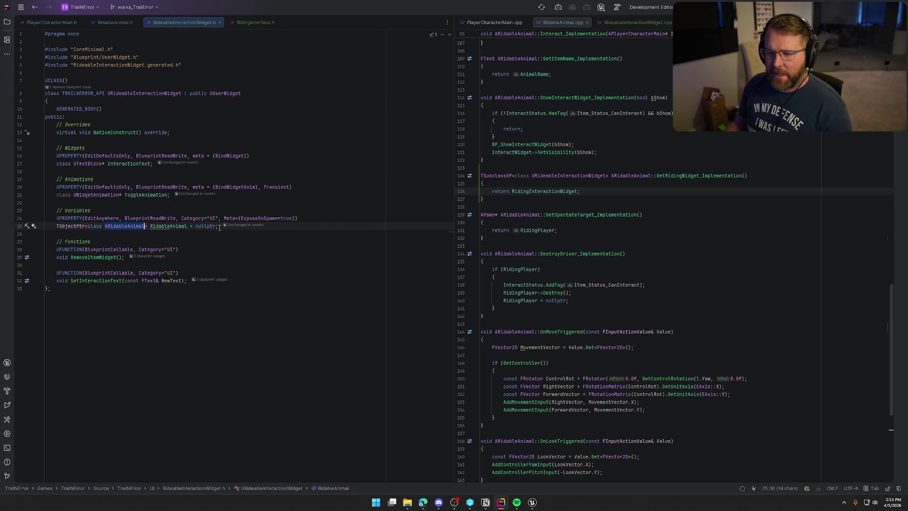
pyautogui.moveTo(219, 226); pyautogui.dragTo(33, 219)
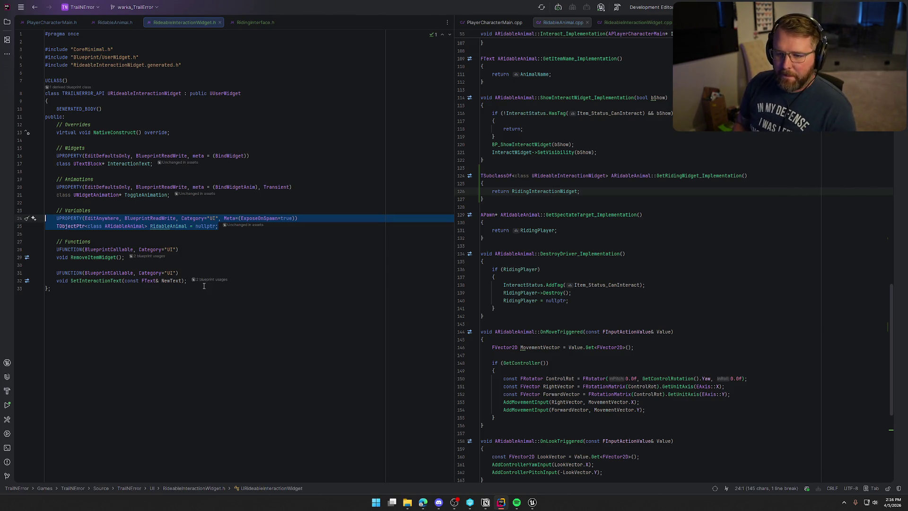
pyautogui.press('BackSpace')
pyautogui.press('BackSpace')
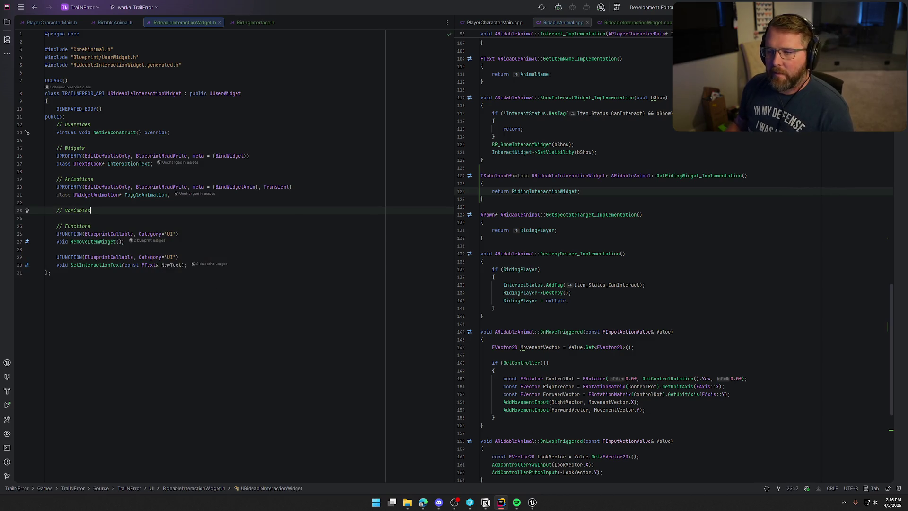
pyautogui.click(262, 21)
pyautogui.click(234, 177)
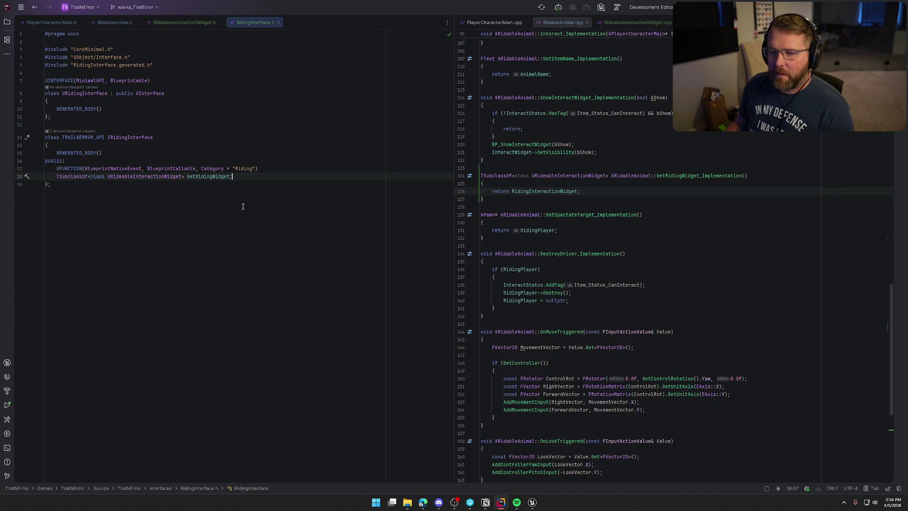
# - Give GetRidingWidget in RidingInterface.h an FText& InteractionText parameter, copy it, and bring up RidableAnimal.h
pyautogui.press('BackSpace')
pyautogui.write('();')
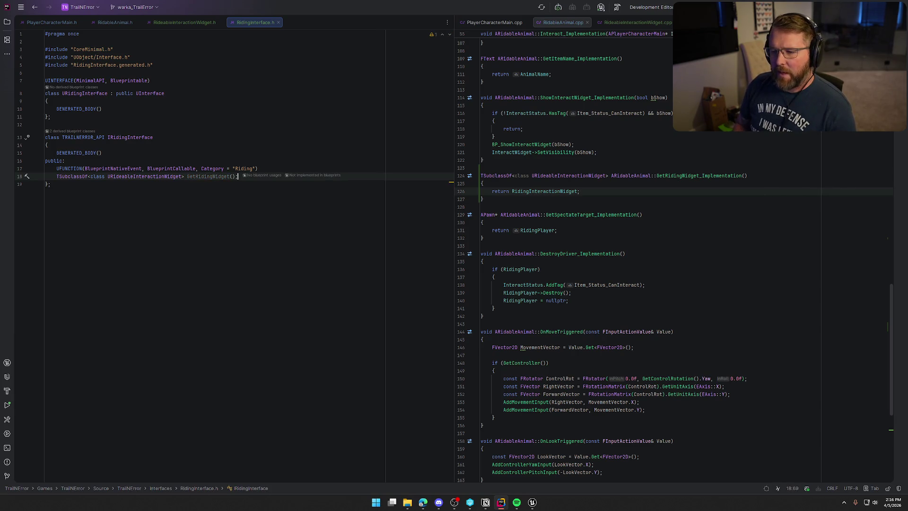
pyautogui.click(232, 176)
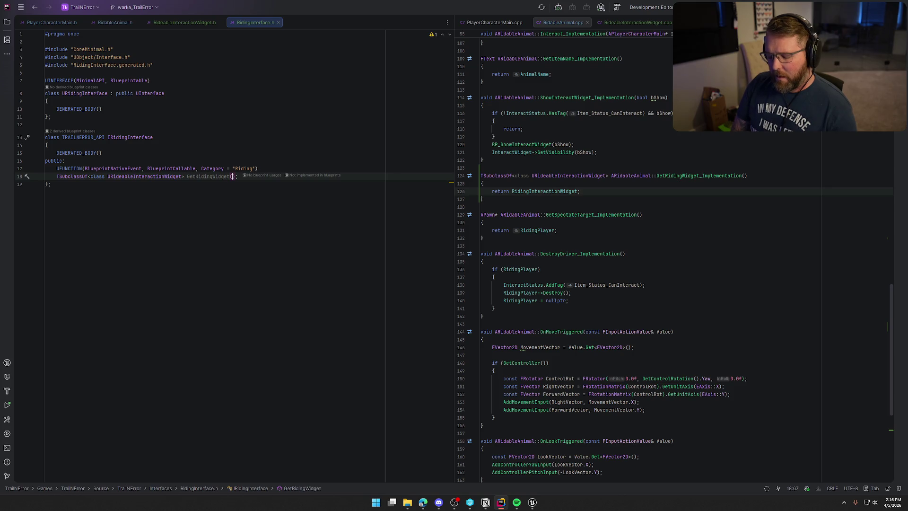
pyautogui.write('FText& ')
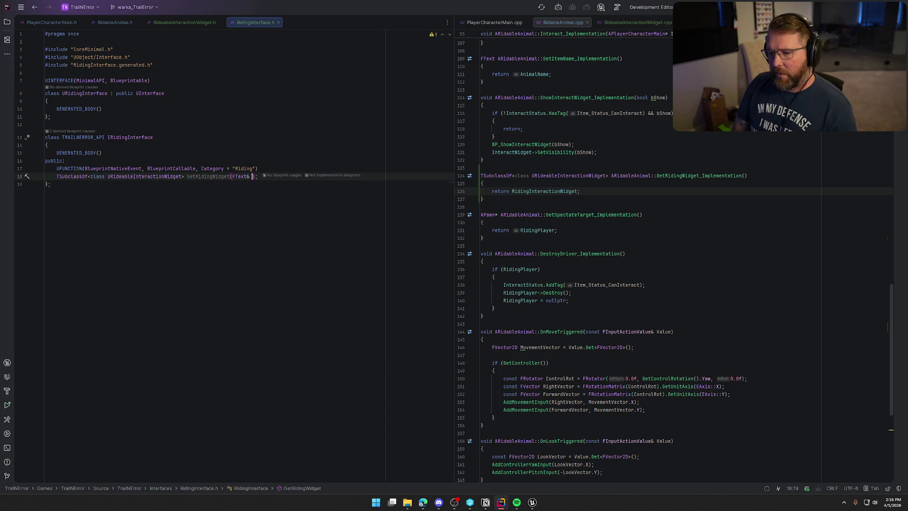
pyautogui.write('InteractionText')
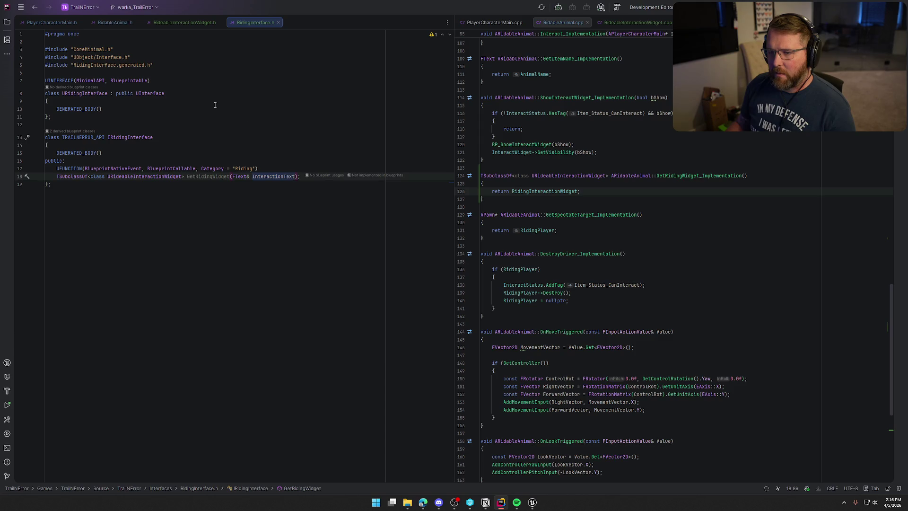
pyautogui.keyDown('shift'); pyautogui.click(231, 177); pyautogui.keyUp('shift')
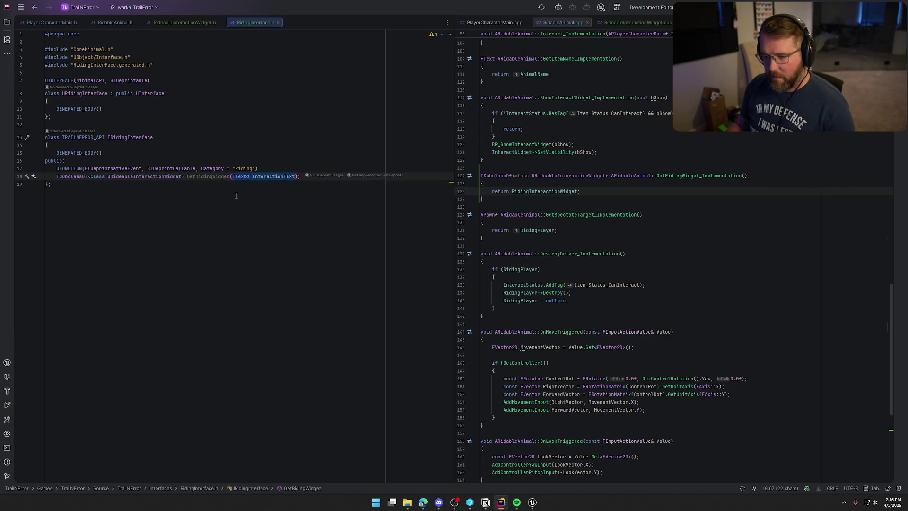
pyautogui.click(116, 22)
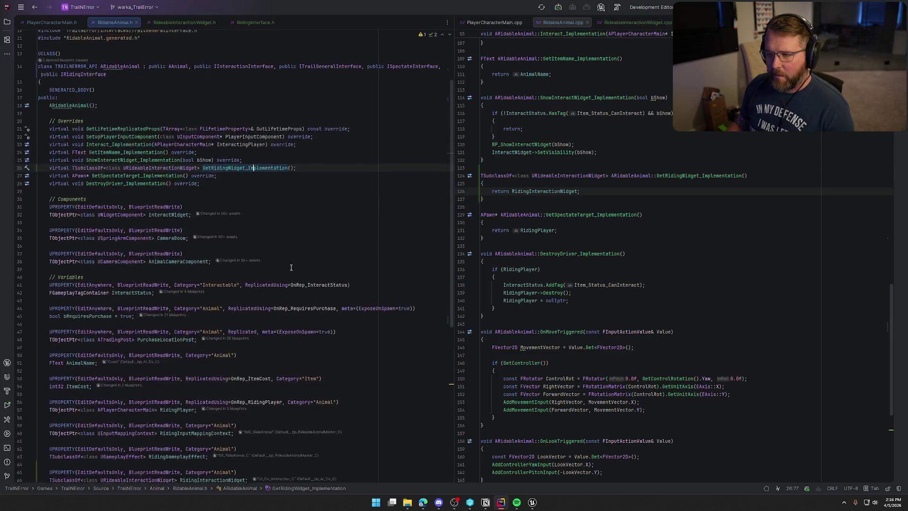
# - Paste the FText& InteractionText parameter into GetRidingWidget_Implementation in both RidableAnimal.h and .cpp
pyautogui.scroll(3, 234, 242)
pyautogui.click(290, 241)
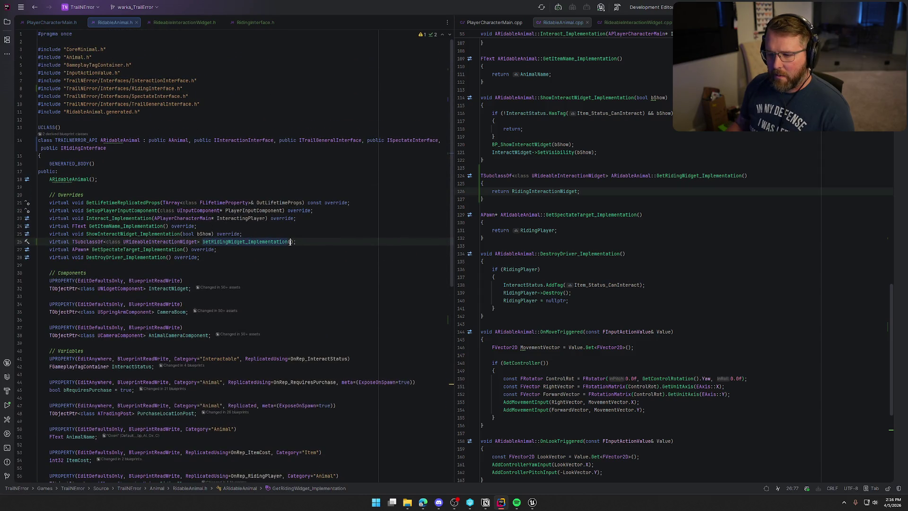
pyautogui.write('FText& InteractionText')
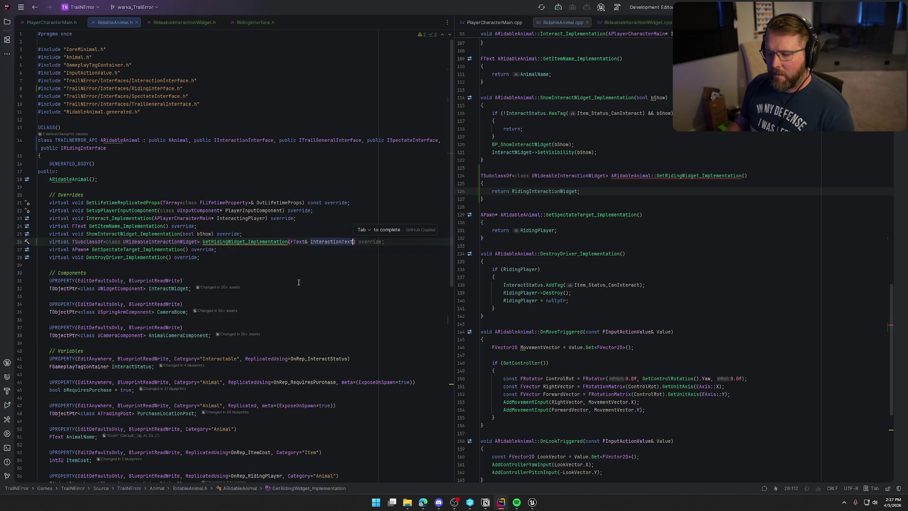
pyautogui.click(297, 264)
pyautogui.click(233, 242)
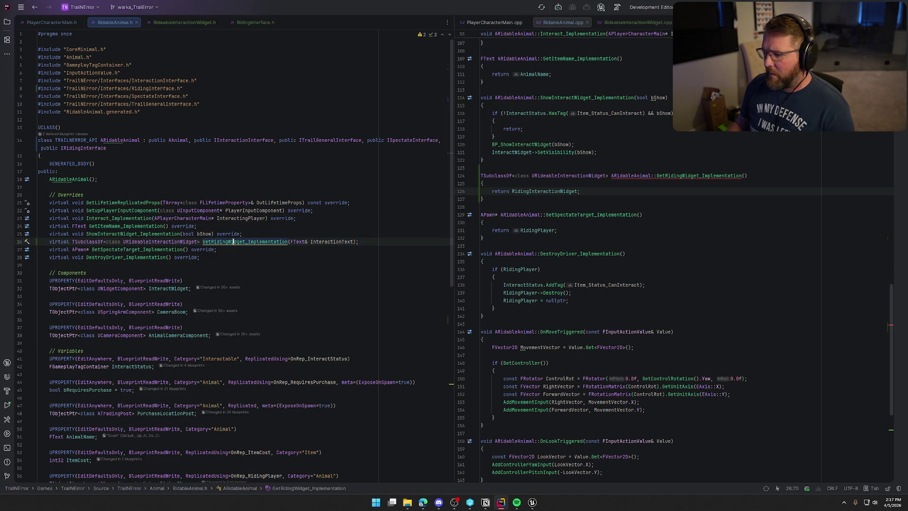
pyautogui.click(745, 176)
pyautogui.hotkey('ctrl', 'v')
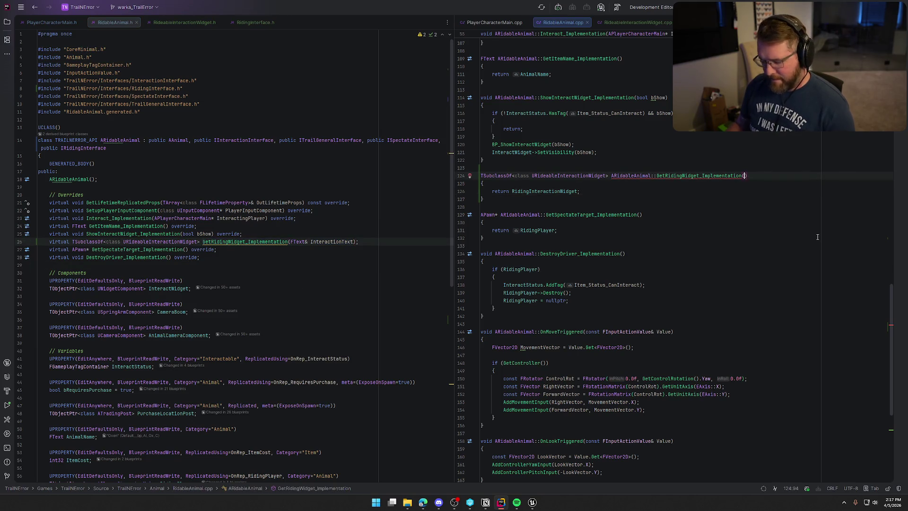
# - Add InteractionText = FText::FromString("Hitch To Wagon"); to the function body
pyautogui.click(523, 185)
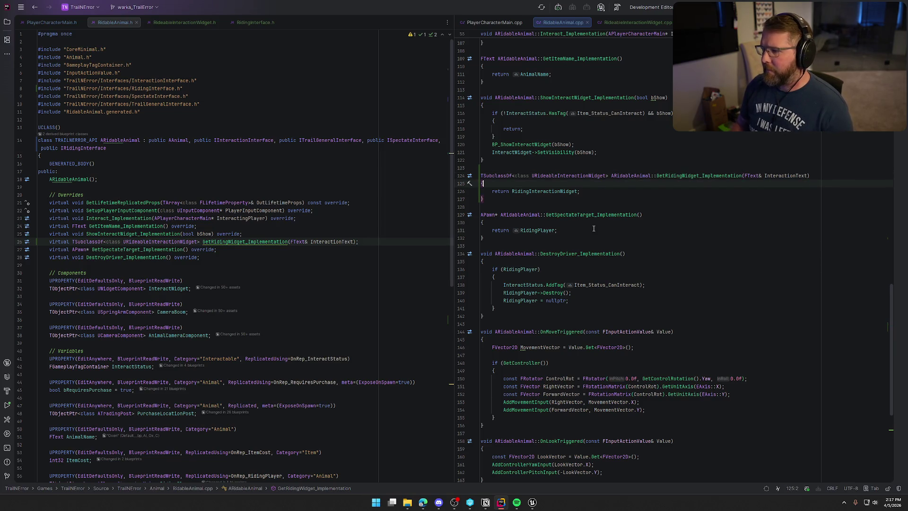
pyautogui.press('Return')
pyautogui.write('Intera')
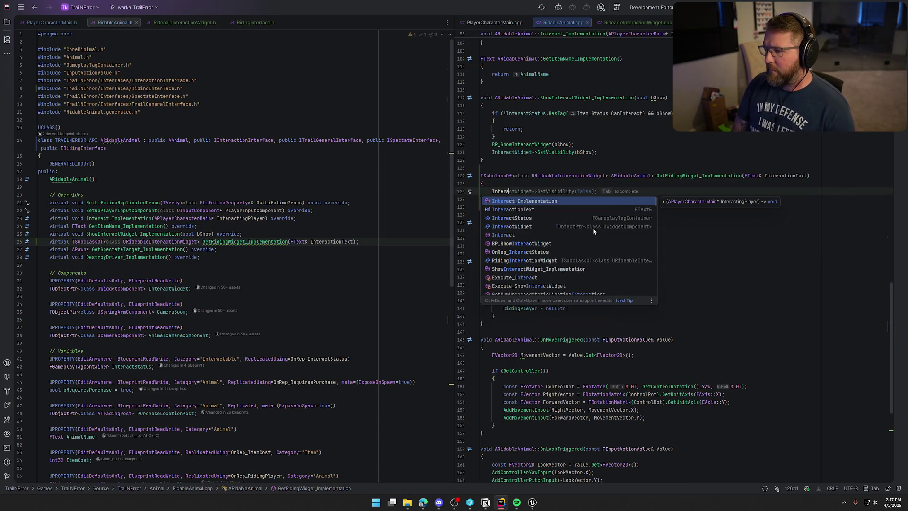
pyautogui.press('Down')
pyautogui.press('Return')
pyautogui.write('= ')
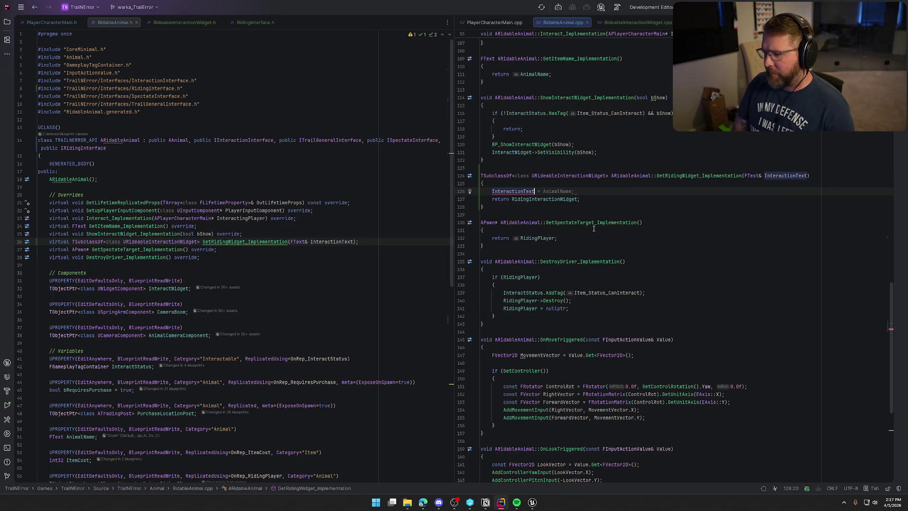
pyautogui.write('F')
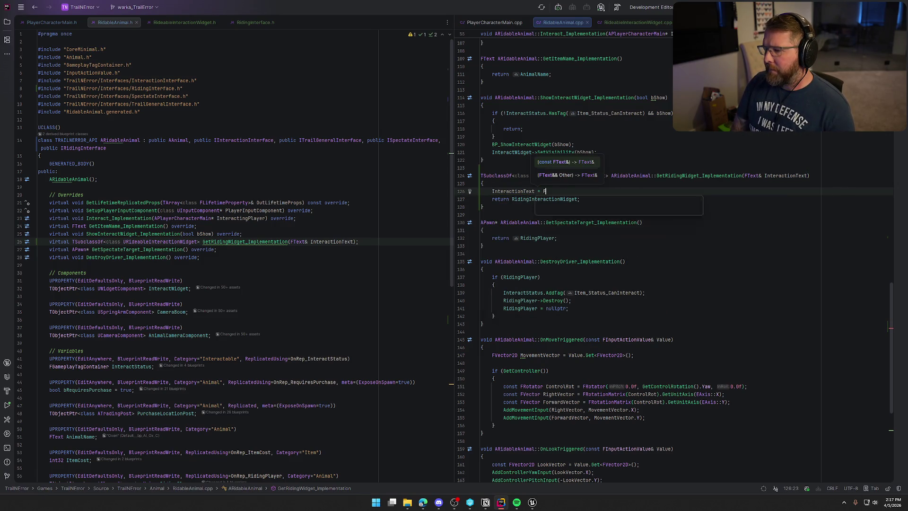
pyautogui.write('Text::FromS')
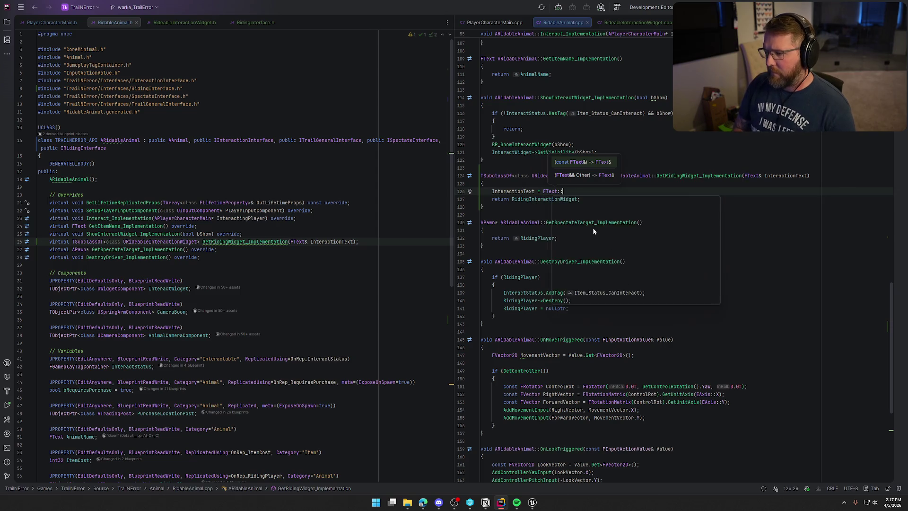
pyautogui.press('Return')
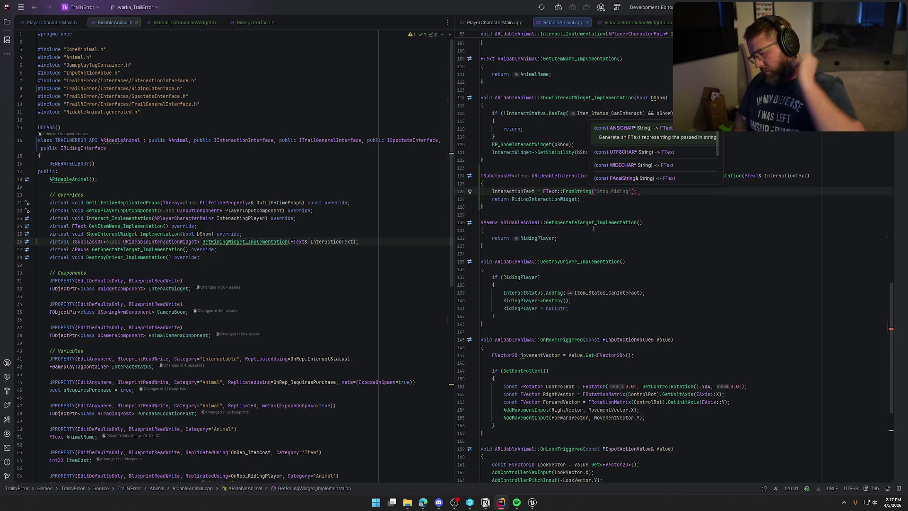
pyautogui.click(596, 191)
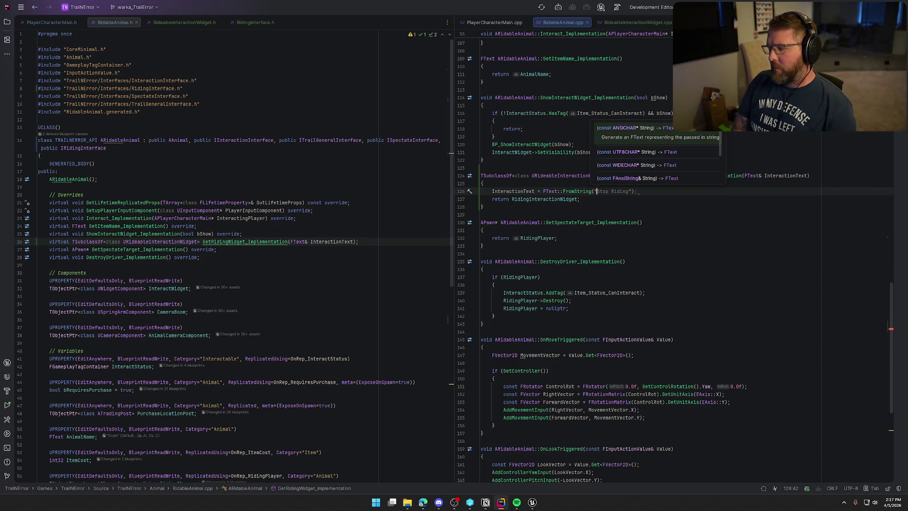
pyautogui.hotkey('ctrl', 'Delete')
pyautogui.hotkey('ctrl', 'Delete')
pyautogui.write('Hitch ')
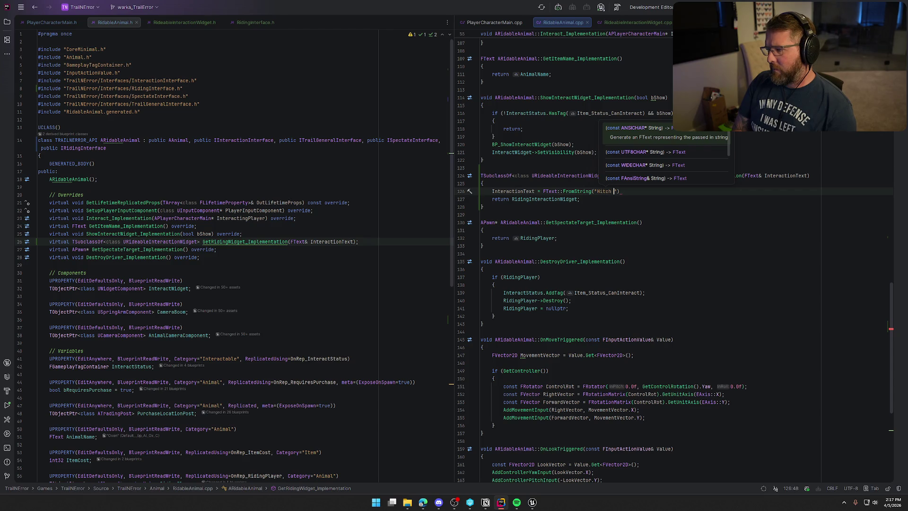
pyautogui.write('To Wagon"')
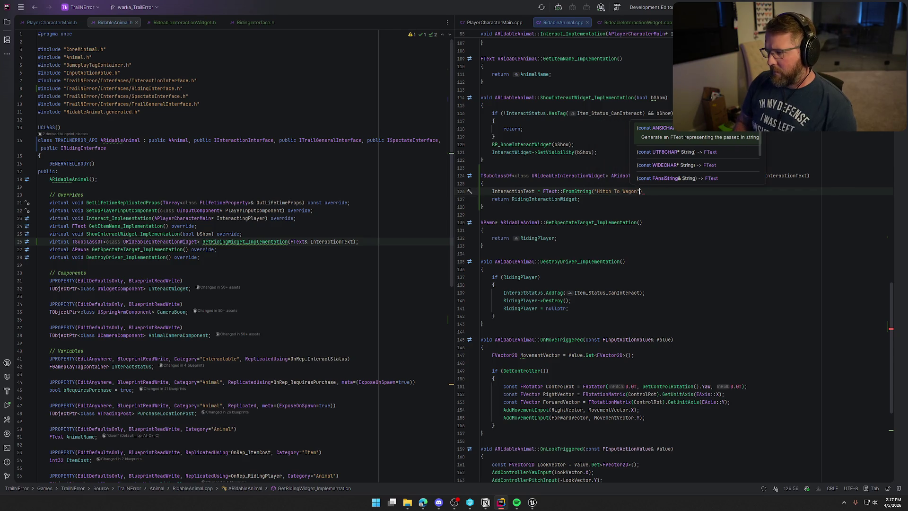
pyautogui.write(');')
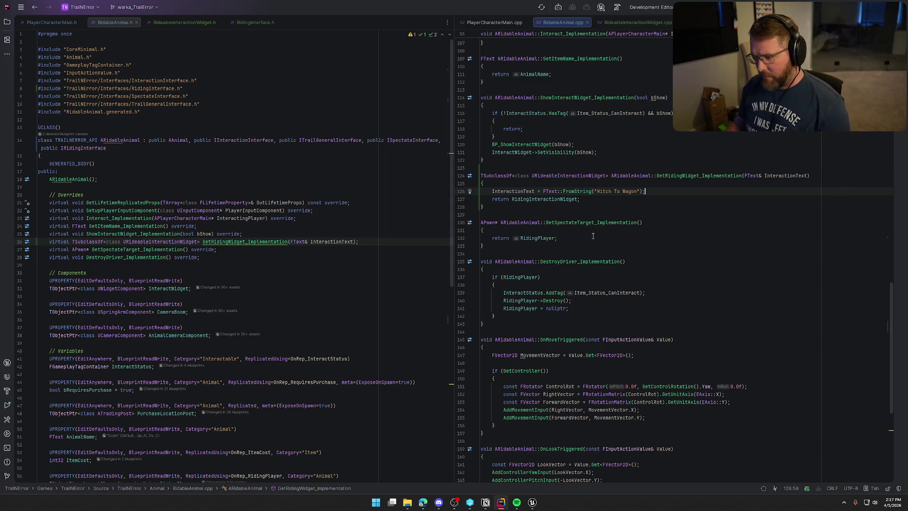
pyautogui.press('Down')
pyautogui.press('Down')
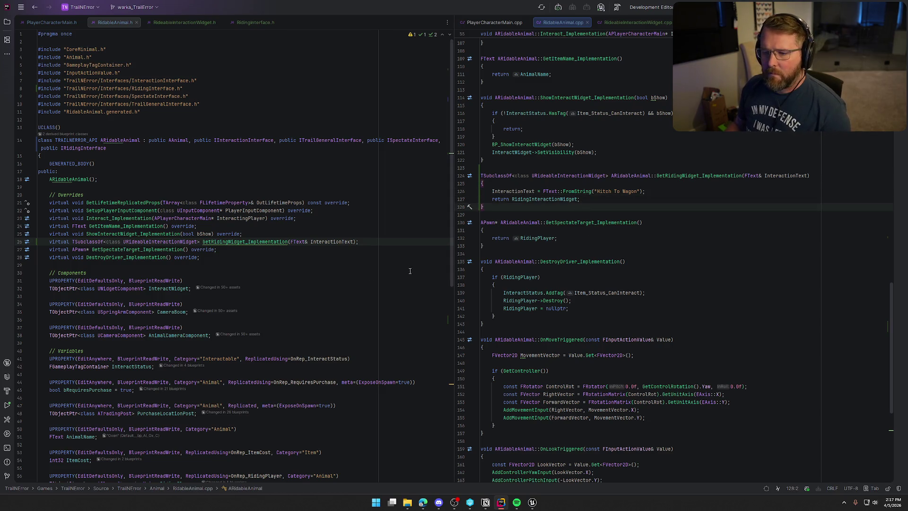
# - Glance at Unreal Editor, then return to Rider's RideableInteractionWidget header
pyautogui.moveTo(266, 241)
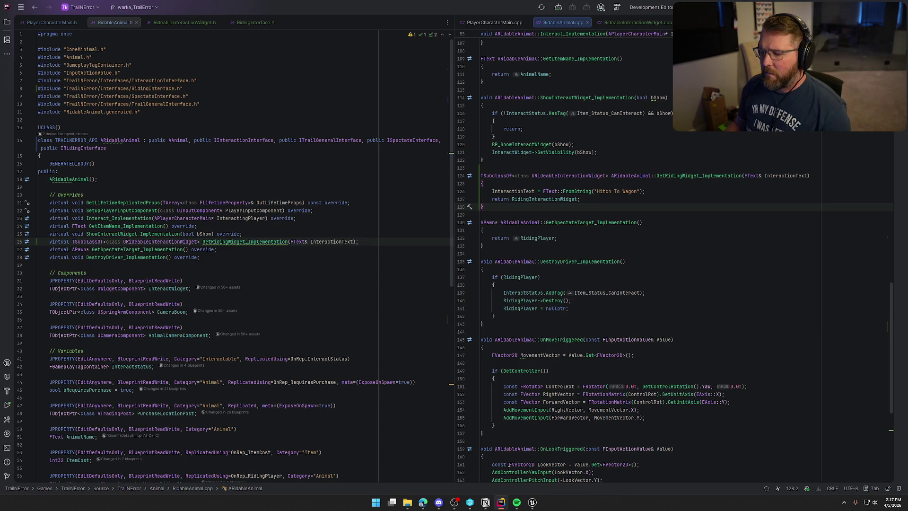
pyautogui.click(532, 502)
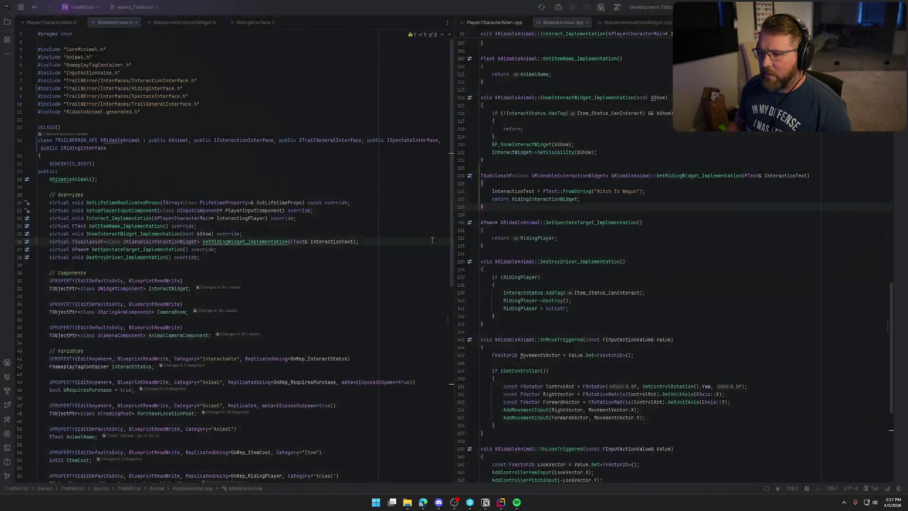
pyautogui.hotkey('alt', 'Tab')
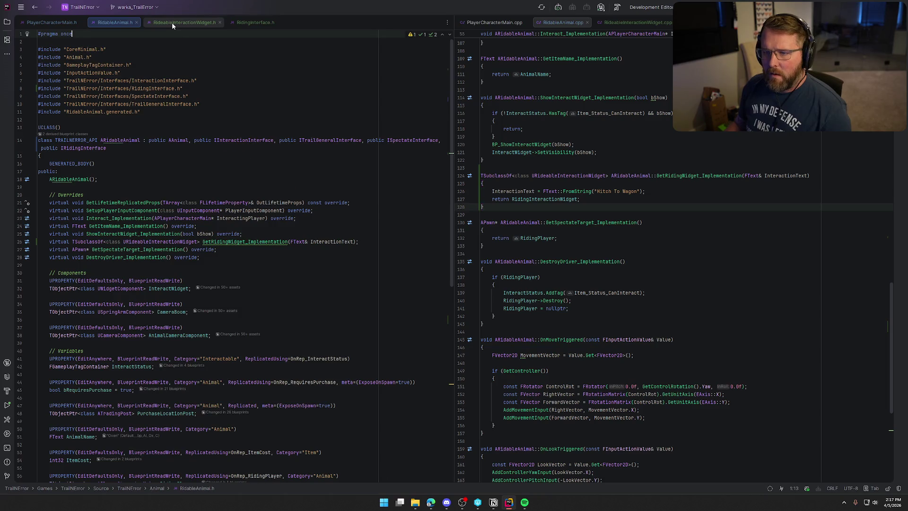
pyautogui.click(172, 23)
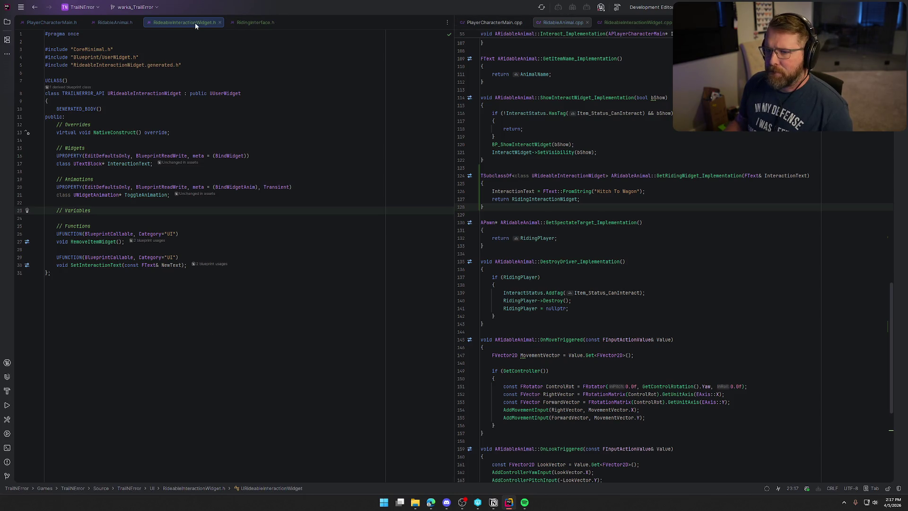
# - Review RideableInteractionWidget's InteractionText text block, variables and SetInteractionText definition
pyautogui.click(633, 22)
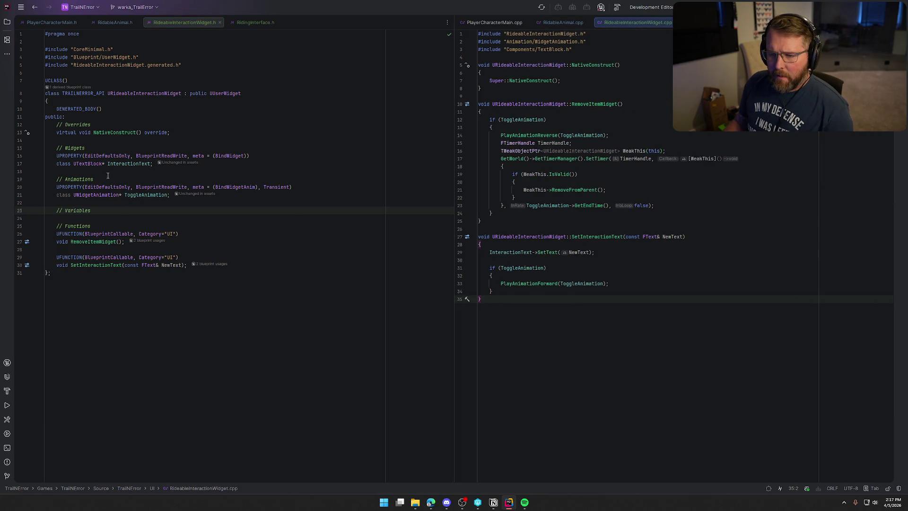
pyautogui.click(118, 163)
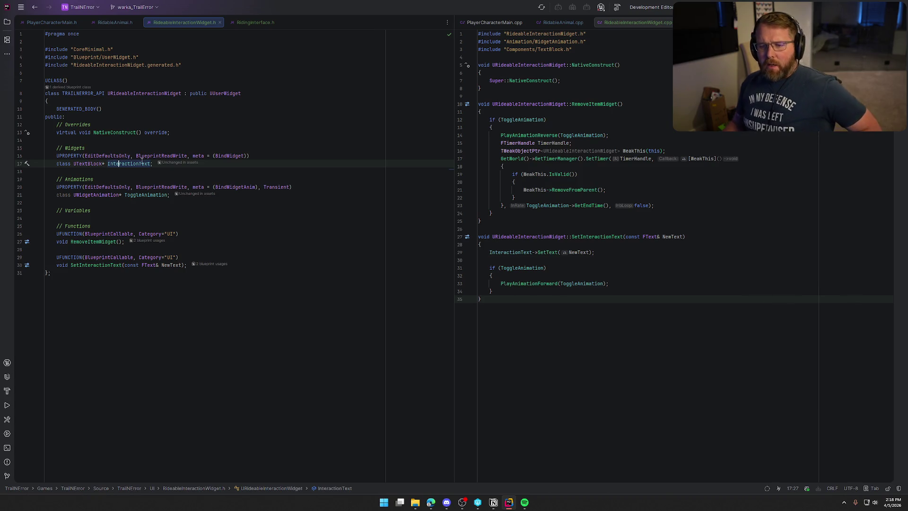
pyautogui.click(101, 211)
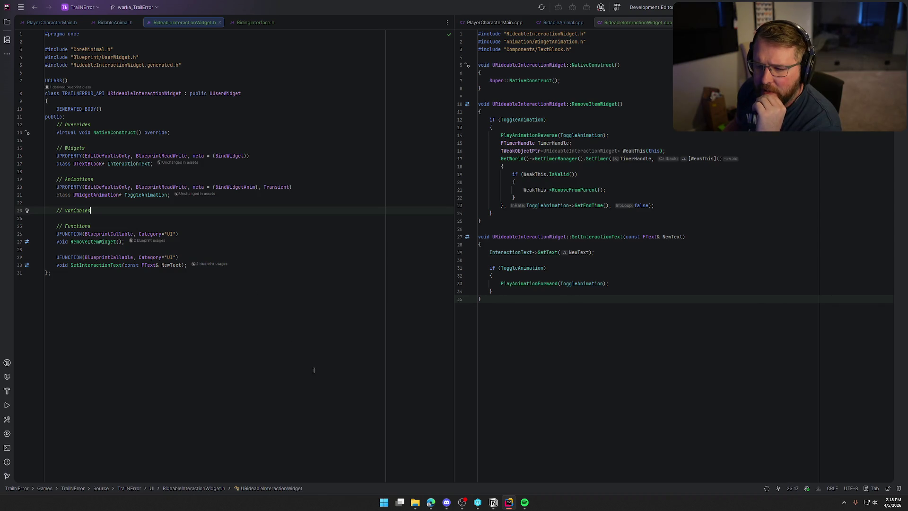
pyautogui.click(85, 266)
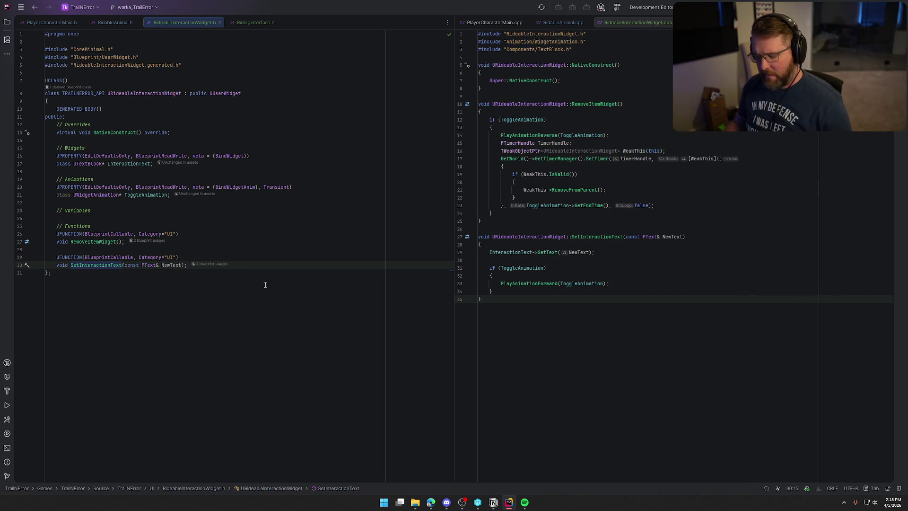
pyautogui.hotkey('ctrl', 'b')
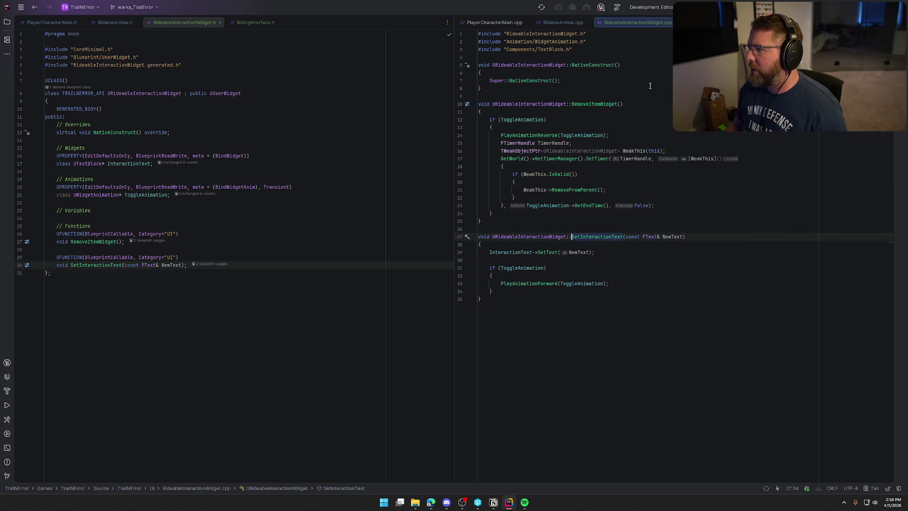
pyautogui.hotkey('alt', 'Right')
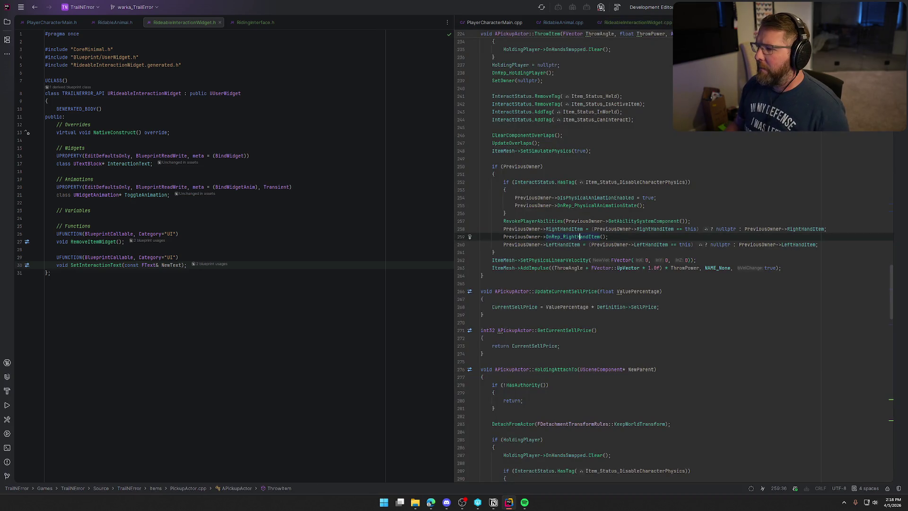
pyautogui.hotkey('alt', 'Left')
# - Recheck the RidableAnimal and RideableInteractionWidget headers and start building the project
pyautogui.click(560, 80)
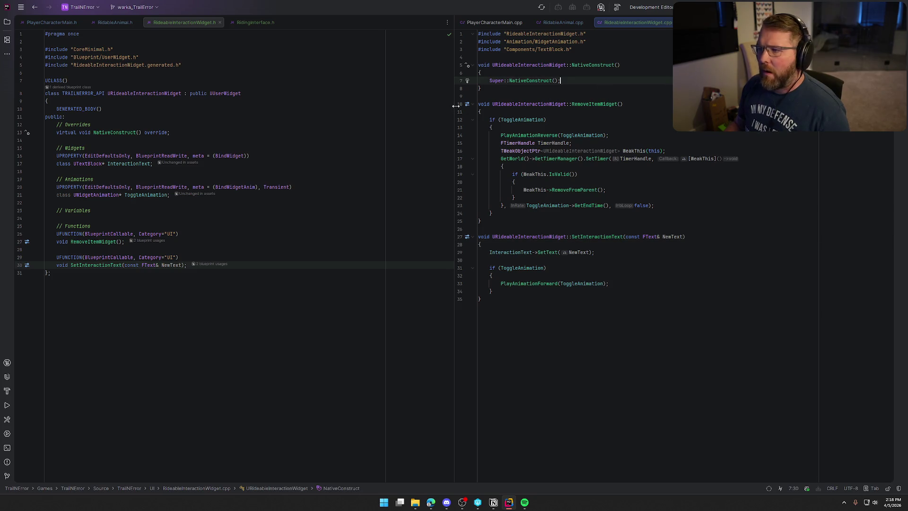
pyautogui.click(115, 24)
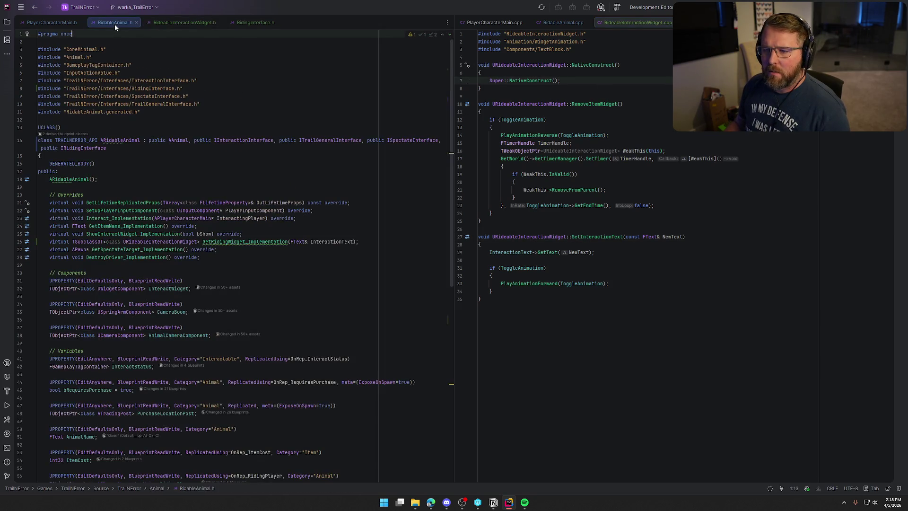
pyautogui.click(181, 25)
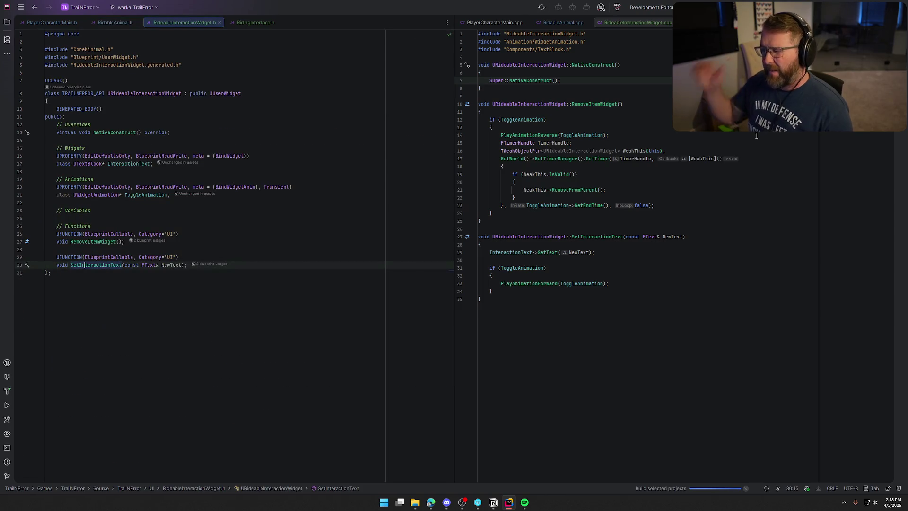
pyautogui.hotkey('ctrl', 'shift', 'b')
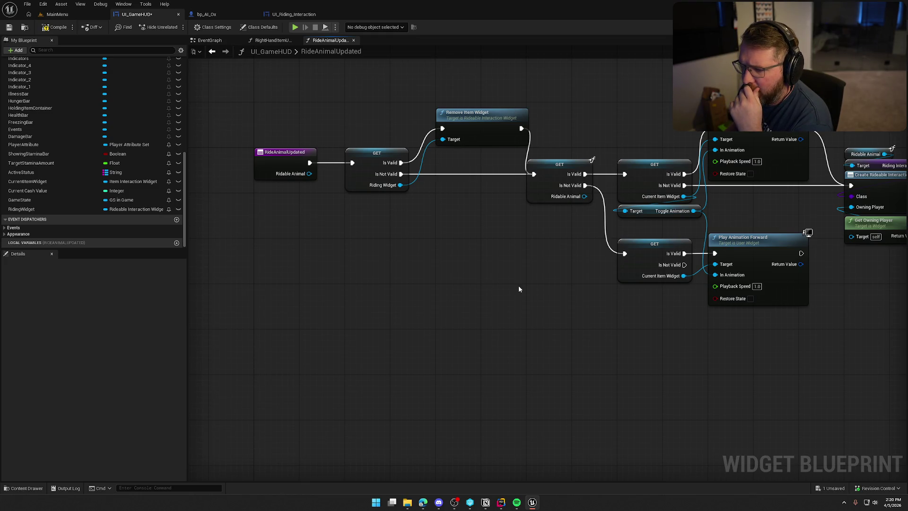
# - Try a 'get intera' node search from Ridable Animal, cancel it, and check RidingInterface.h in Rider
pyautogui.moveTo(535, 291); pyautogui.dragTo(270, 289)
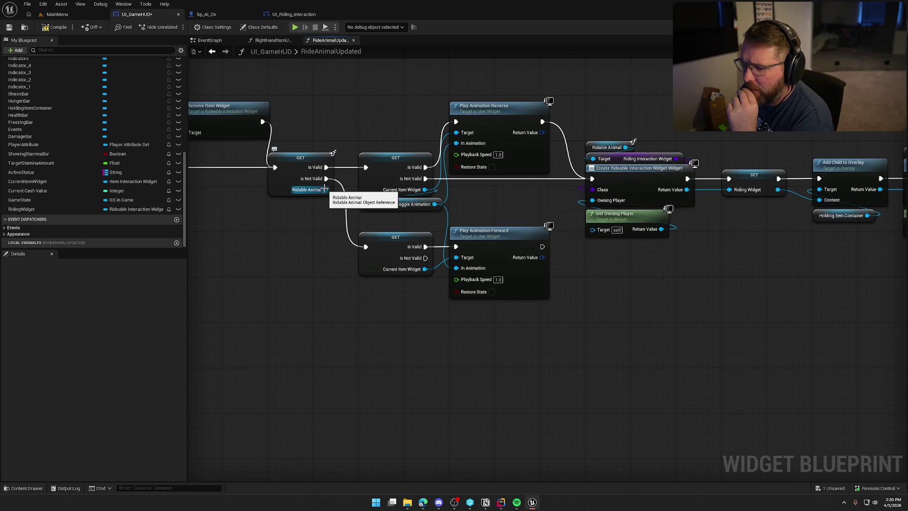
pyautogui.moveTo(632, 147); pyautogui.dragTo(669, 99)
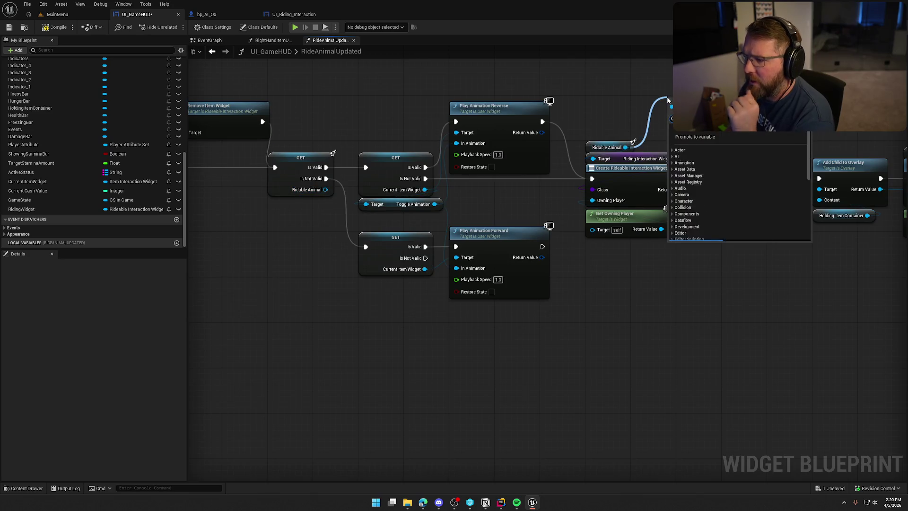
pyautogui.write('get')
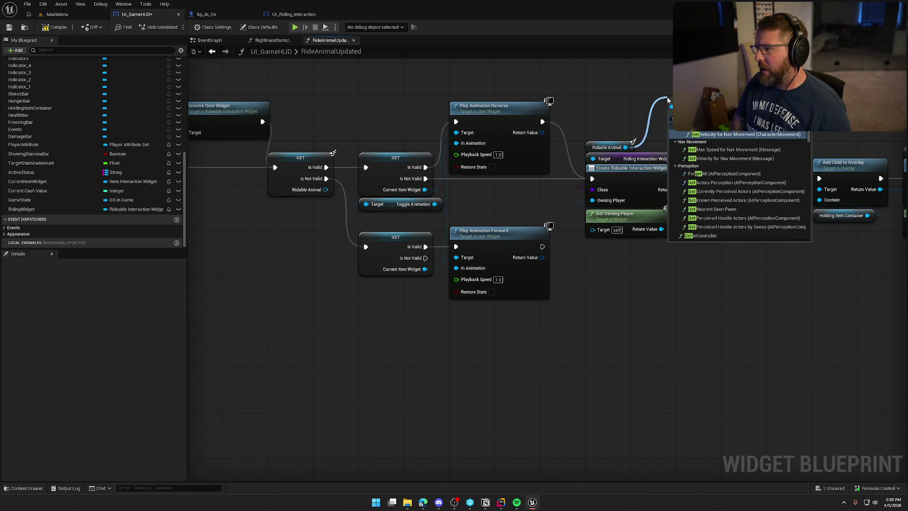
pyautogui.write(' intera')
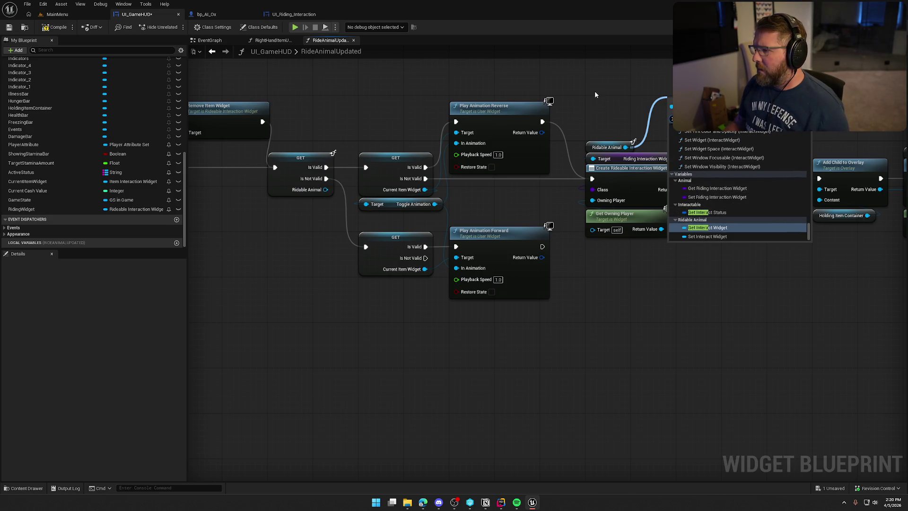
pyautogui.press('Escape')
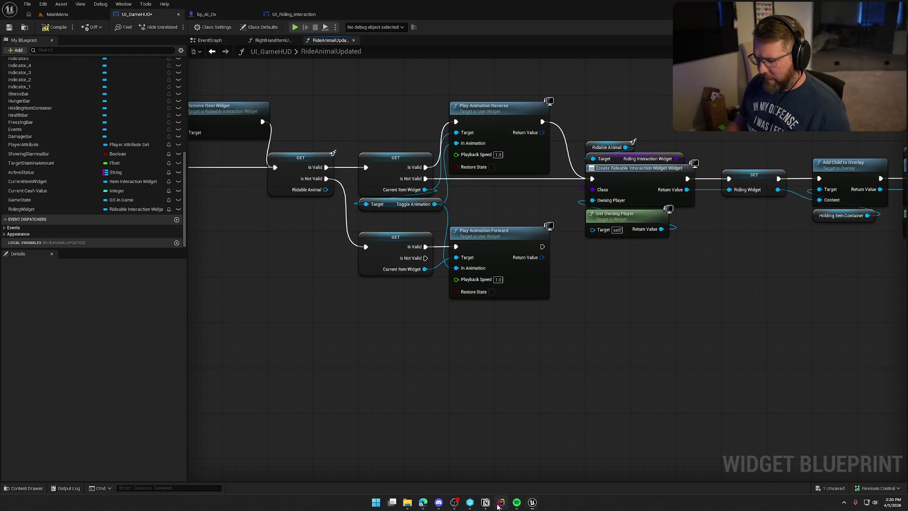
pyautogui.click(501, 503)
pyautogui.click(255, 23)
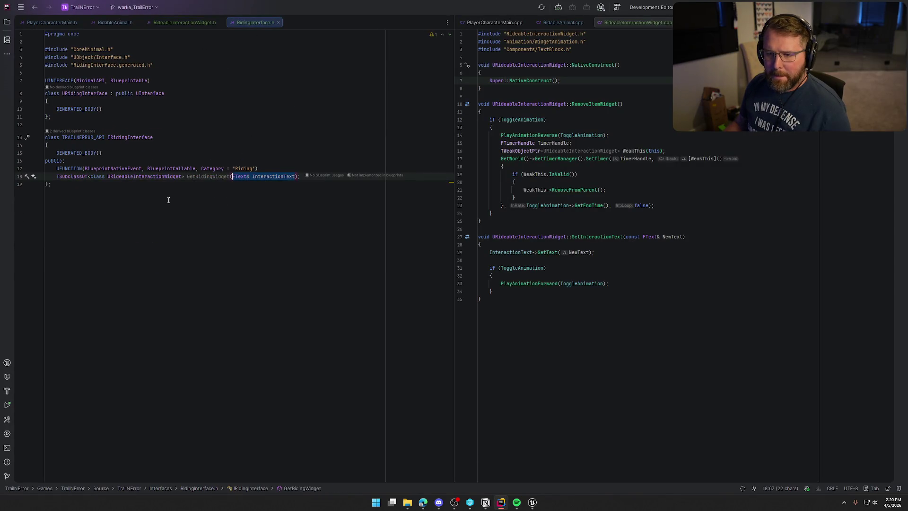
pyautogui.click(532, 502)
# - Add a Get Riding Widget node from the Ridable Animal pin in RideAnimalUpdated, then inspect the entry node
pyautogui.moveTo(625, 147)
pyautogui.mouseDown()
pyautogui.moveTo(648, 92)
pyautogui.moveTo(657, 93)
pyautogui.mouseUp()
pyautogui.write('get rid')
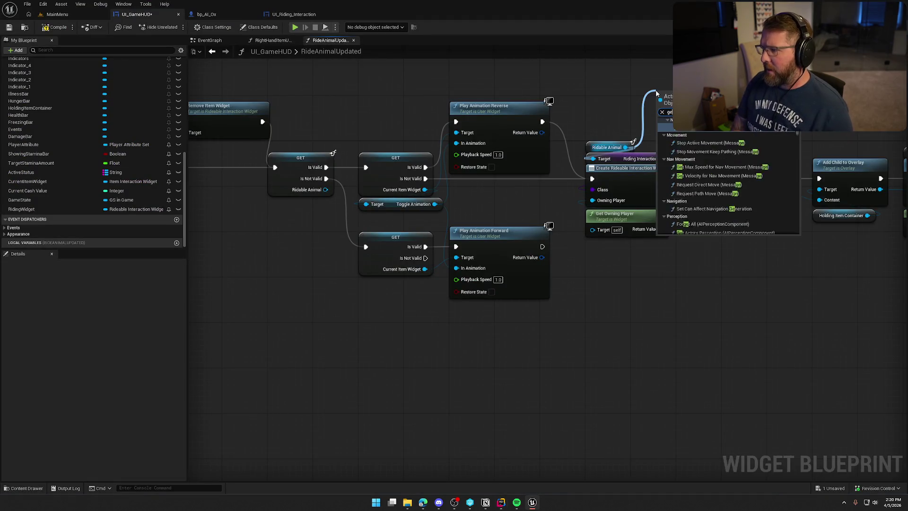
pyautogui.press('Return')
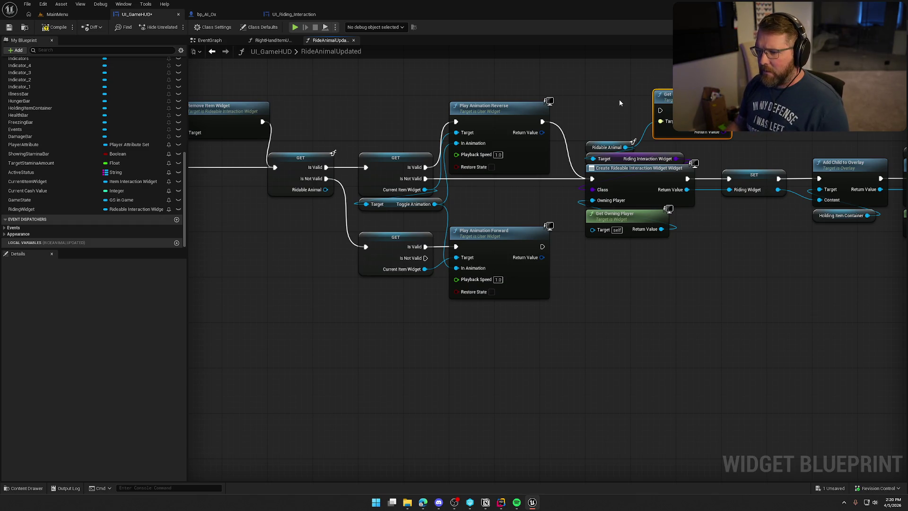
pyautogui.moveTo(302, 253); pyautogui.dragTo(479, 274)
pyautogui.moveTo(255, 223); pyautogui.dragTo(308, 173)
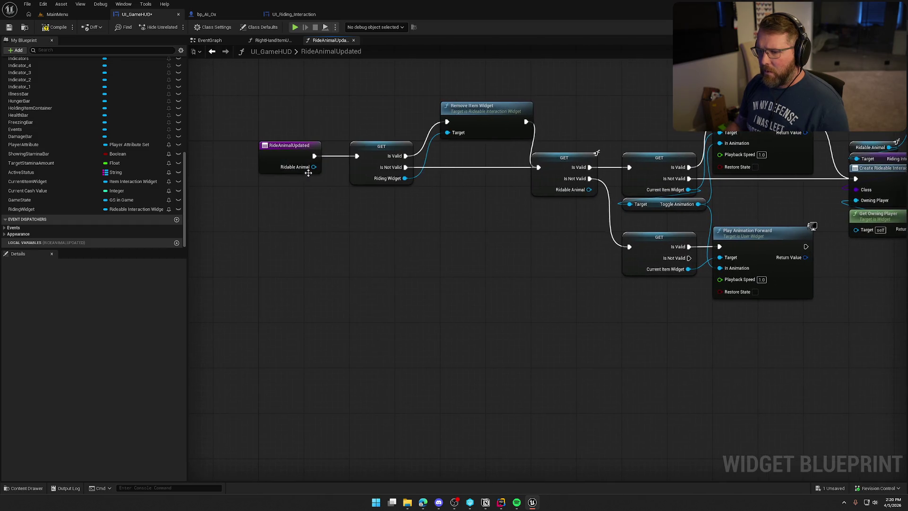
pyautogui.click(307, 171)
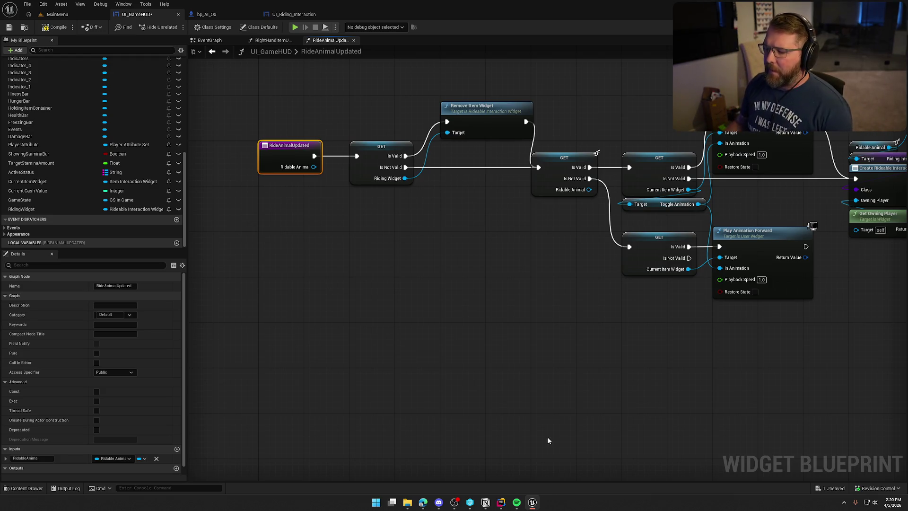
pyautogui.click(500, 505)
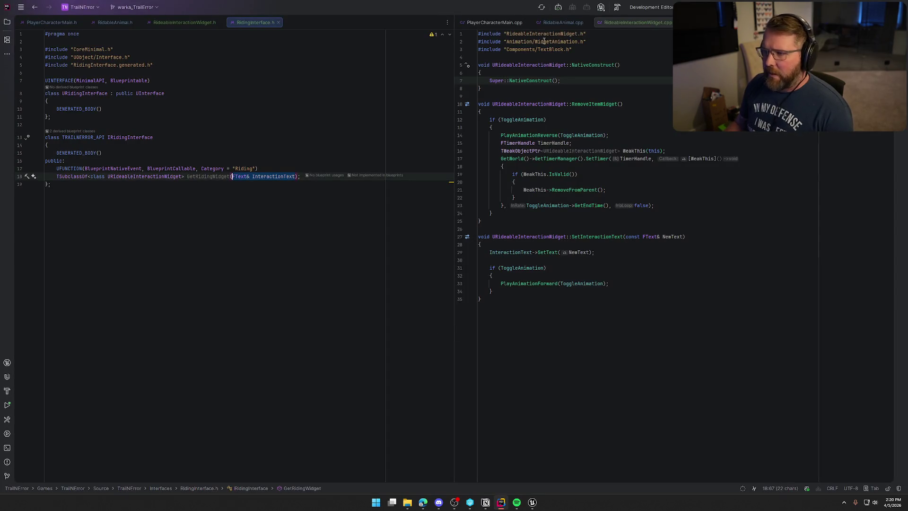
# - Rename the FRidingAnimal delegate on line 20 of PlayerCharacterMain.h to FRiding
pyautogui.click(50, 24)
pyautogui.scroll(-2, 180, 138)
pyautogui.doubleClick(180, 138)
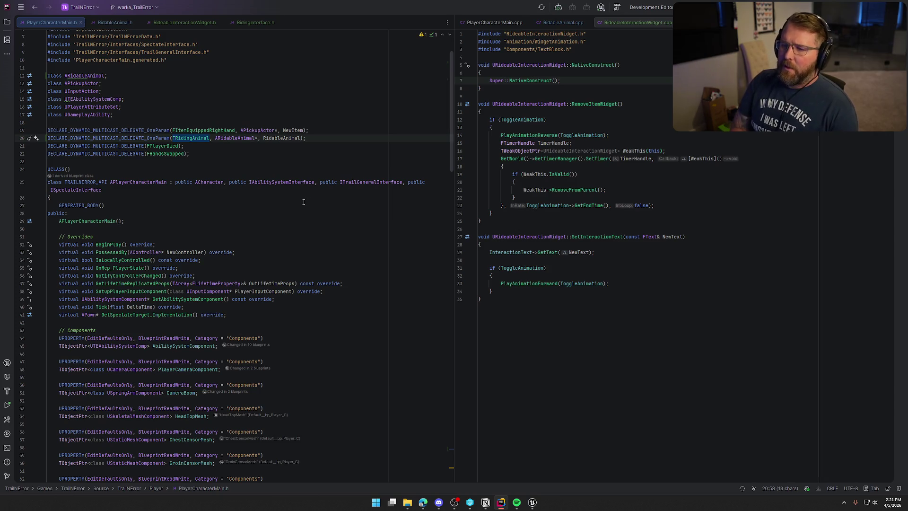
pyautogui.write('FRidingA')
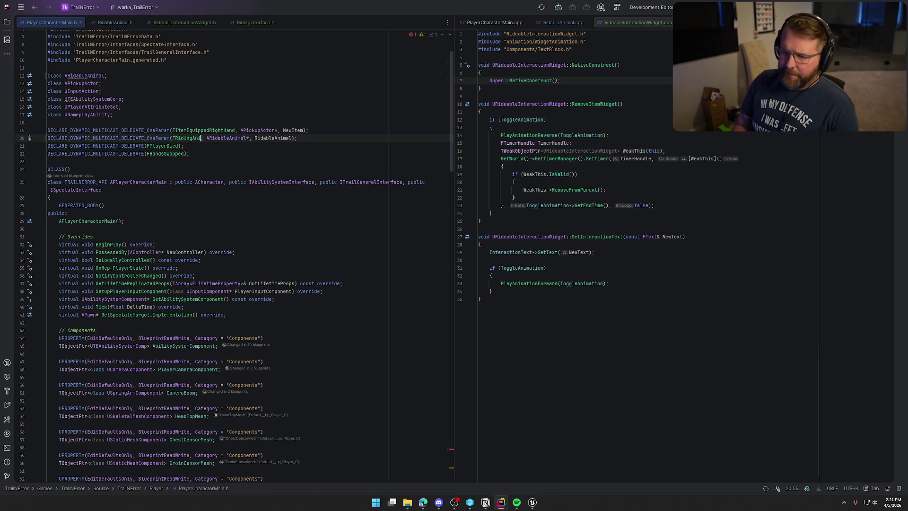
pyautogui.press('BackSpace')
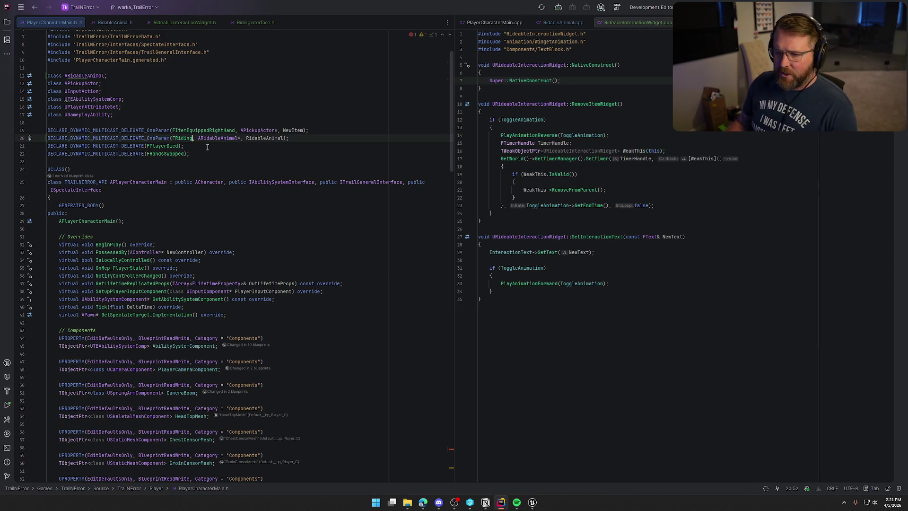
# - Change the delegate parameter from ARidableAnimal* RidableAnimal to AActor* RidableObject
pyautogui.doubleClick(217, 138)
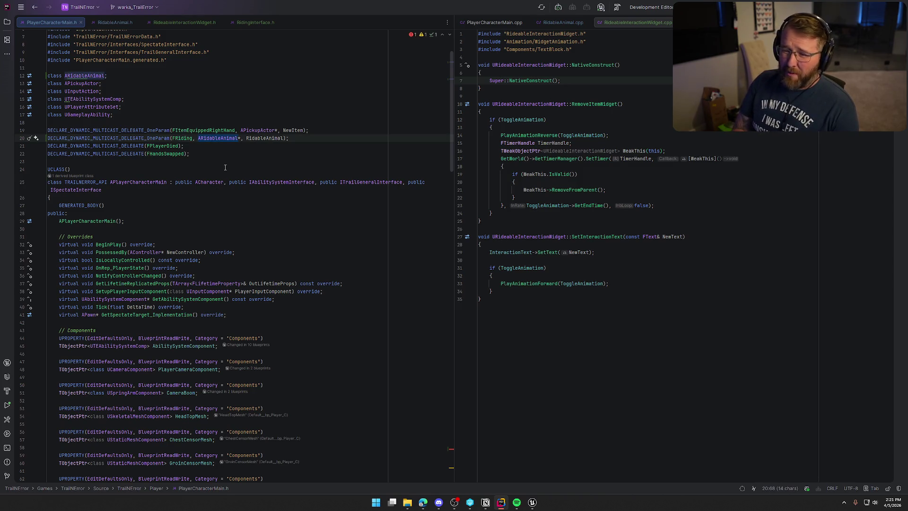
pyautogui.write('AA')
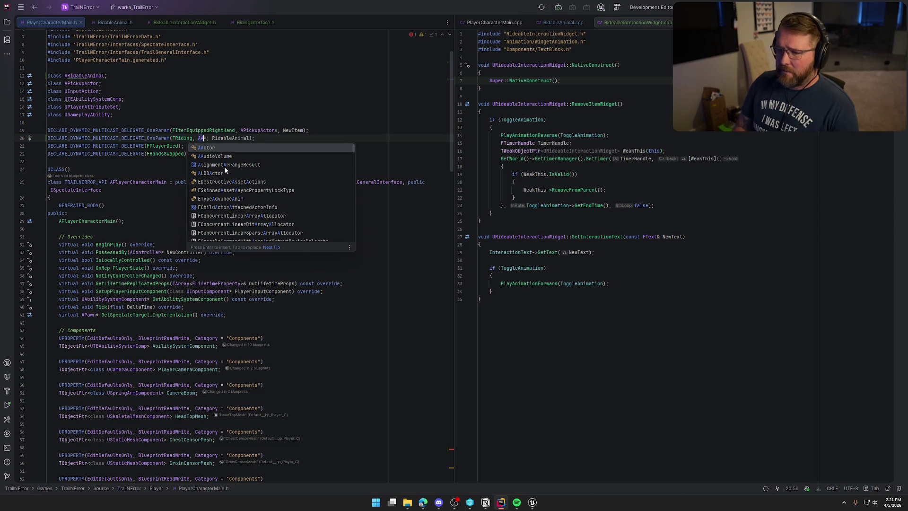
pyautogui.press('Return')
pyautogui.click(262, 138)
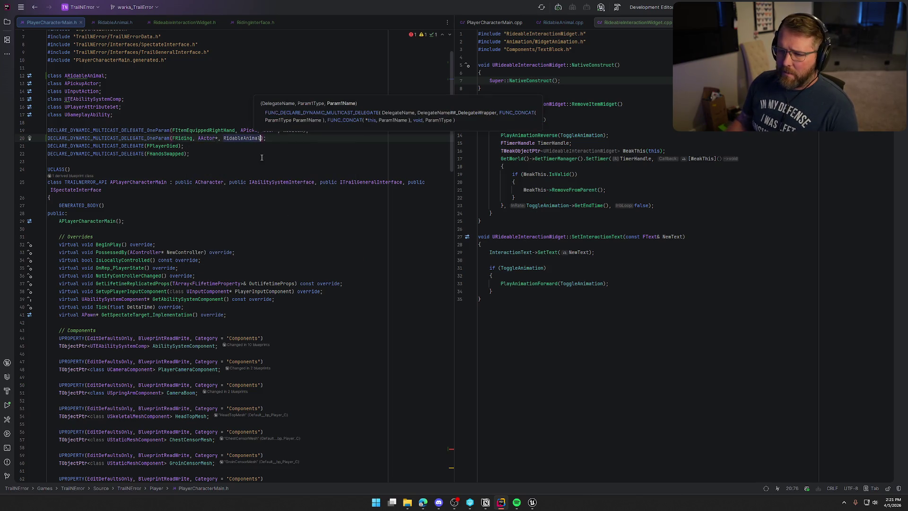
pyautogui.press('BackSpace')
pyautogui.press('BackSpace')
pyautogui.press('BackSpace')
pyautogui.write('Object')
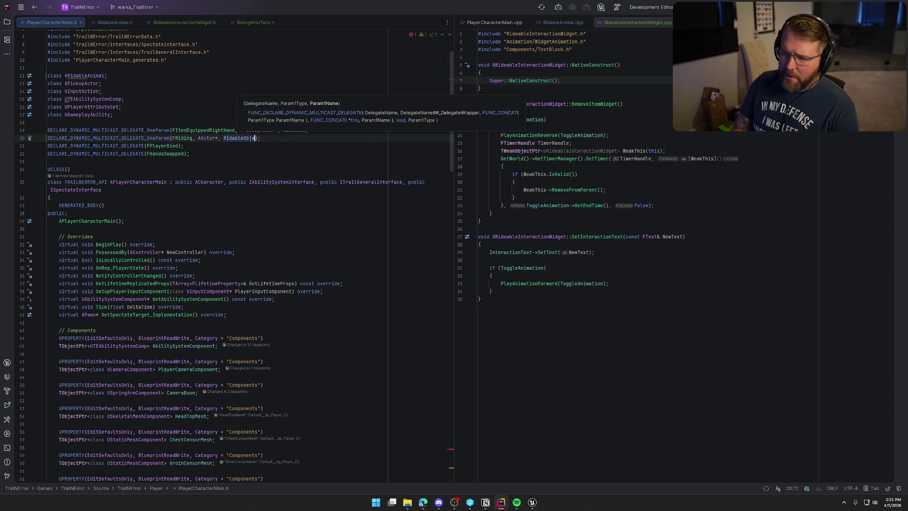
pyautogui.press('Down')
pyautogui.press('Down')
pyautogui.press('Down')
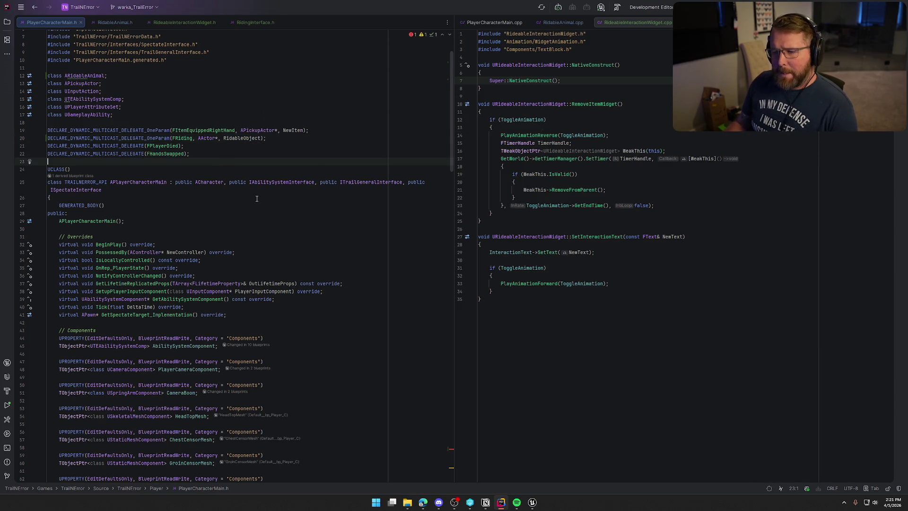
pyautogui.scroll(-15, 257, 199)
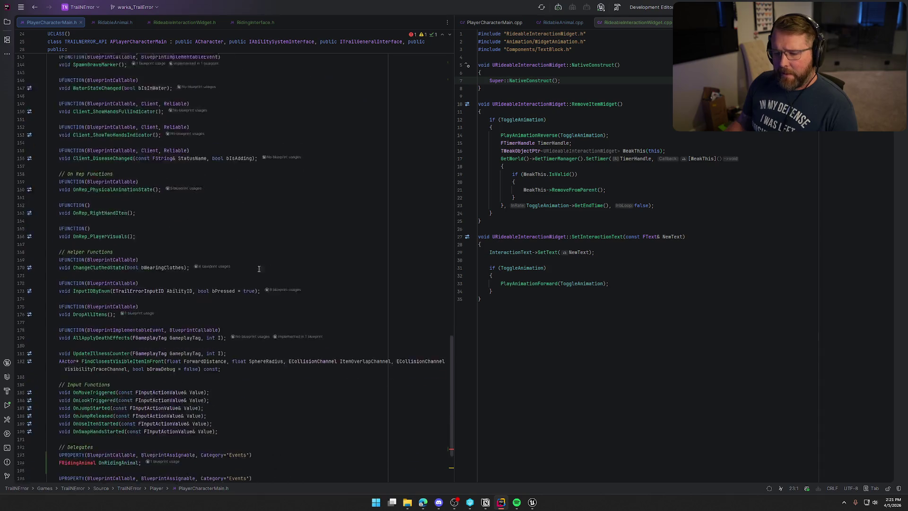
# - Change the delegate property to type FRiding named OnRidingObject
pyautogui.click(79, 362)
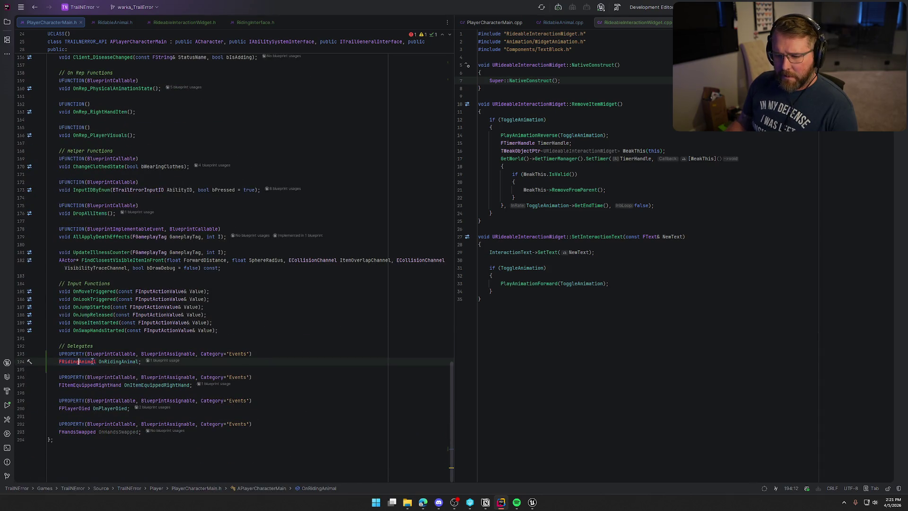
pyautogui.hotkey('ctrl', 'Right')
pyautogui.press('BackSpace')
pyautogui.press('BackSpace')
pyautogui.press('BackSpace')
pyautogui.press('BackSpace')
pyautogui.press('BackSpace')
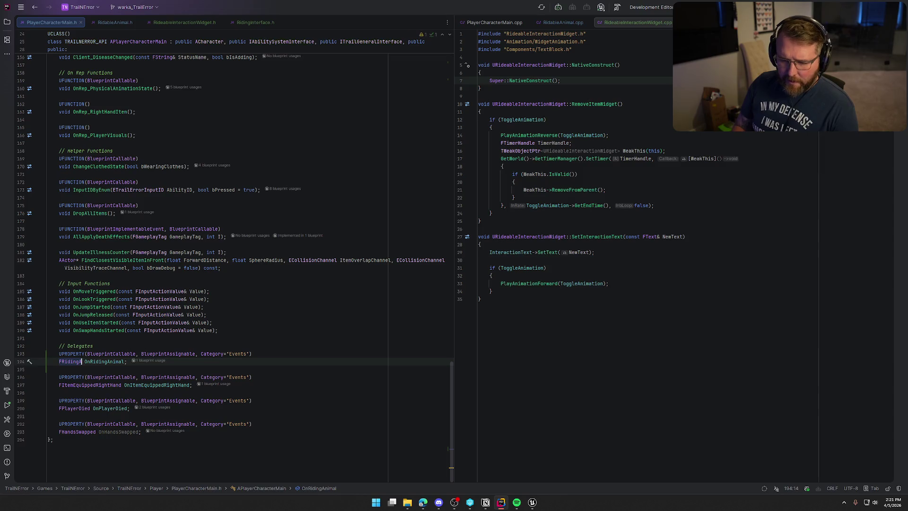
pyautogui.click(103, 362)
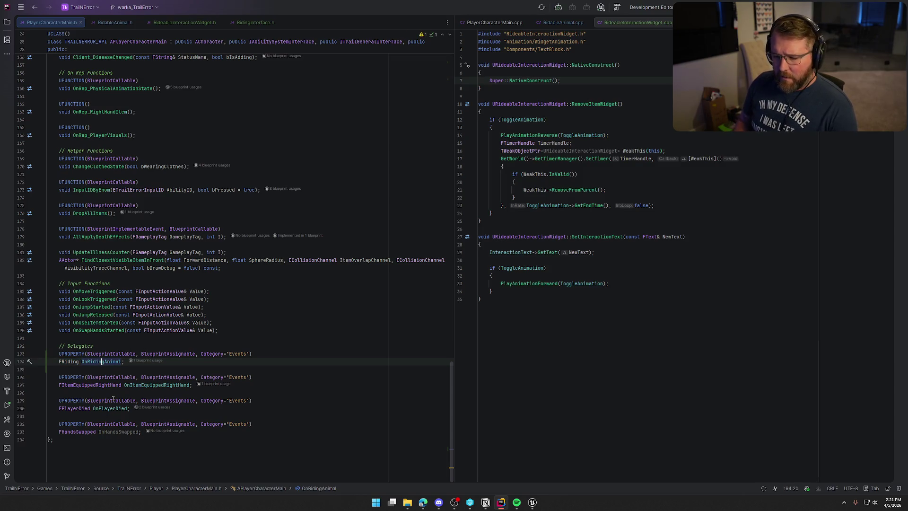
pyautogui.press('BackSpace')
pyautogui.press('BackSpace')
pyautogui.press('BackSpace')
pyautogui.press('Delete')
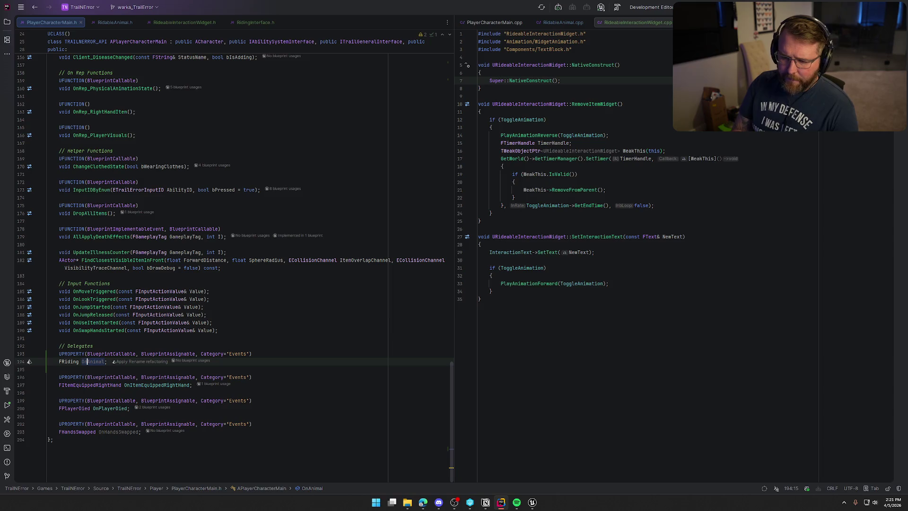
pyautogui.hotkey('ctrl', 'z')
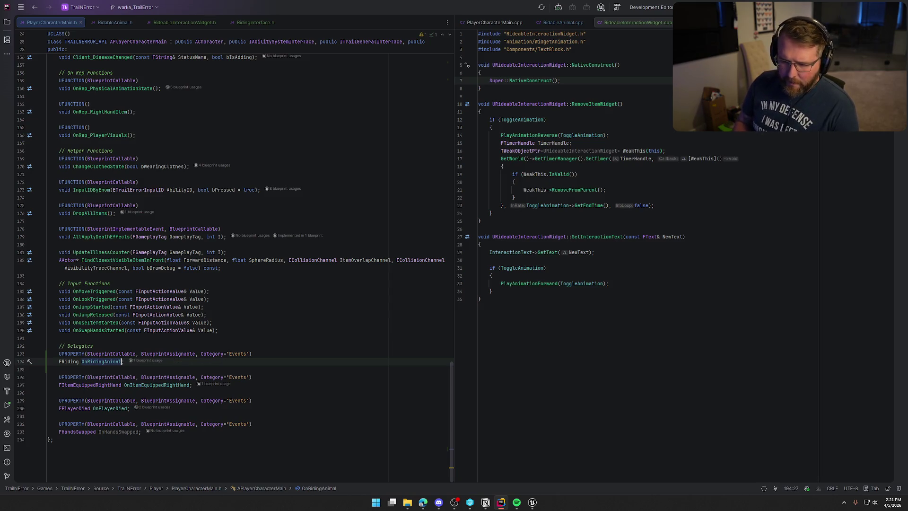
pyautogui.press('BackSpace')
pyautogui.press('BackSpace')
pyautogui.press('BackSpace')
pyautogui.write('Object')
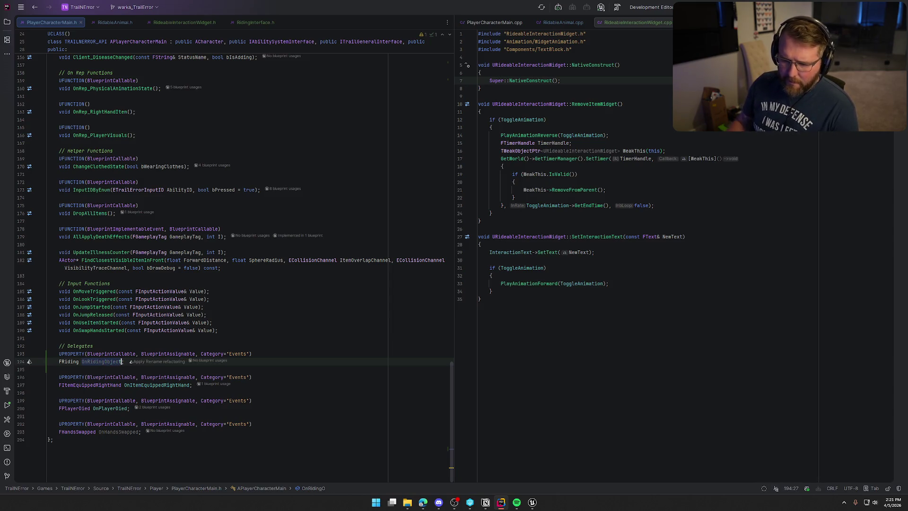
pyautogui.press('Up')
pyautogui.press('Up')
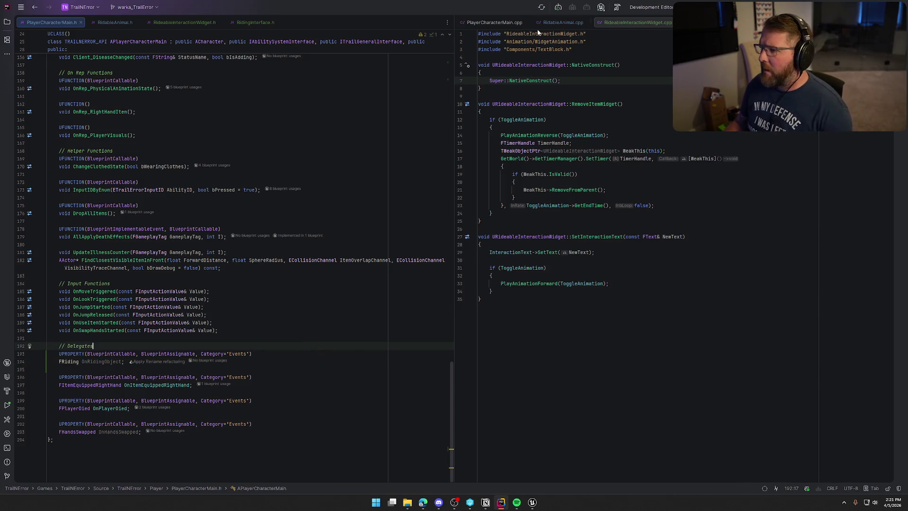
# - Update the RidableAnimal.cpp broadcast from OnRidingAnimal to OnRidingObject
pyautogui.click(560, 23)
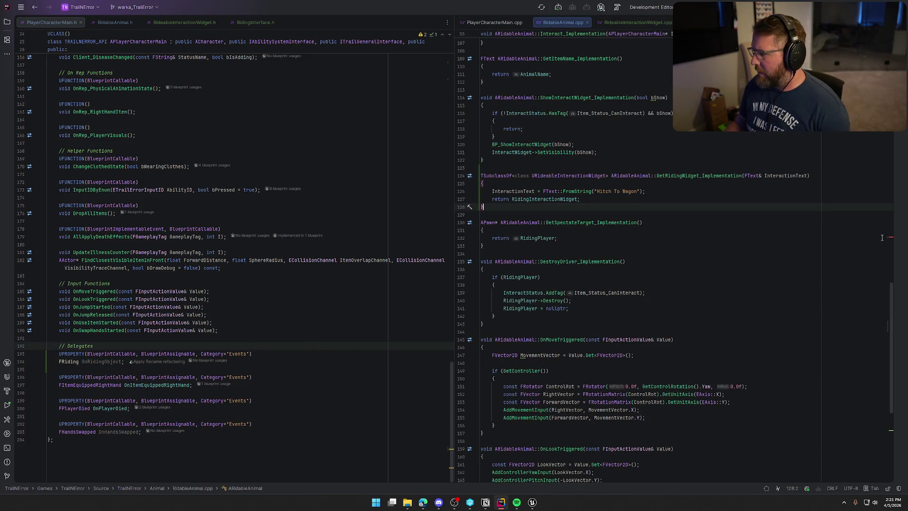
pyautogui.press('F2')
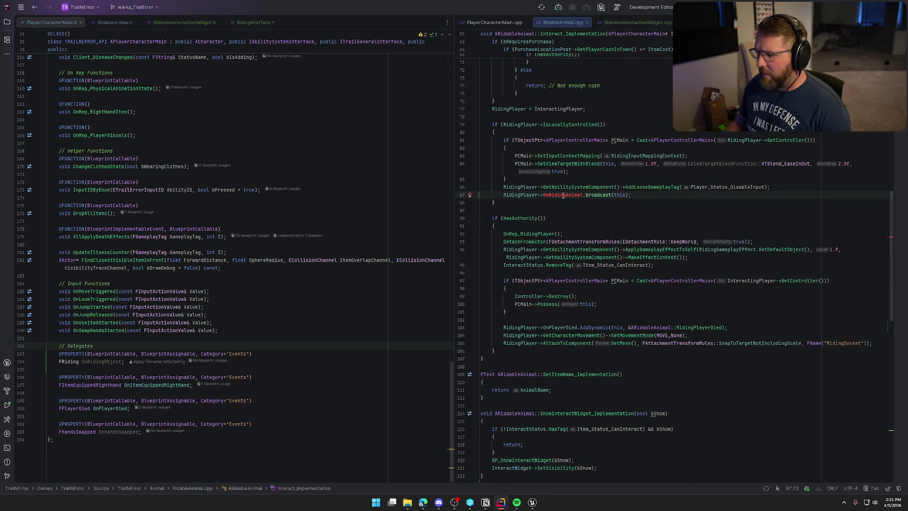
pyautogui.hotkey('ctrl', 'BackSpace')
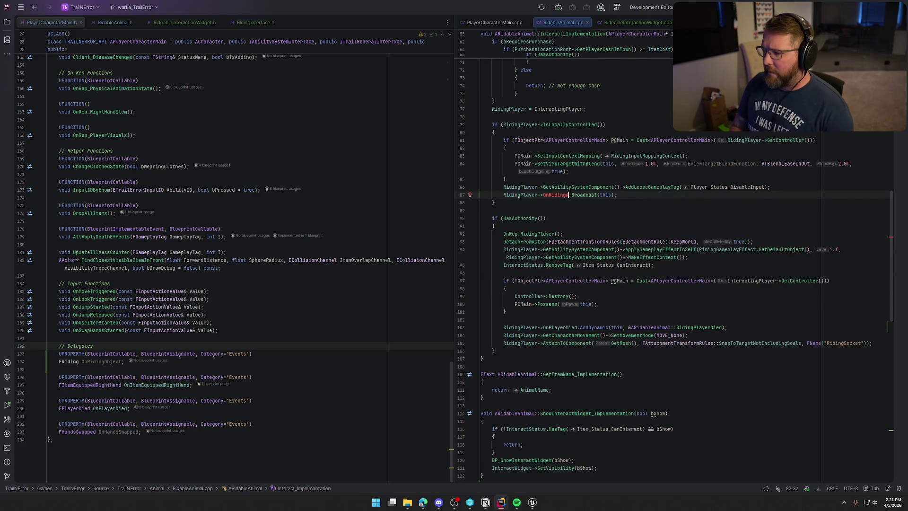
pyautogui.write('OnRidingO')
pyautogui.press('Return')
pyautogui.click(686, 191)
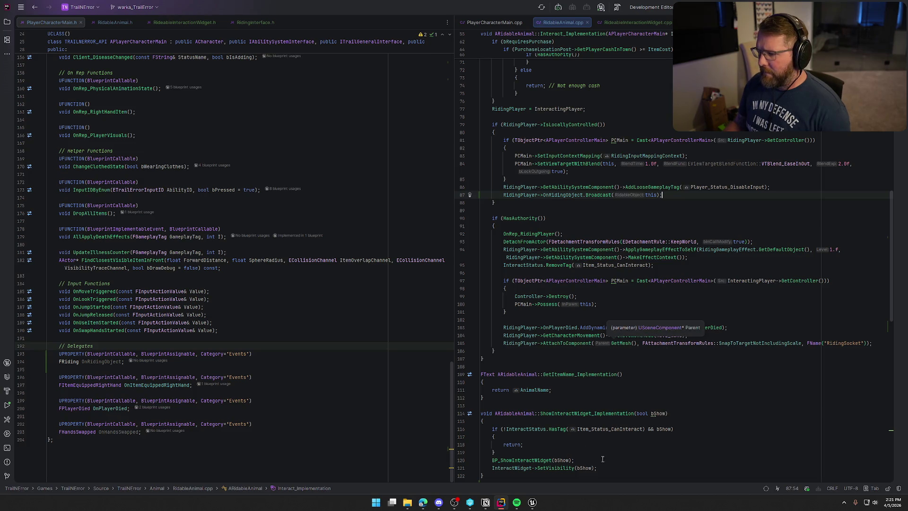
# - Rebuild the project with the delegate change, hide the build log, and return to Unreal Editor
pyautogui.hotkey('alt', 'Tab')
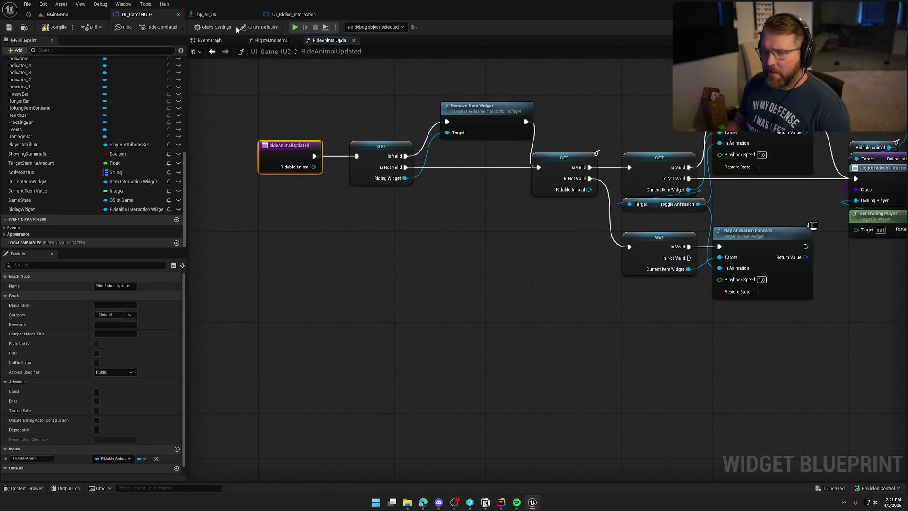
pyautogui.click(524, 330)
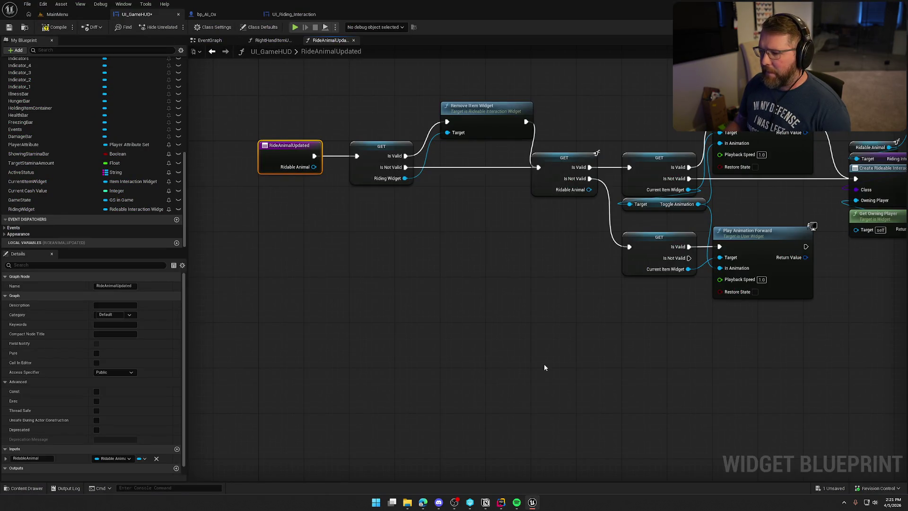
pyautogui.hotkey('alt', 'Tab')
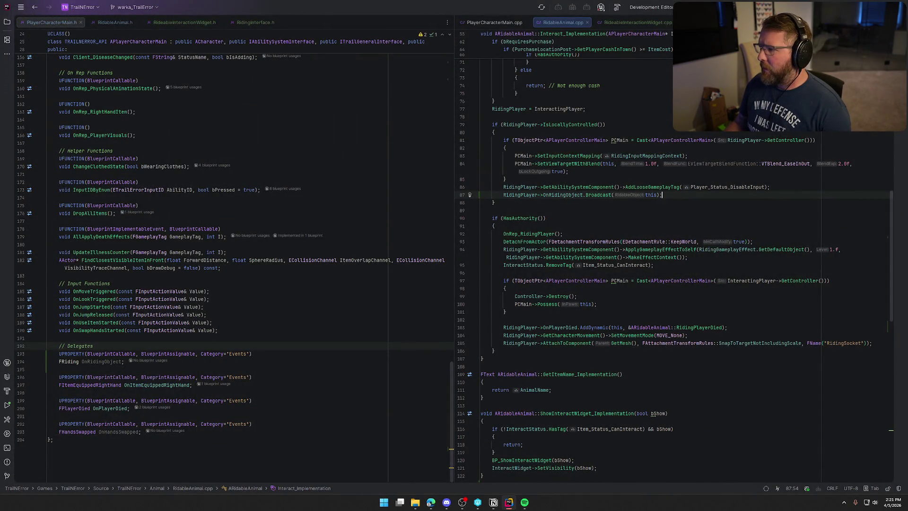
pyautogui.hotkey('ctrl', 'shift', 'b')
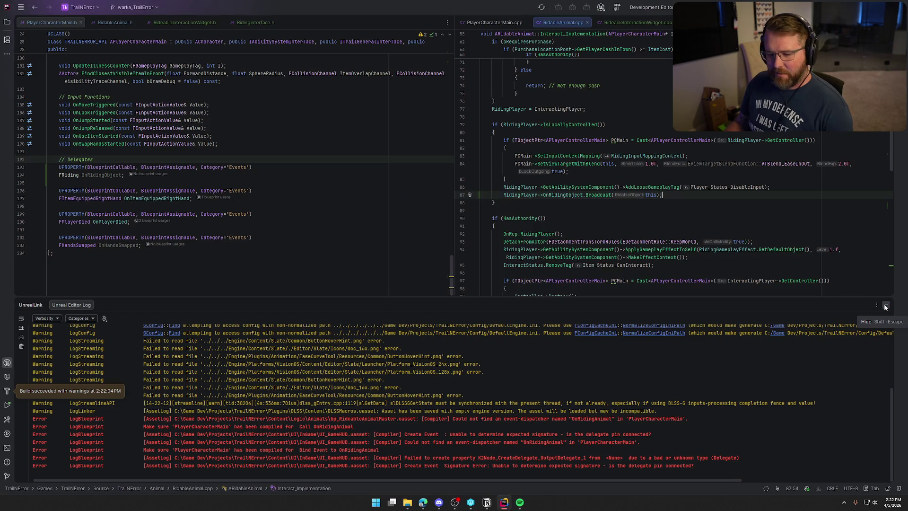
pyautogui.click(886, 307)
pyautogui.click(533, 502)
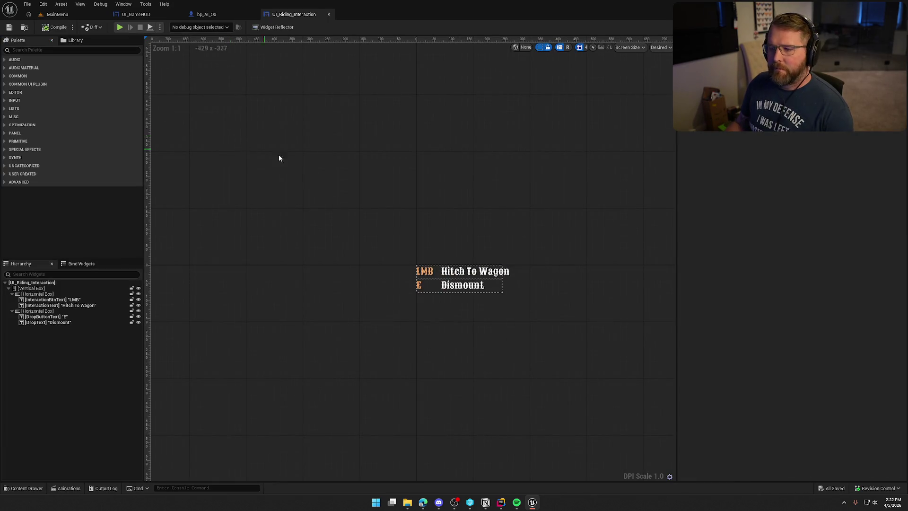
# - Compile UI_GameHUD, jump to the error, and delete the broken Create Event node
pyautogui.click(135, 14)
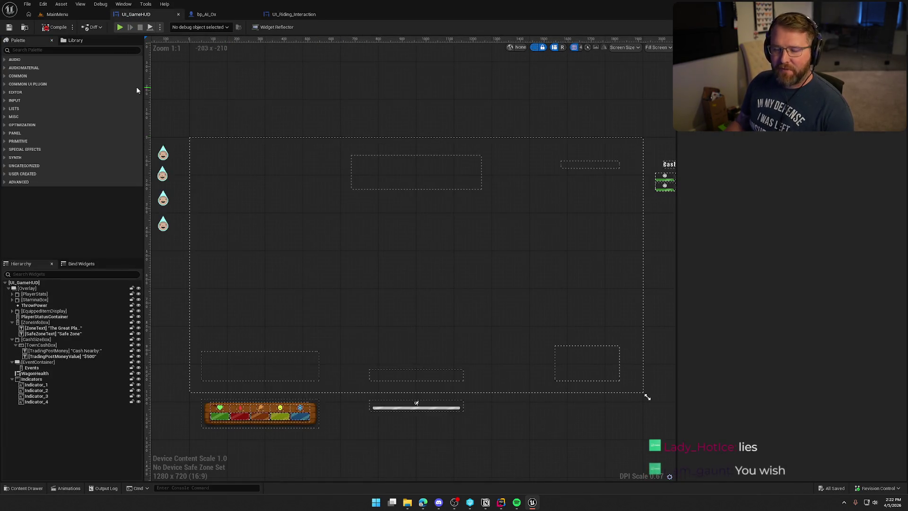
pyautogui.click(59, 28)
pyautogui.click(184, 336)
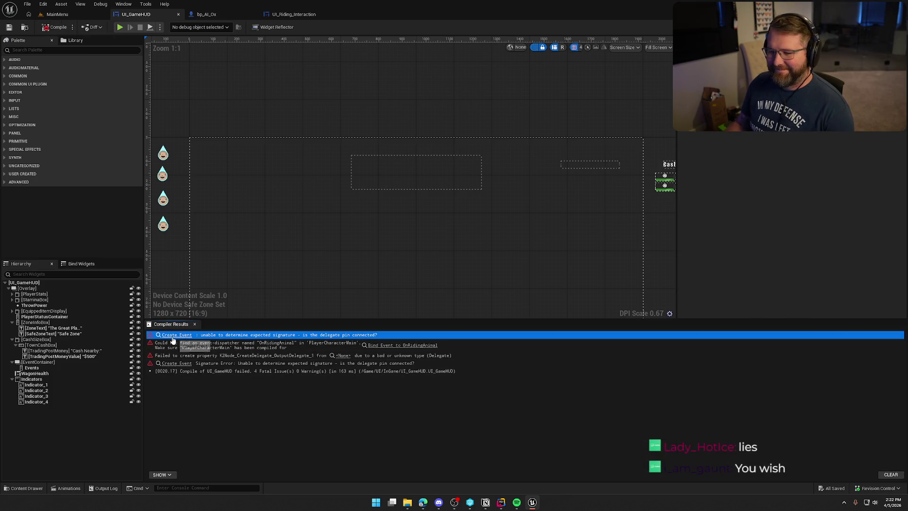
pyautogui.click(177, 335)
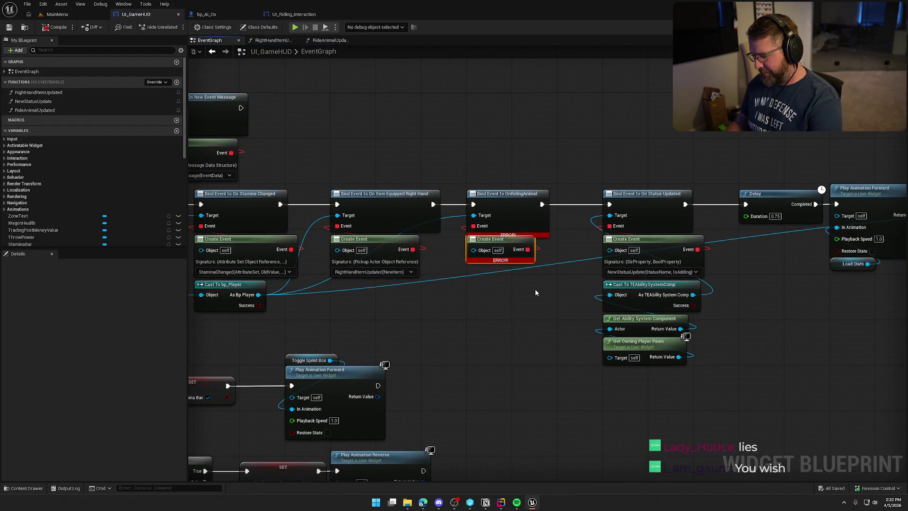
pyautogui.press('Delete')
pyautogui.moveTo(445, 213)
pyautogui.mouseDown()
pyautogui.moveTo(474, 264)
pyautogui.moveTo(463, 239)
pyautogui.mouseUp()
pyautogui.click(515, 303)
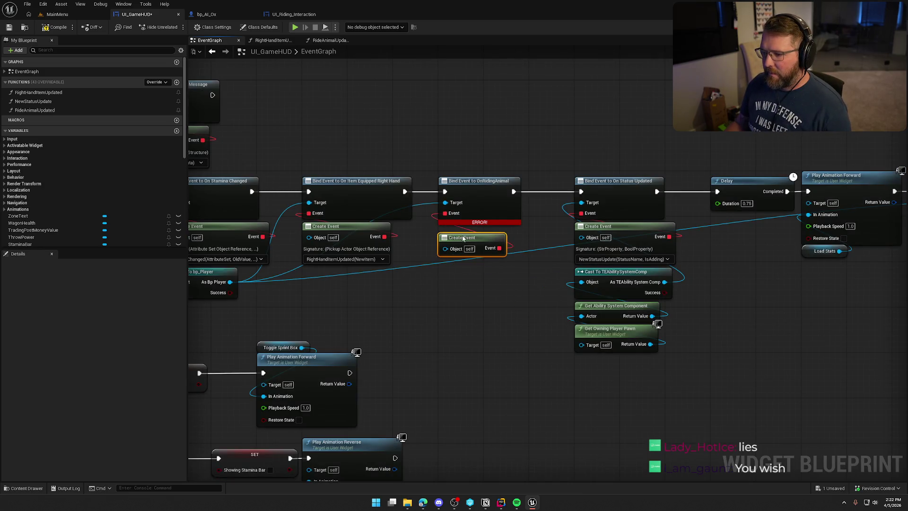
pyautogui.press('Delete')
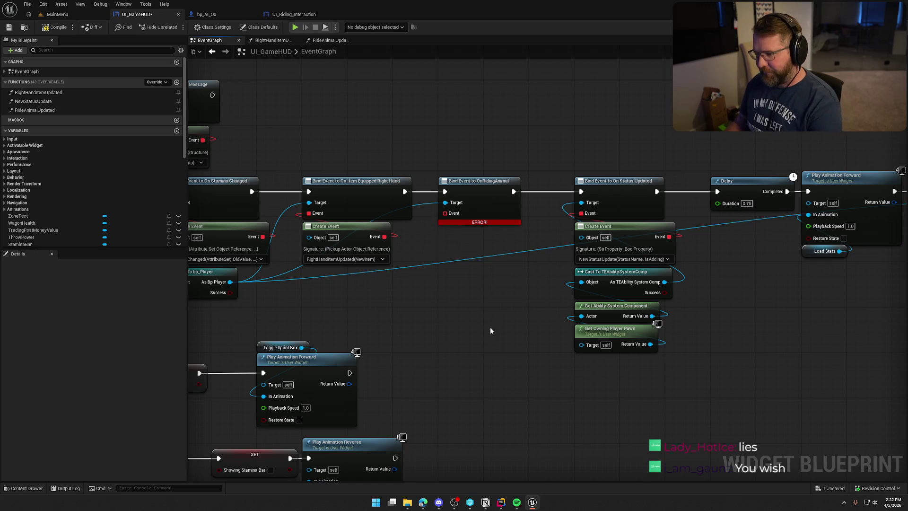
# - Replace the broken OnRidingAnimal bind with a Bind Event to On Riding Object, chained into On Status Updated
pyautogui.moveTo(239, 270); pyautogui.dragTo(400, 284)
pyautogui.write('on riding')
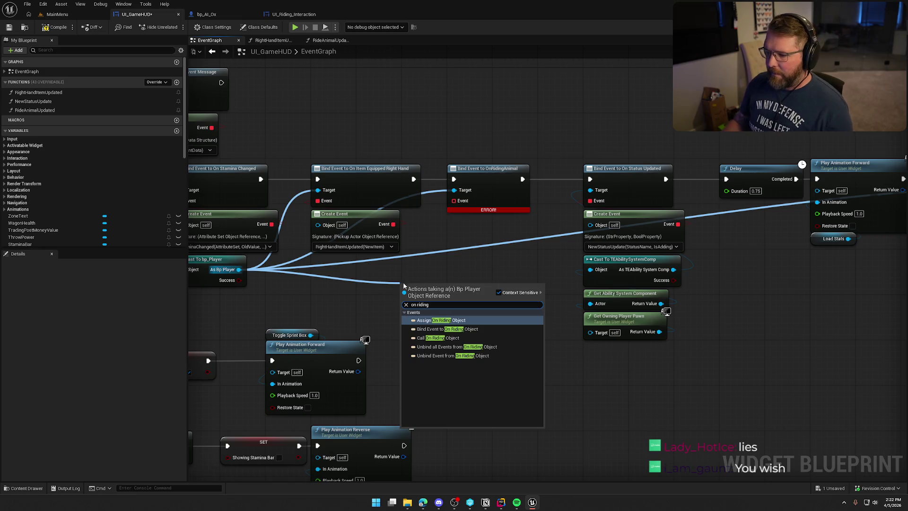
pyautogui.click(462, 329)
pyautogui.moveTo(460, 328)
pyautogui.mouseDown()
pyautogui.moveTo(482, 256)
pyautogui.moveTo(425, 185)
pyautogui.mouseUp()
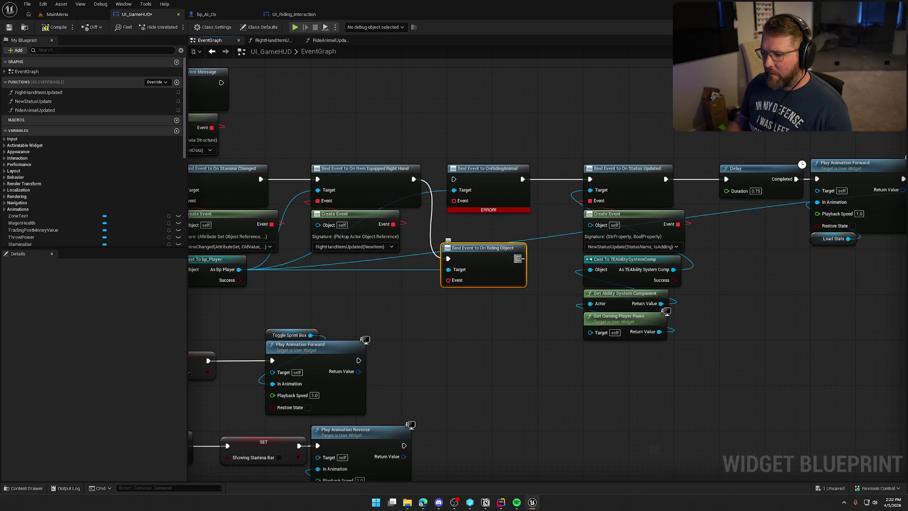
pyautogui.moveTo(519, 258); pyautogui.dragTo(589, 178)
pyautogui.press('Delete')
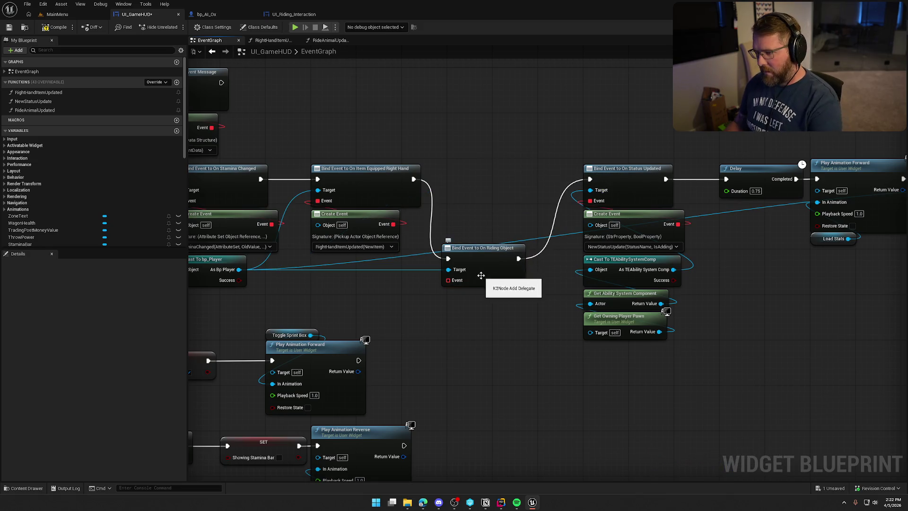
pyautogui.moveTo(481, 260)
pyautogui.mouseDown()
pyautogui.moveTo(483, 178)
pyautogui.moveTo(479, 228)
pyautogui.moveTo(473, 222)
pyautogui.mouseUp()
# - Attach a Create Event to the bind with a newly created matching function
pyautogui.write('create event')
pyautogui.click(521, 264)
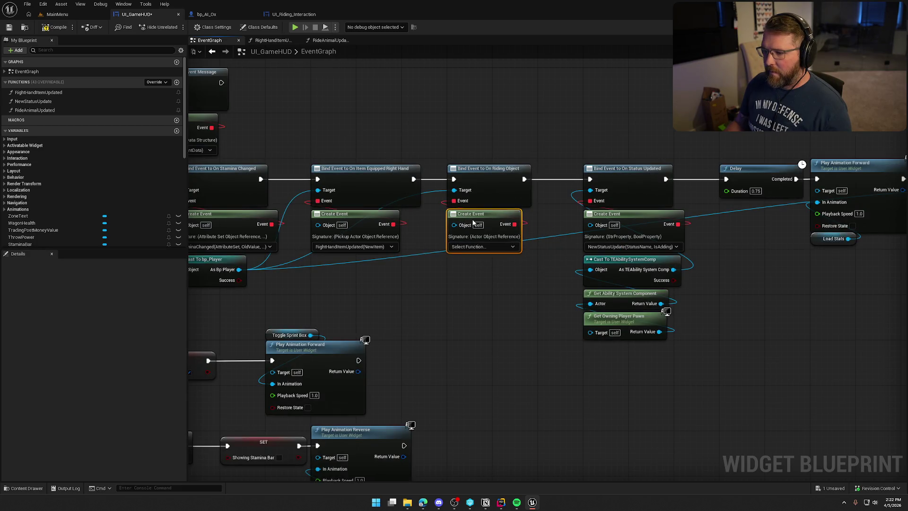
pyautogui.click(473, 247)
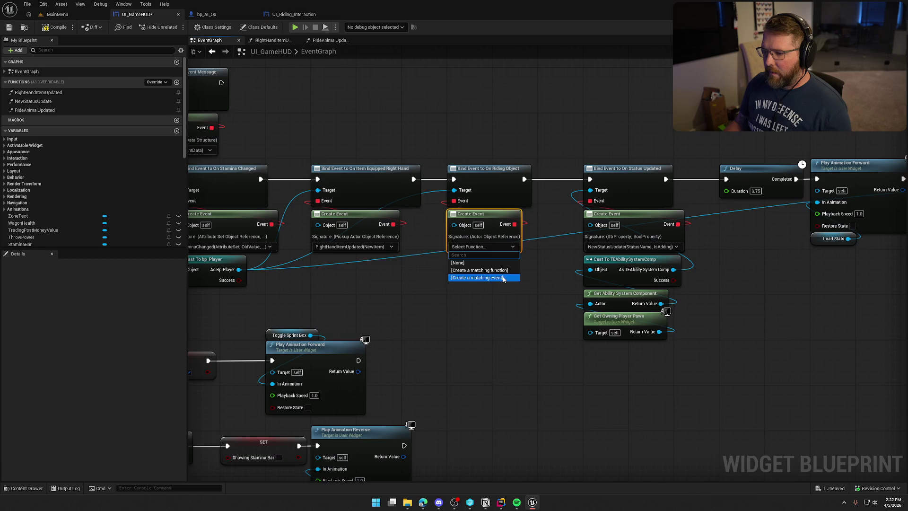
pyautogui.click(487, 270)
pyautogui.click(66, 121)
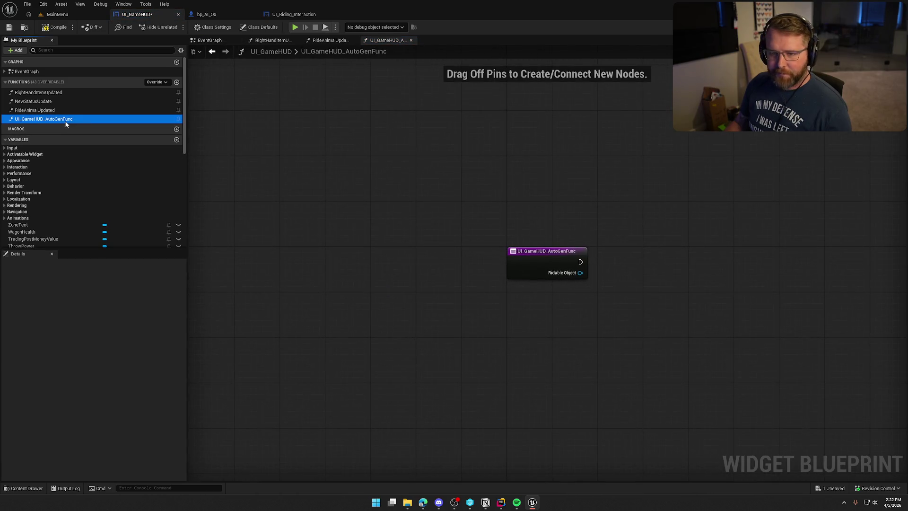
# - Rename the function RidingObjectUpdated and paste RideAnimalUpdated's nodes into it
pyautogui.press('F2')
pyautogui.write('Ridn')
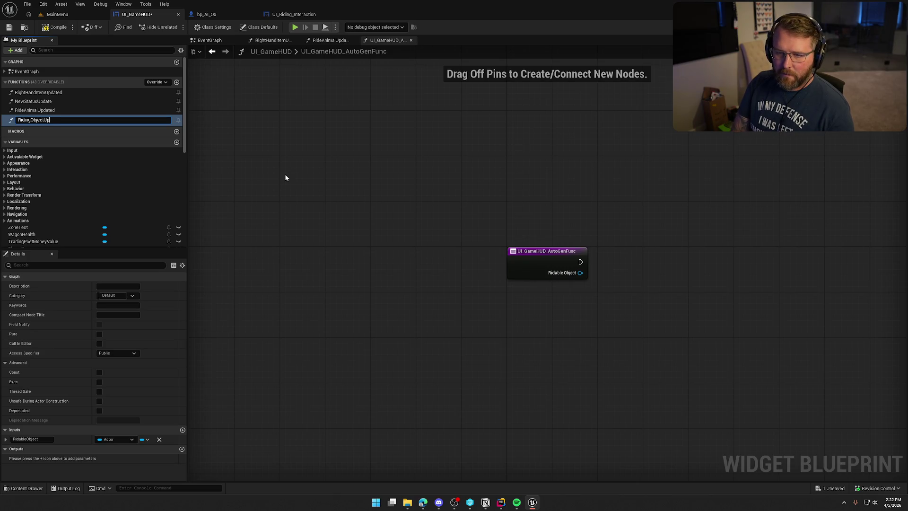
pyautogui.write('dated')
pyautogui.press('Return')
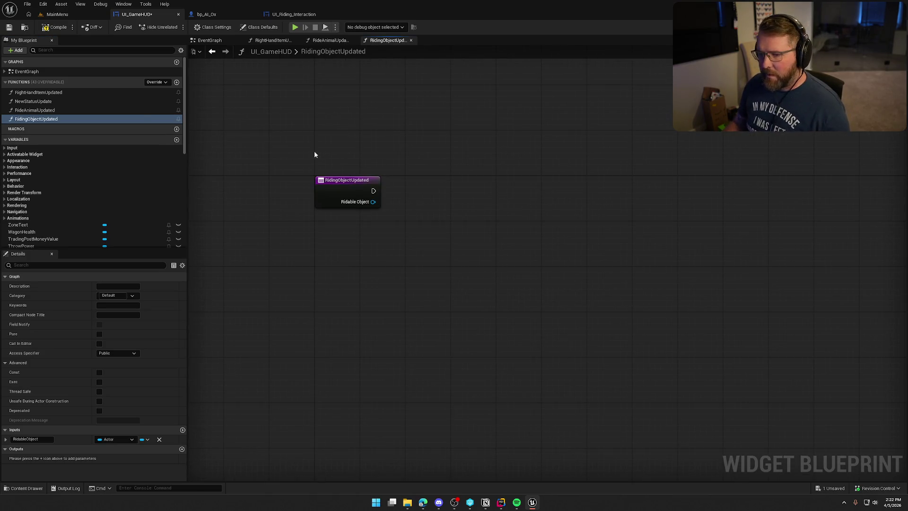
pyautogui.click(328, 40)
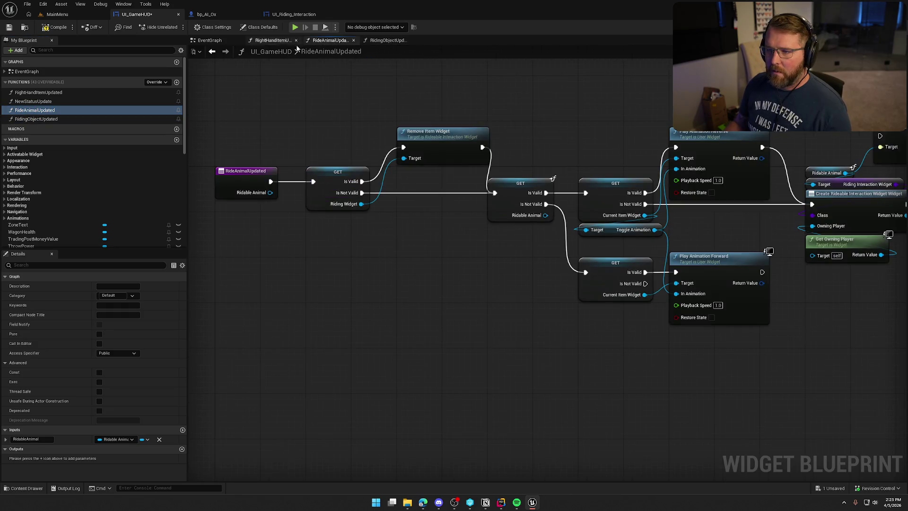
pyautogui.scroll(-4, 303, 87)
pyautogui.moveTo(331, 120); pyautogui.dragTo(492, 224)
pyautogui.click(388, 40)
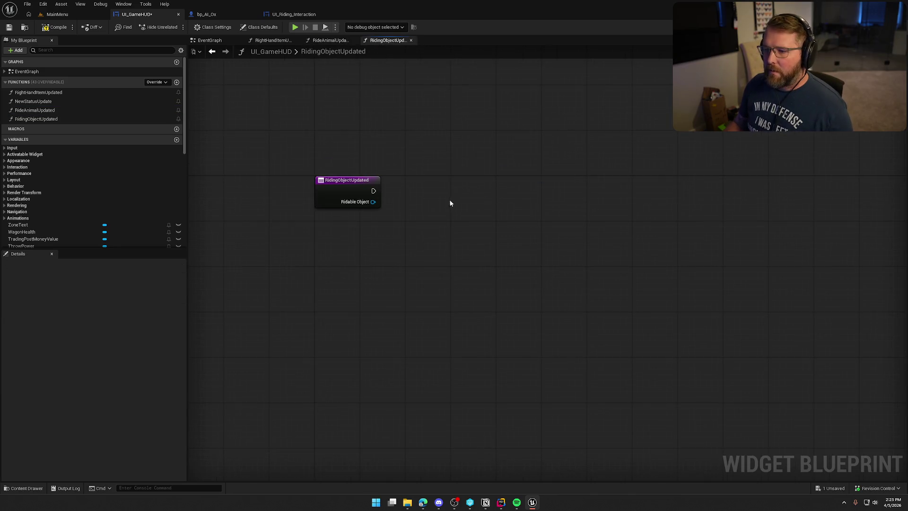
pyautogui.hotkey('ctrl', 'v')
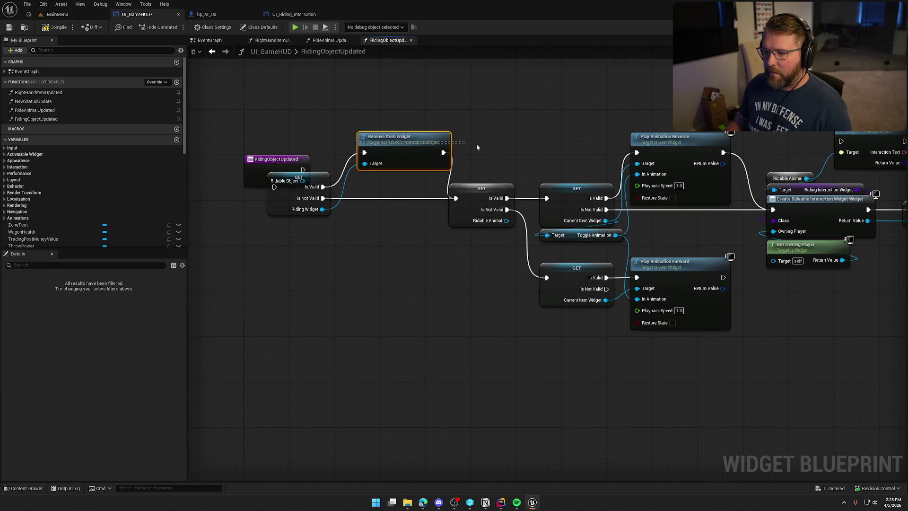
# - Align the pasted nodes and wire RidingObjectUpdated's entry to the first GET node
pyautogui.hotkey('ctrl', 'z')
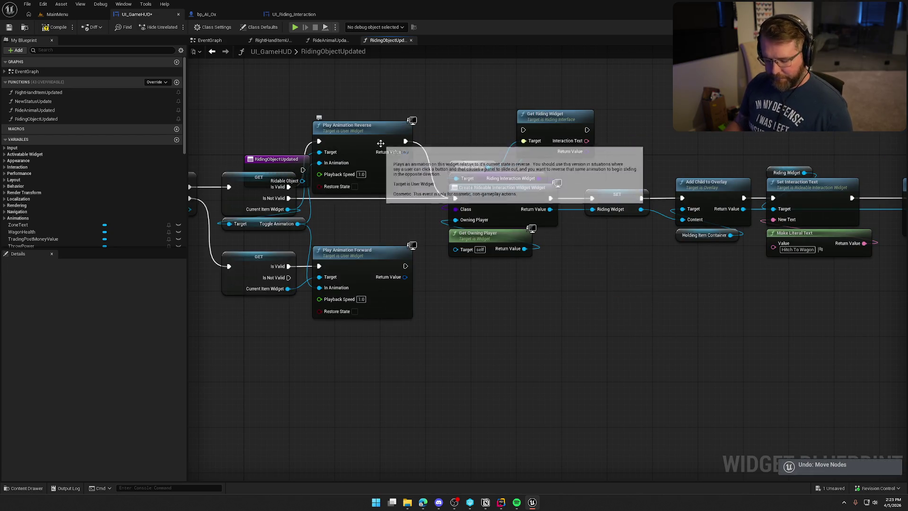
pyautogui.hotkey('ctrl', 'a')
pyautogui.hotkey('ctrl', 'y')
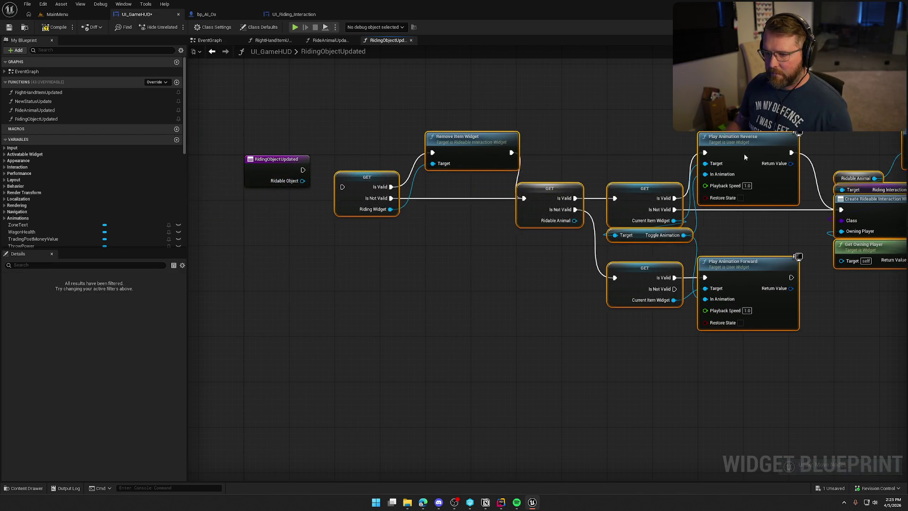
pyautogui.moveTo(343, 187); pyautogui.dragTo(303, 170)
pyautogui.press('q')
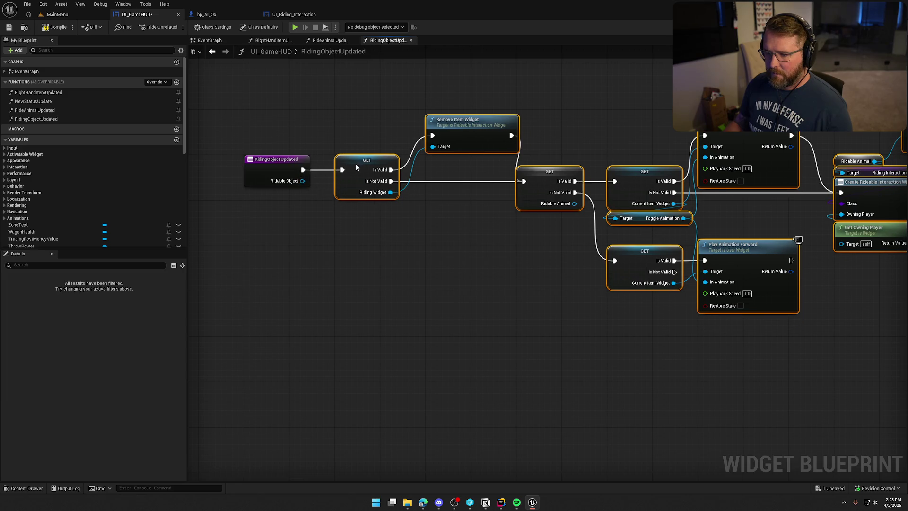
pyautogui.click(407, 251)
pyautogui.moveTo(406, 251)
pyautogui.mouseDown()
pyautogui.moveTo(354, 243)
pyautogui.moveTo(405, 254)
pyautogui.mouseUp()
# - Delete the old RideAnimalUpdated function and compile, revealing missing RidableAnimal errors
pyautogui.click(47, 110)
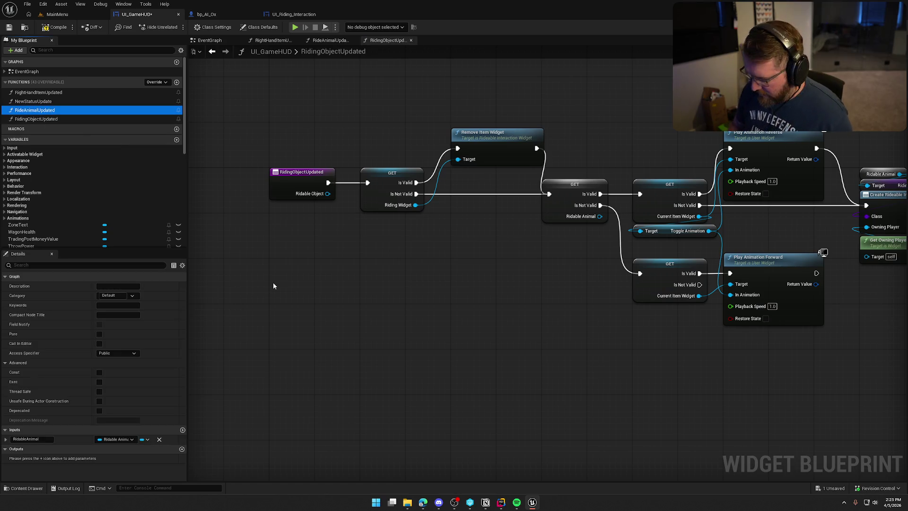
pyautogui.press('Delete')
pyautogui.press('F7')
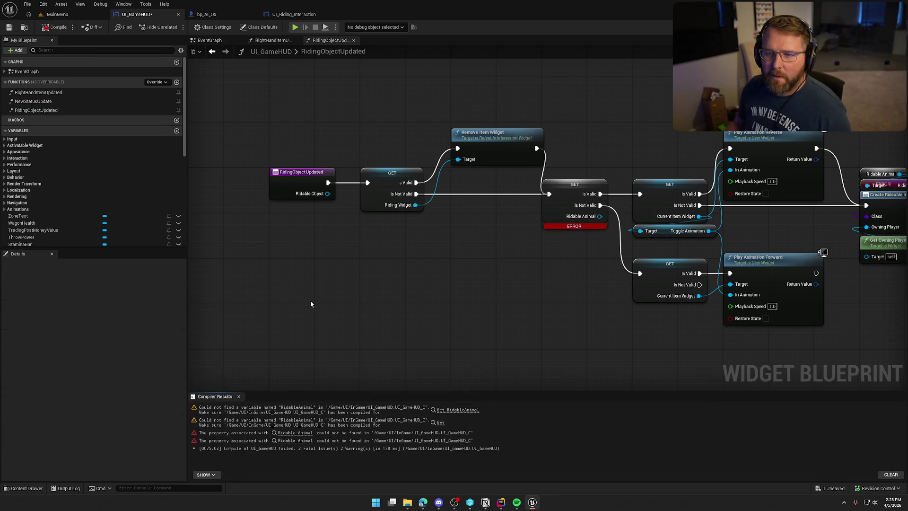
# - Add a Get Ridable Object node and convert it to a validated get
pyautogui.moveTo(508, 332); pyautogui.dragTo(480, 311)
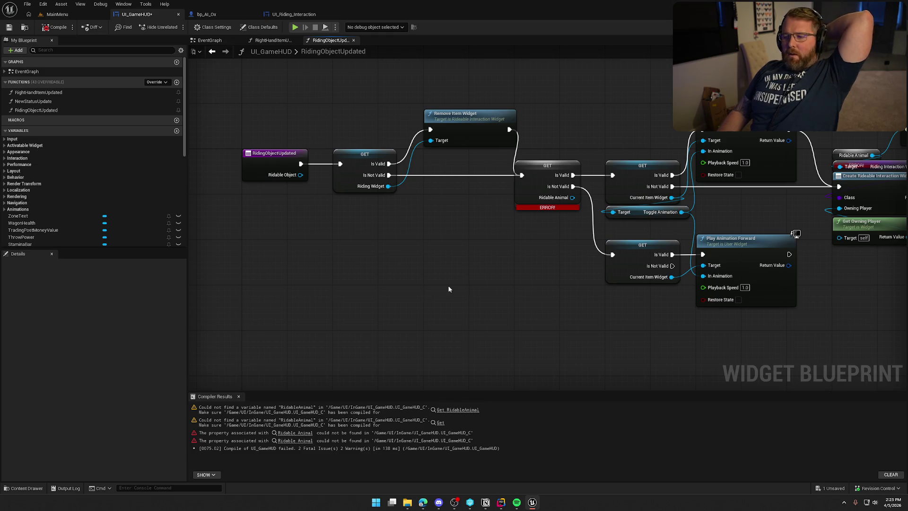
pyautogui.moveTo(450, 273)
pyautogui.mouseDown()
pyautogui.moveTo(406, 270)
pyautogui.moveTo(423, 282)
pyautogui.mouseUp()
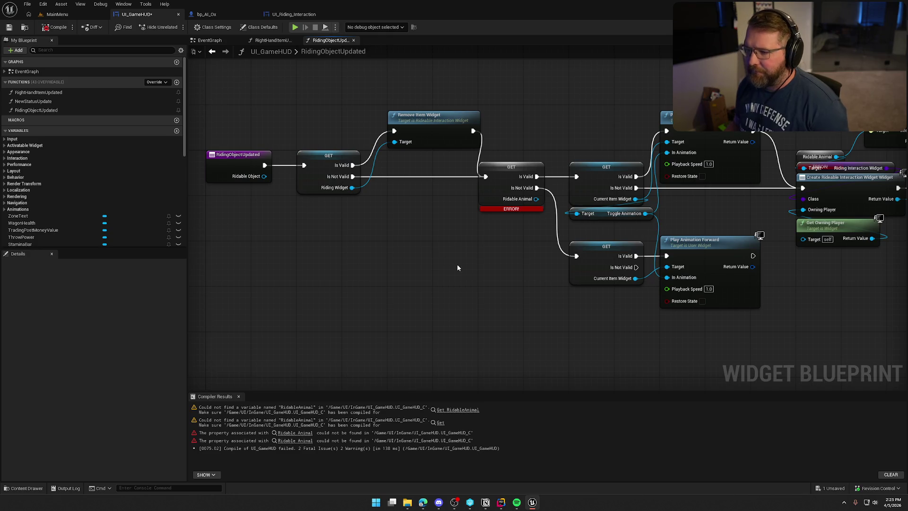
pyautogui.moveTo(500, 269); pyautogui.dragTo(476, 204)
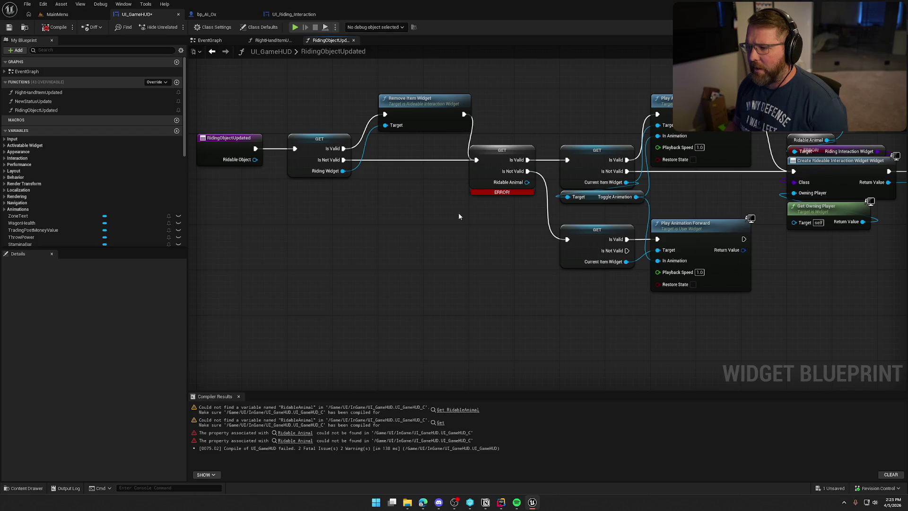
pyautogui.rightClick(419, 226)
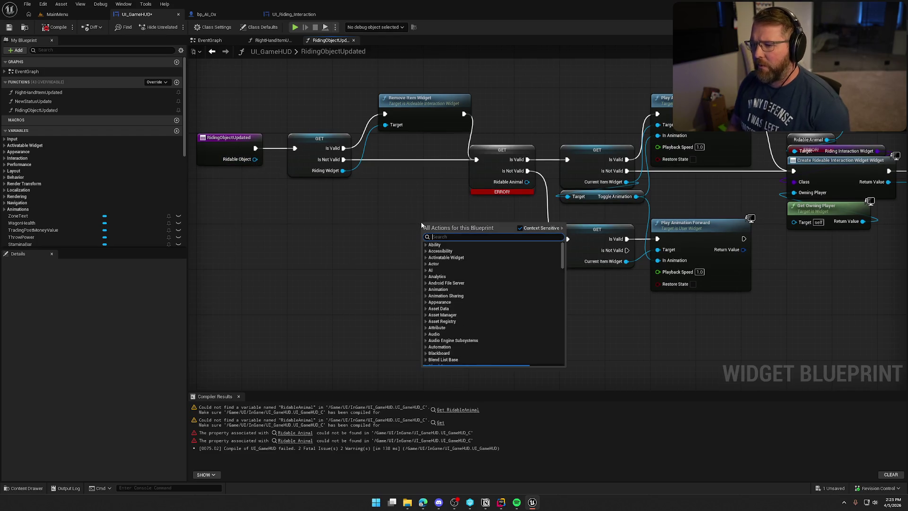
pyautogui.write('get rida')
pyautogui.press('Return')
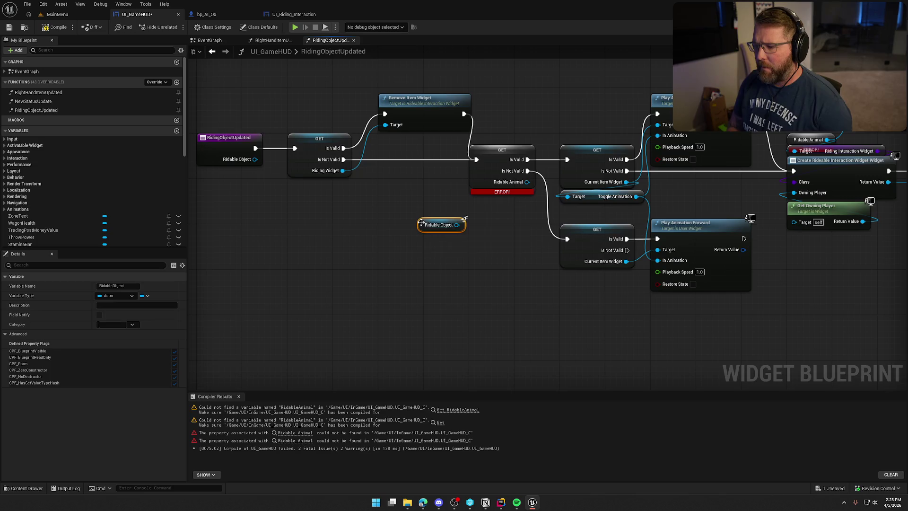
pyautogui.rightClick(421, 226)
pyautogui.click(437, 303)
# - Route the valid and not-valid paths to the new get and delete the broken Ridable Animal get
pyautogui.moveTo(435, 233); pyautogui.dragTo(488, 218)
pyautogui.moveTo(478, 159); pyautogui.dragTo(476, 216)
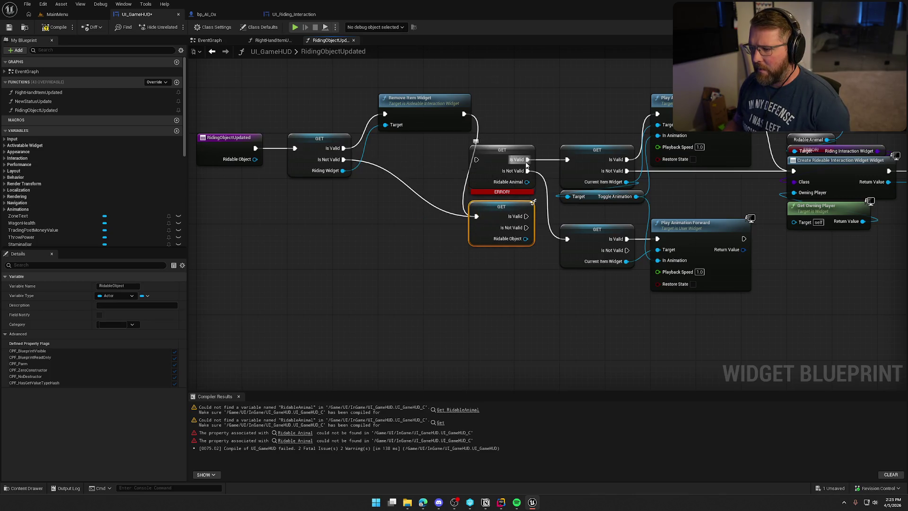
pyautogui.moveTo(527, 160); pyautogui.dragTo(526, 216)
pyautogui.moveTo(528, 171); pyautogui.dragTo(526, 228)
pyautogui.moveTo(476, 159)
pyautogui.mouseDown()
pyautogui.moveTo(476, 216)
pyautogui.moveTo(487, 159)
pyautogui.mouseUp()
pyautogui.click(503, 191)
pyautogui.press('Delete')
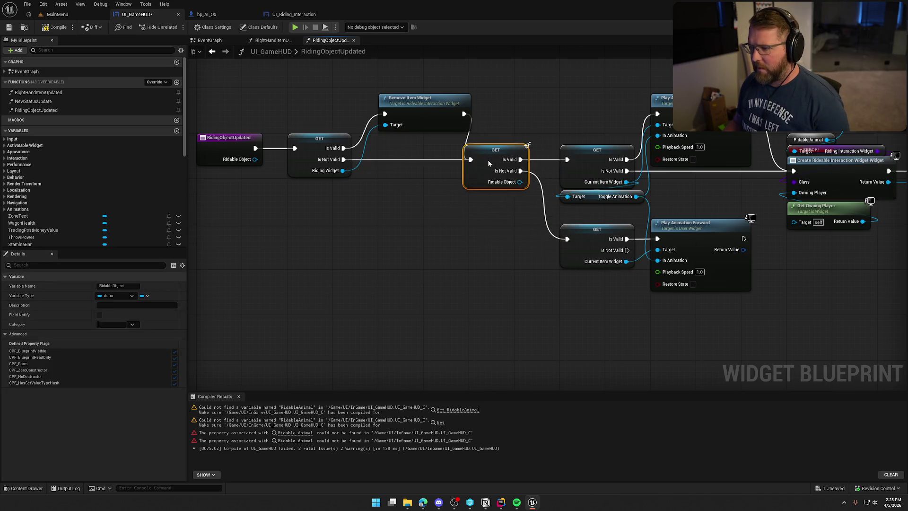
pyautogui.click(490, 236)
# - Paste a pure Ridable Object getter near widget creation and add Get Riding Widget from it
pyautogui.moveTo(491, 240); pyautogui.dragTo(396, 239)
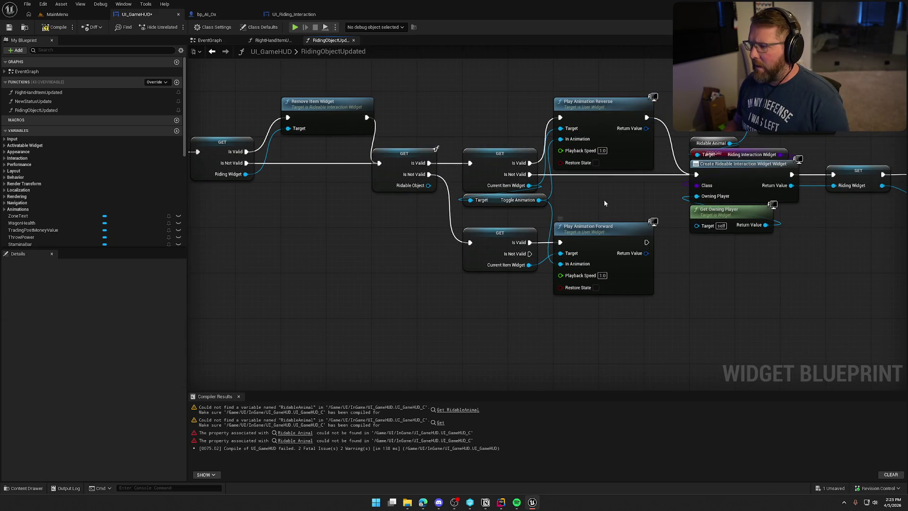
pyautogui.moveTo(605, 193); pyautogui.dragTo(547, 194)
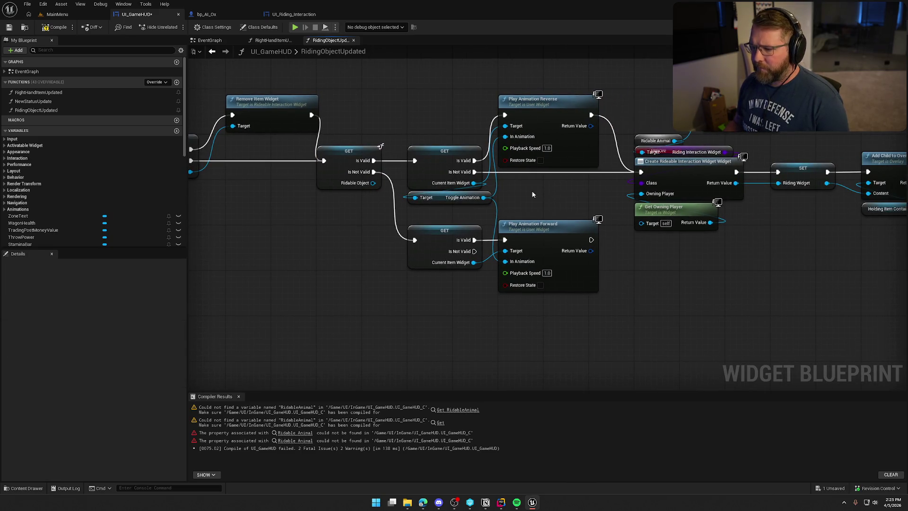
pyautogui.moveTo(671, 316); pyautogui.dragTo(610, 324)
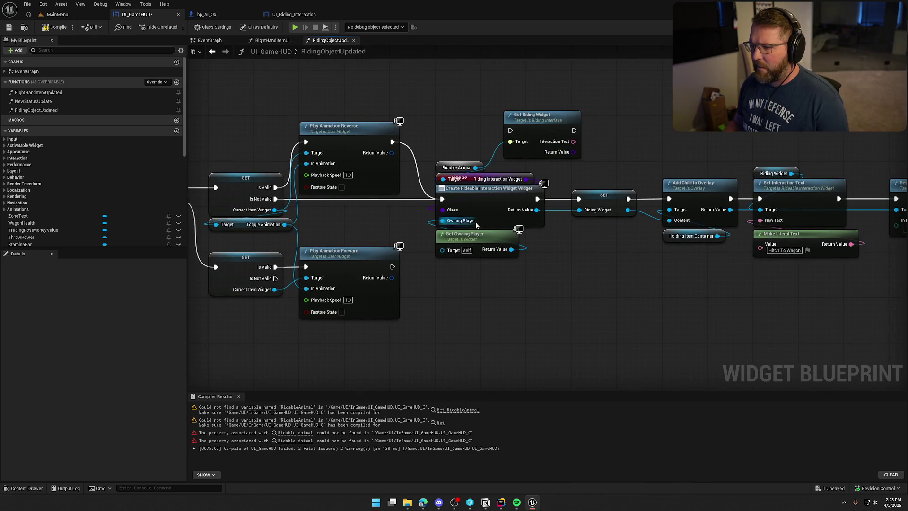
pyautogui.moveTo(674, 301); pyautogui.dragTo(672, 305)
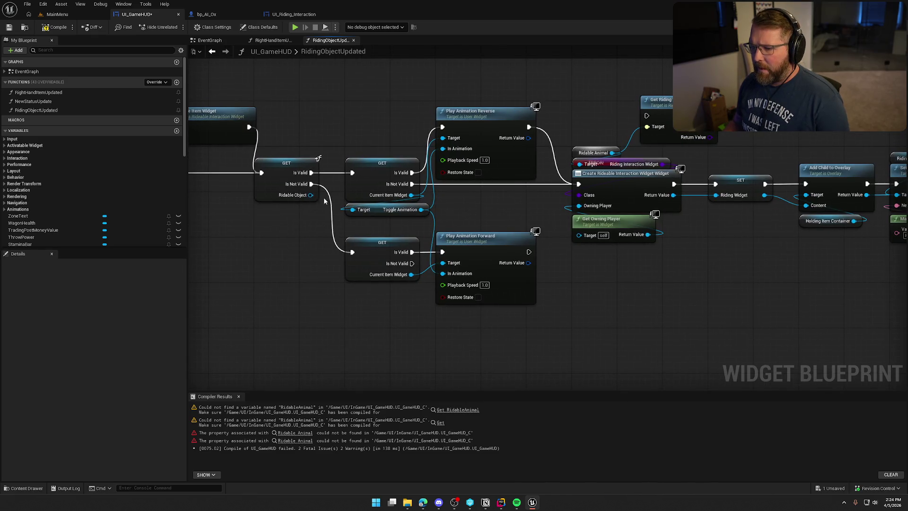
pyautogui.click(274, 172)
pyautogui.hotkey('ctrl', 'v')
pyautogui.rightClick(560, 81)
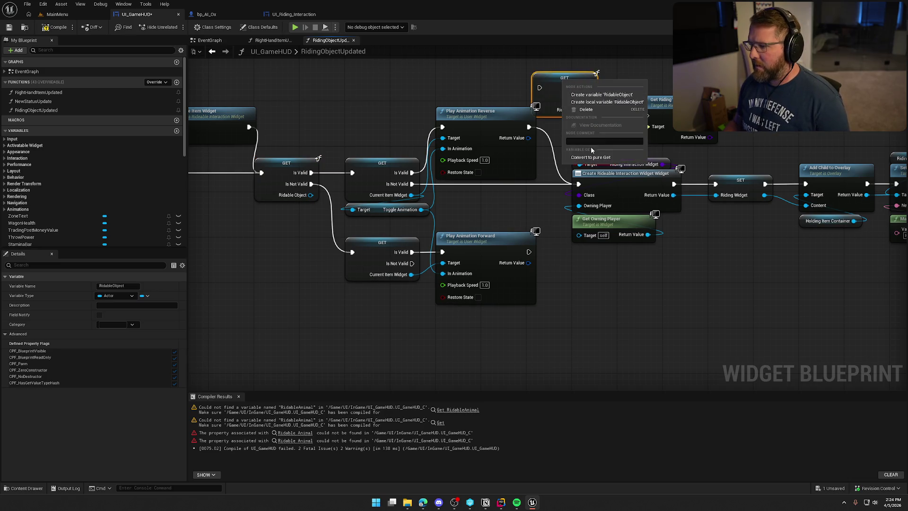
pyautogui.click(591, 104)
pyautogui.moveTo(564, 79)
pyautogui.mouseDown()
pyautogui.moveTo(491, 81)
pyautogui.moveTo(514, 105)
pyautogui.moveTo(605, 123)
pyautogui.moveTo(573, 130)
pyautogui.mouseUp()
pyautogui.press('Escape')
pyautogui.moveTo(519, 105); pyautogui.dragTo(557, 70)
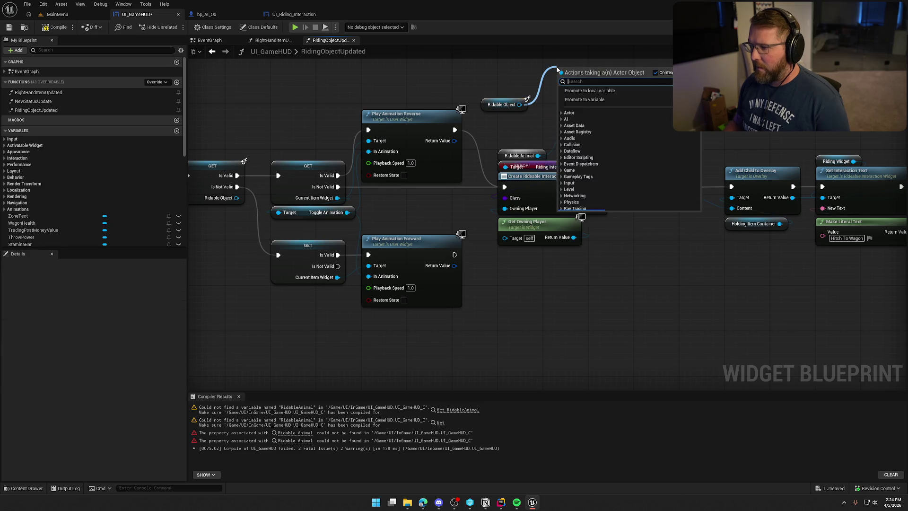
pyautogui.write('get riding')
pyautogui.press('Return')
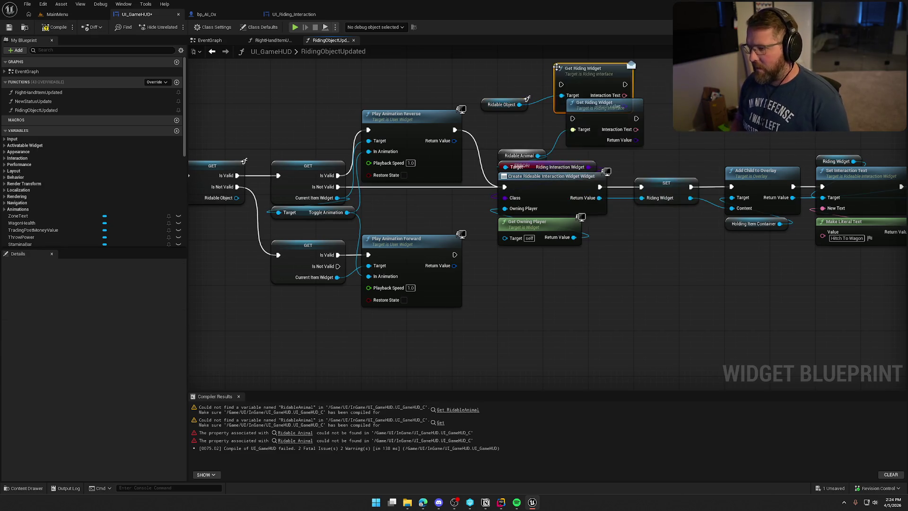
# - Delete the broken Ridable Animal getter by the widget creation nodes
pyautogui.hotkey('ctrl', 'd')
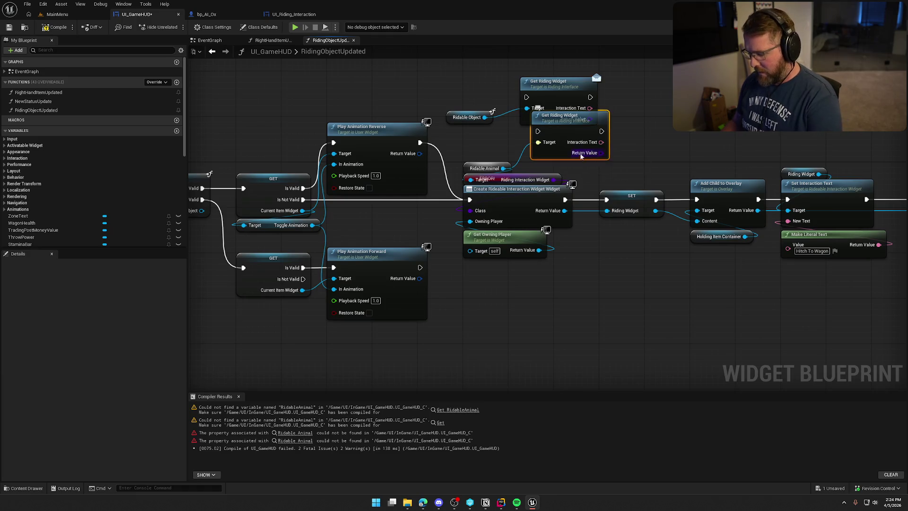
pyautogui.press('Delete')
pyautogui.moveTo(581, 156); pyautogui.dragTo(583, 142)
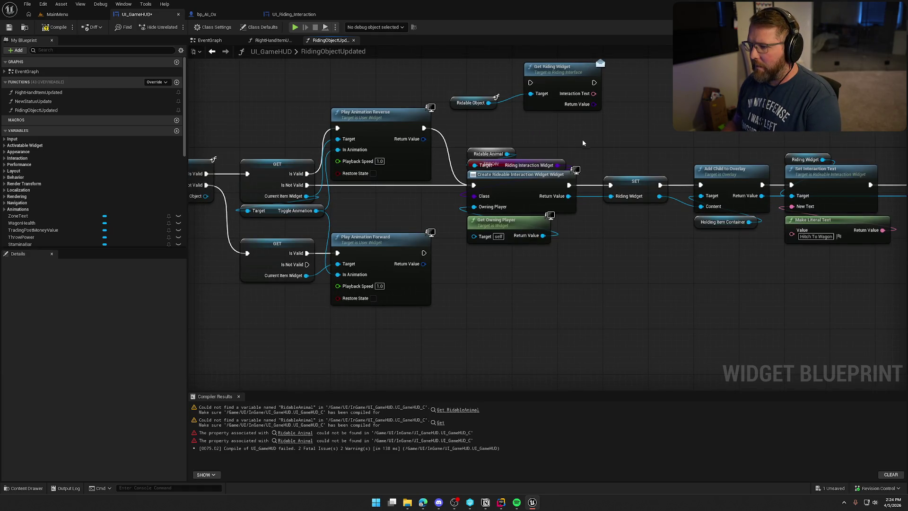
pyautogui.moveTo(499, 134); pyautogui.dragTo(551, 145)
pyautogui.moveTo(491, 156)
pyautogui.mouseDown()
pyautogui.moveTo(532, 178)
pyautogui.moveTo(578, 182)
pyautogui.mouseUp()
pyautogui.press('Delete')
# - Insert Get Riding Widget into the execution chain, feeding its result into widget creation
pyautogui.moveTo(604, 114); pyautogui.dragTo(484, 206)
pyautogui.moveTo(574, 186)
pyautogui.mouseDown()
pyautogui.moveTo(427, 169)
pyautogui.moveTo(802, 280)
pyautogui.mouseUp()
pyautogui.moveTo(400, 173); pyautogui.dragTo(533, 169)
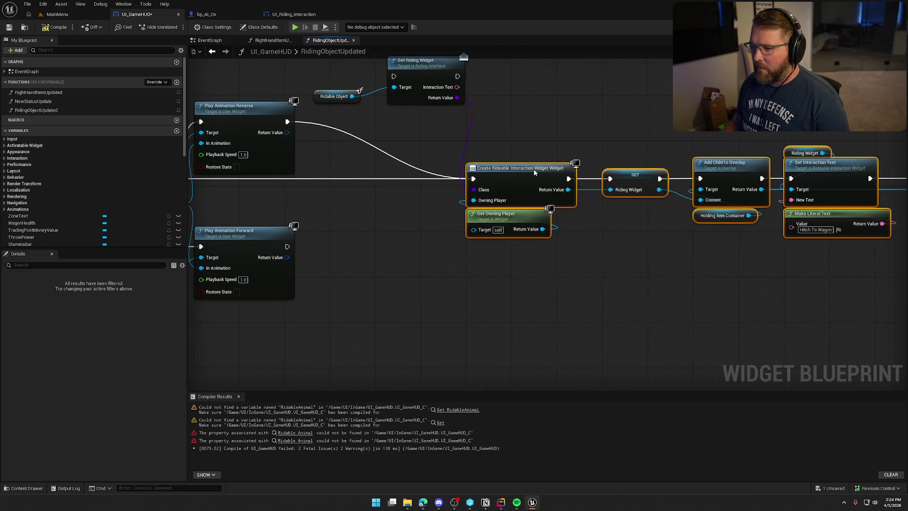
pyautogui.moveTo(448, 113); pyautogui.dragTo(529, 137)
pyautogui.moveTo(509, 106)
pyautogui.mouseDown()
pyautogui.moveTo(485, 196)
pyautogui.moveTo(494, 203)
pyautogui.mouseUp()
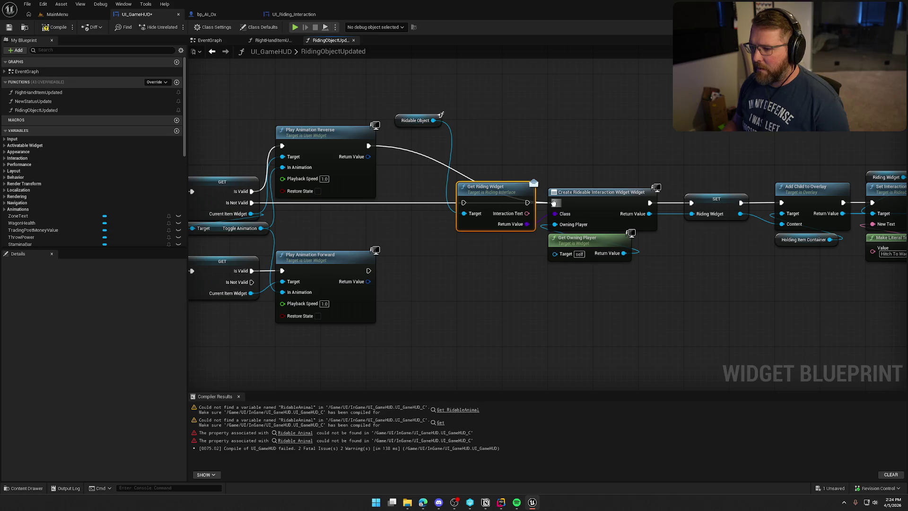
pyautogui.moveTo(554, 203); pyautogui.dragTo(464, 203)
pyautogui.moveTo(526, 203); pyautogui.dragTo(554, 203)
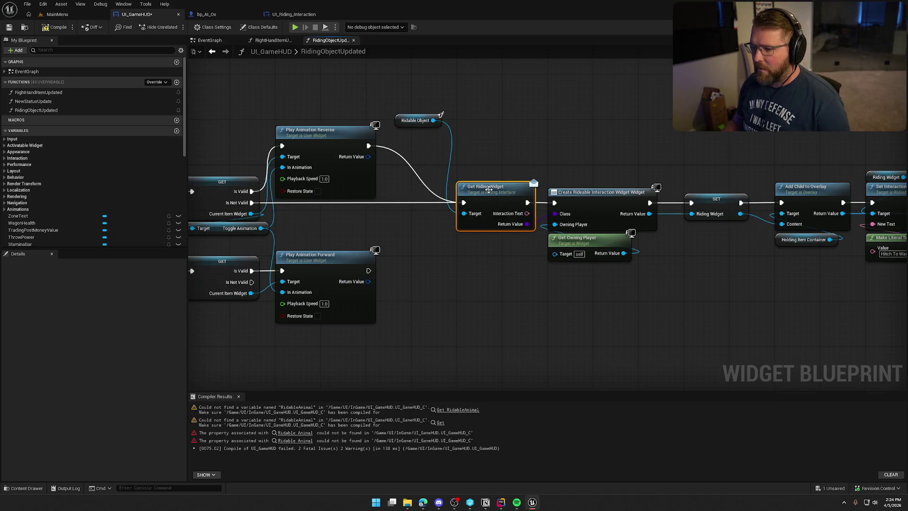
pyautogui.moveTo(420, 127)
pyautogui.mouseDown()
pyautogui.moveTo(488, 159)
pyautogui.moveTo(469, 180)
pyautogui.mouseUp()
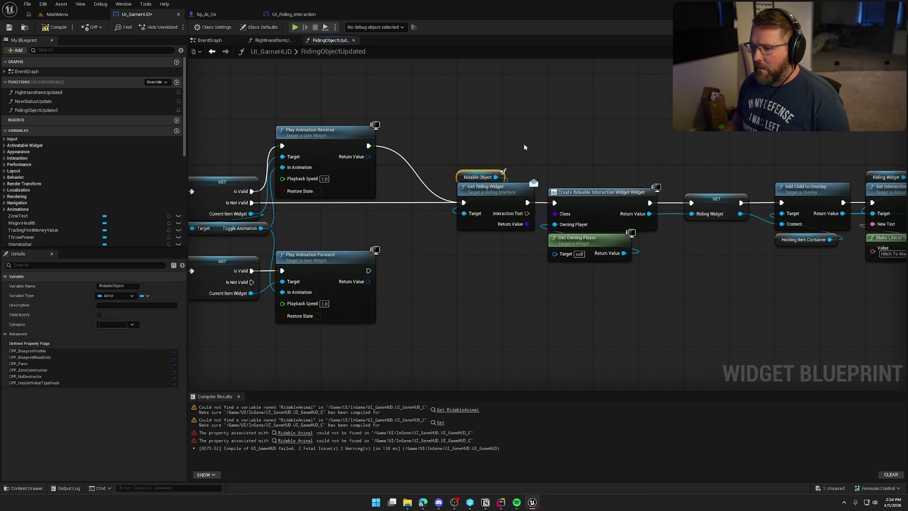
# - Wire Interaction Text into the literal text input and save the HUD blueprint
pyautogui.moveTo(524, 147); pyautogui.dragTo(396, 123)
pyautogui.moveTo(428, 233); pyautogui.dragTo(407, 234)
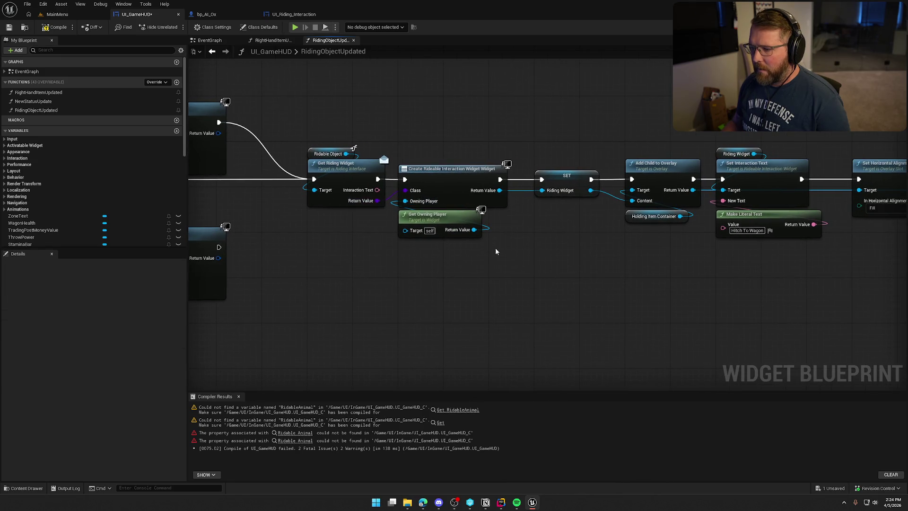
pyautogui.moveTo(586, 266); pyautogui.dragTo(548, 255)
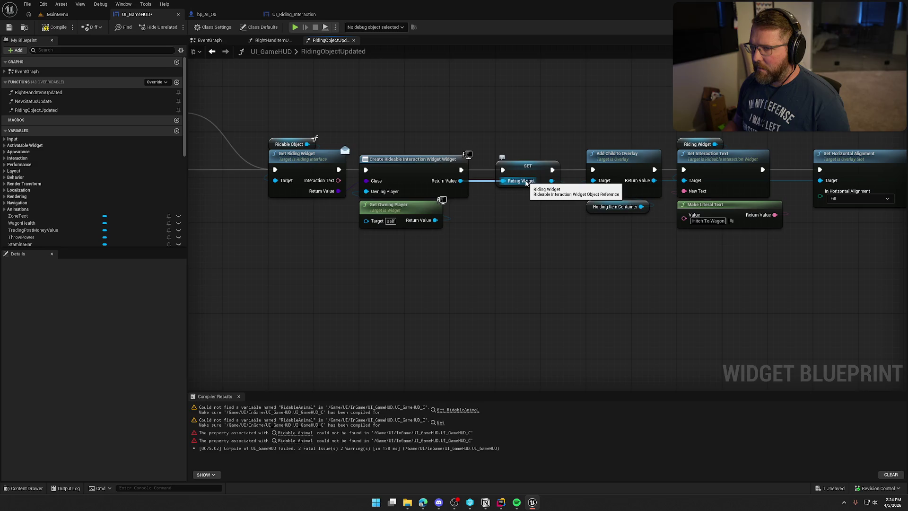
pyautogui.moveTo(547, 261); pyautogui.dragTo(516, 253)
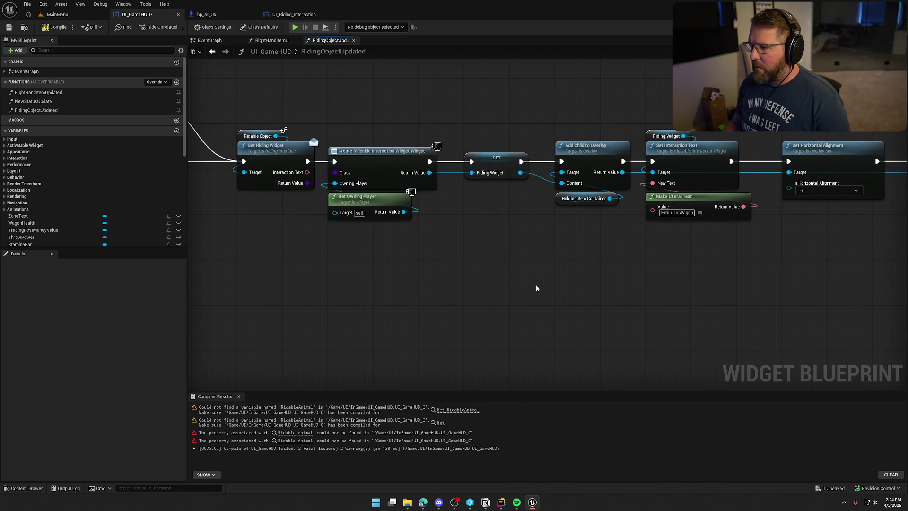
pyautogui.moveTo(600, 167); pyautogui.dragTo(570, 277)
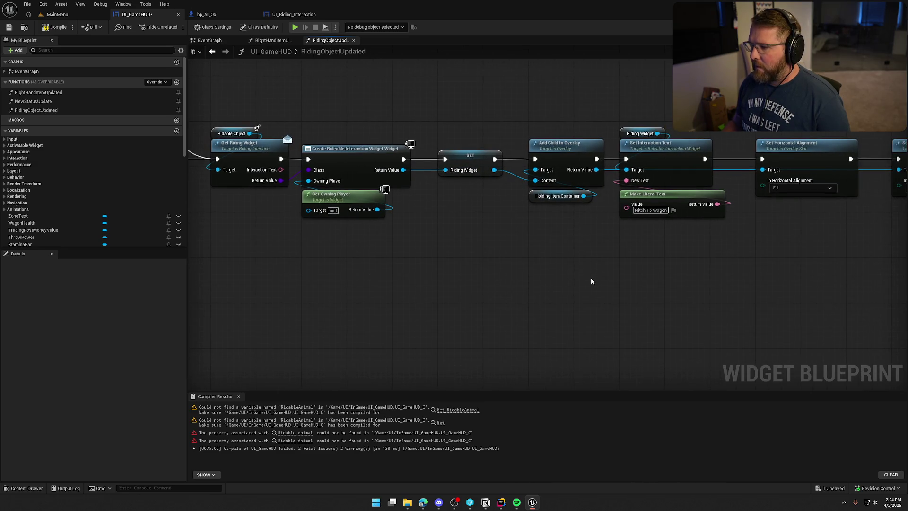
pyautogui.moveTo(280, 170)
pyautogui.mouseDown()
pyautogui.moveTo(652, 229)
pyautogui.moveTo(627, 181)
pyautogui.mouseUp()
pyautogui.hotkey('ctrl', 's')
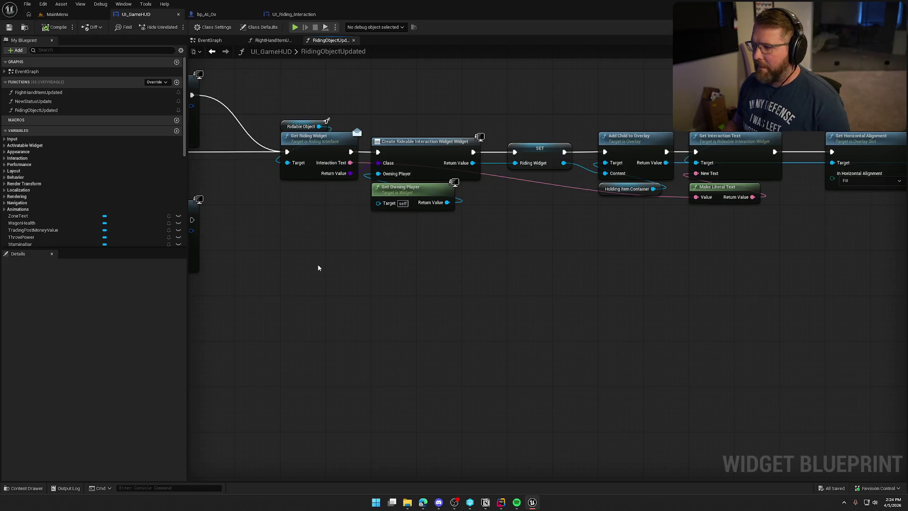
# - Pan across RidingObjectUpdated from its entry node to review the rewired nodes
pyautogui.moveTo(319, 264)
pyautogui.mouseDown()
pyautogui.moveTo(290, 296)
pyautogui.moveTo(633, 327)
pyautogui.moveTo(734, 311)
pyautogui.mouseUp()
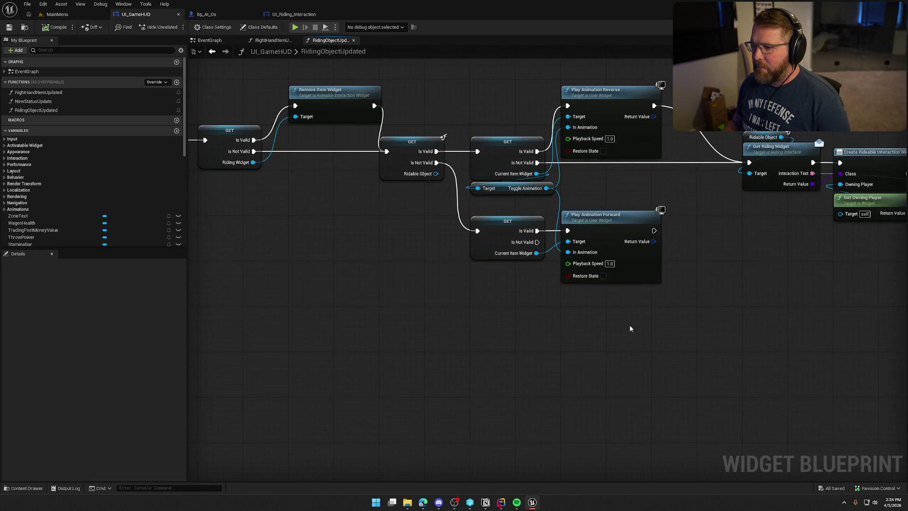
pyautogui.moveTo(382, 295); pyautogui.dragTo(542, 293)
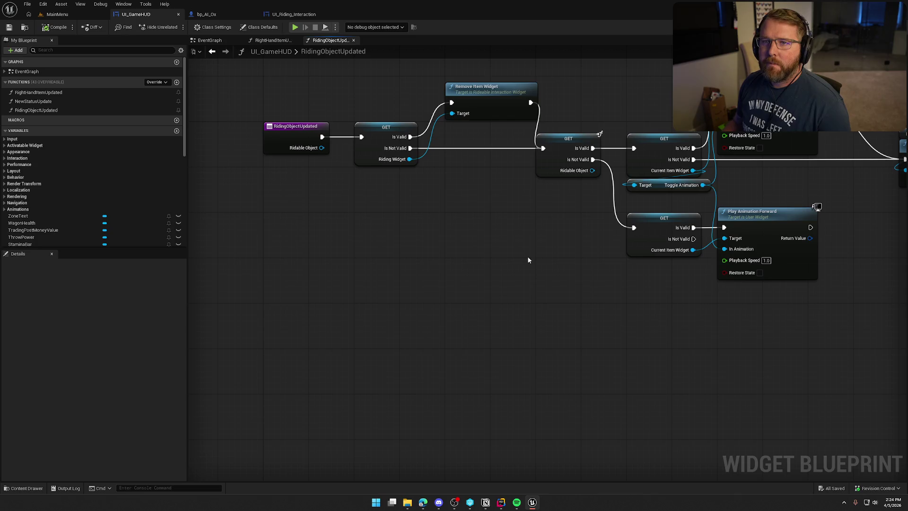
pyautogui.moveTo(528, 260)
pyautogui.mouseDown()
pyautogui.moveTo(520, 245)
pyautogui.moveTo(467, 278)
pyautogui.mouseUp()
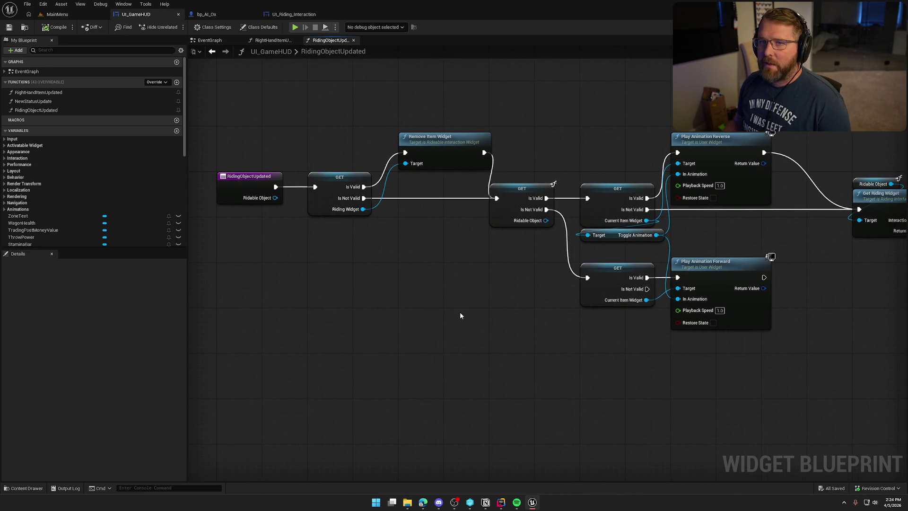
pyautogui.moveTo(459, 315)
pyautogui.mouseDown()
pyautogui.moveTo(447, 277)
pyautogui.moveTo(475, 272)
pyautogui.moveTo(468, 212)
pyautogui.moveTo(485, 222)
pyautogui.moveTo(841, 203)
pyautogui.mouseUp()
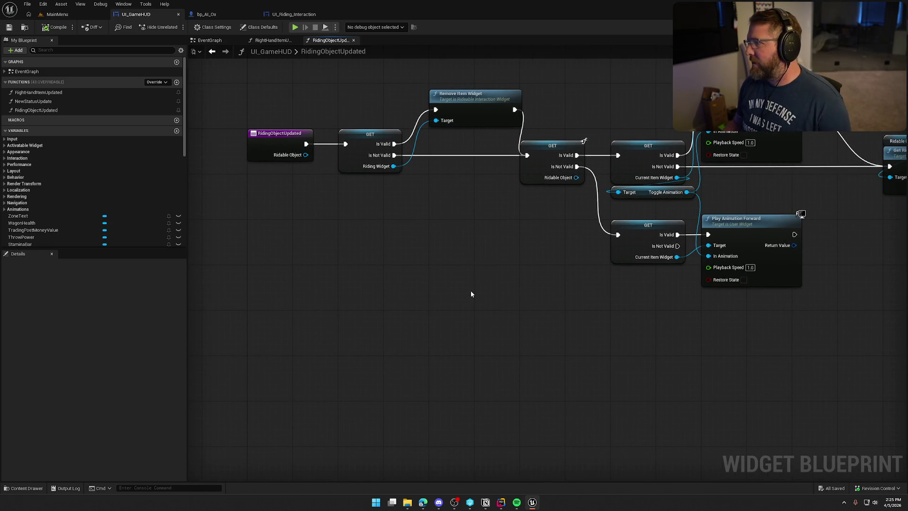
pyautogui.moveTo(478, 290); pyautogui.dragTo(493, 301)
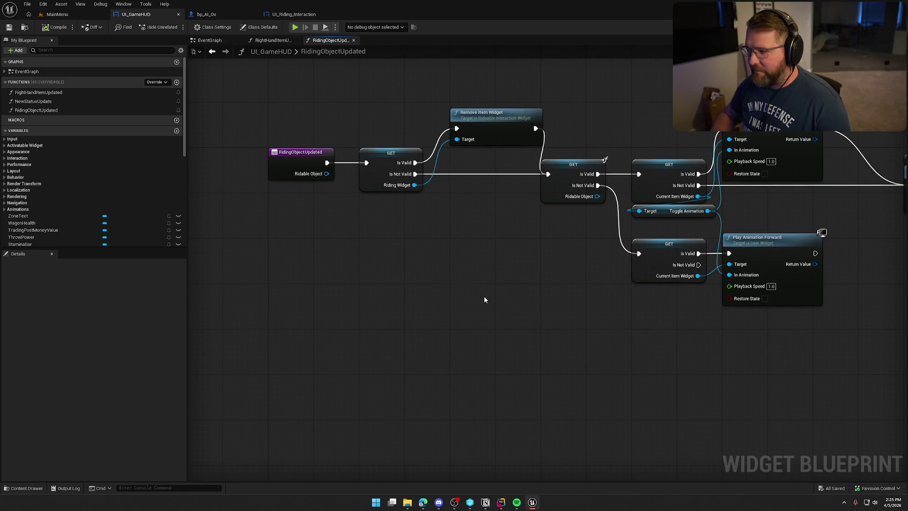
pyautogui.scroll(-5, 484, 296)
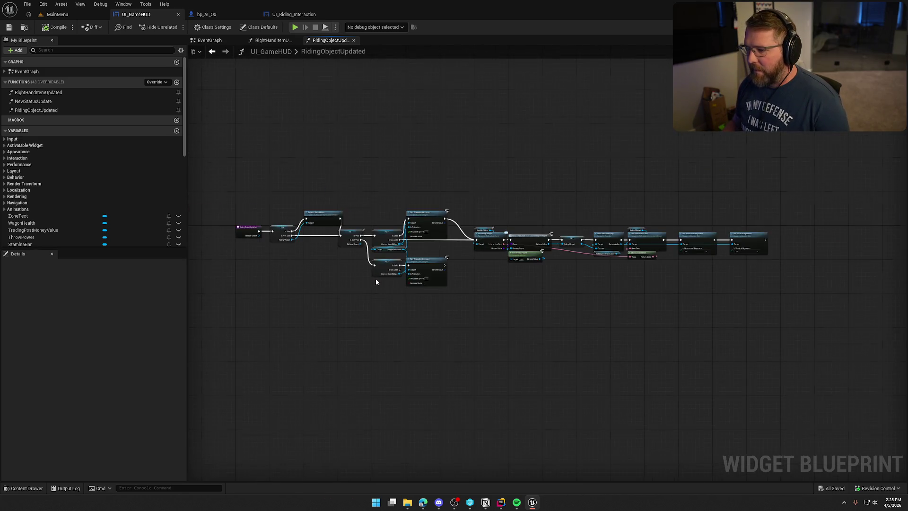
pyautogui.scroll(4, 376, 281)
# - Shift the right-hand node chain leftward to tidy the graph and save UI_GameHUD
pyautogui.moveTo(612, 322); pyautogui.dragTo(399, 319)
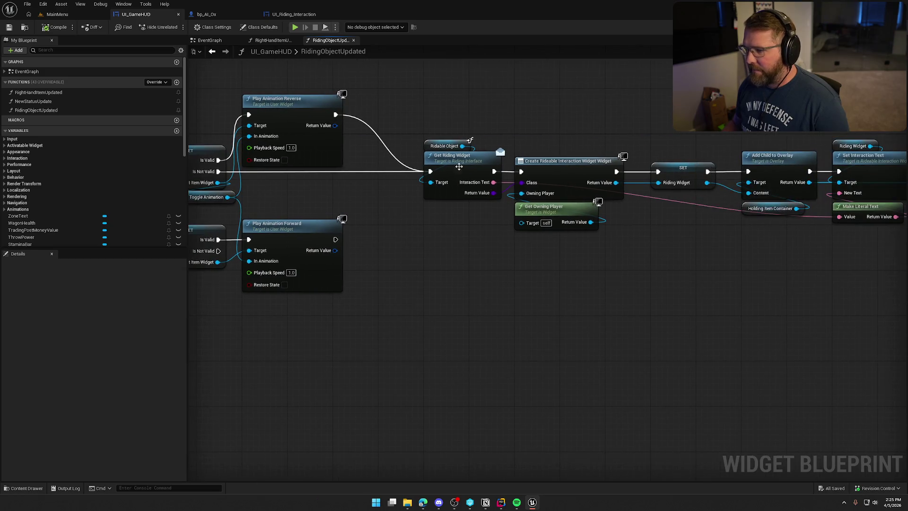
pyautogui.moveTo(420, 147)
pyautogui.mouseDown()
pyautogui.moveTo(836, 293)
pyautogui.moveTo(811, 305)
pyautogui.mouseUp()
pyautogui.moveTo(463, 292); pyautogui.dragTo(906, 350)
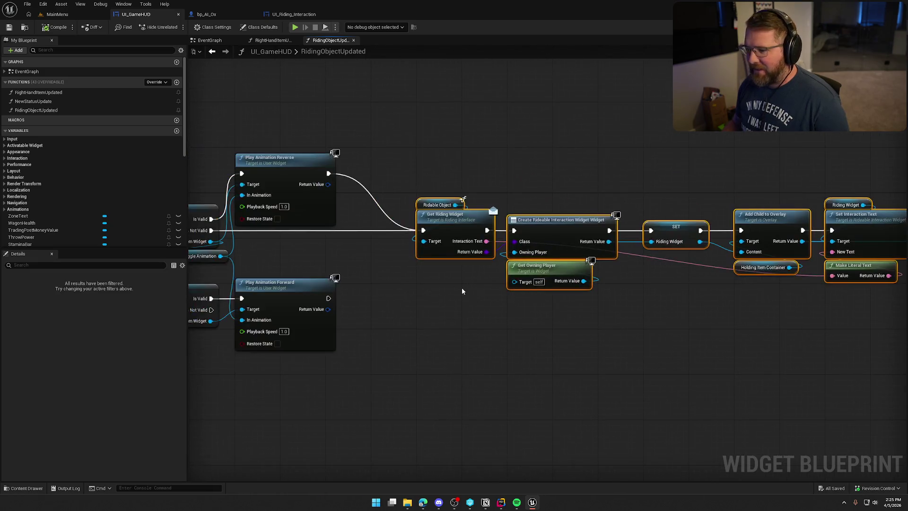
pyautogui.moveTo(445, 219); pyautogui.dragTo(410, 221)
pyautogui.click(492, 157)
pyautogui.moveTo(493, 156)
pyautogui.mouseDown()
pyautogui.moveTo(338, 163)
pyautogui.moveTo(704, 143)
pyautogui.mouseUp()
pyautogui.moveTo(326, 325); pyautogui.dragTo(577, 340)
pyautogui.moveTo(487, 327); pyautogui.dragTo(608, 339)
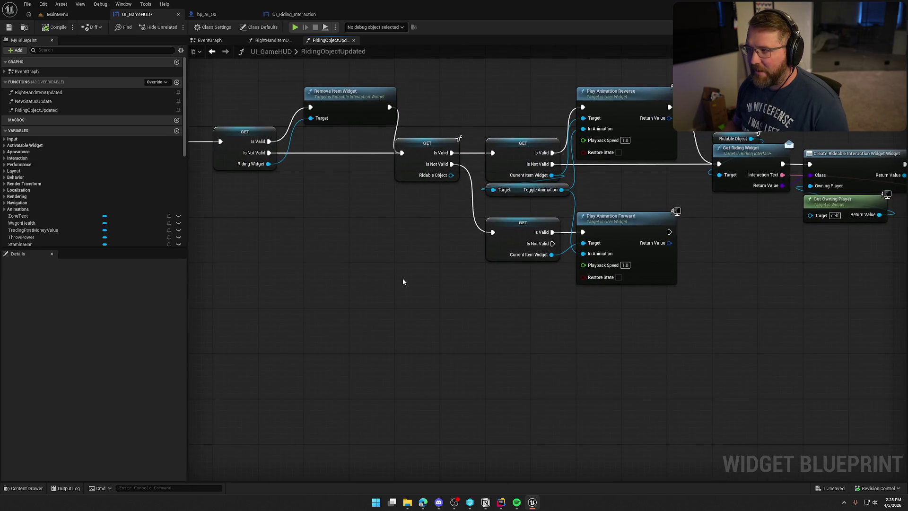
pyautogui.moveTo(403, 281); pyautogui.dragTo(438, 339)
pyautogui.hotkey('ctrl', 's')
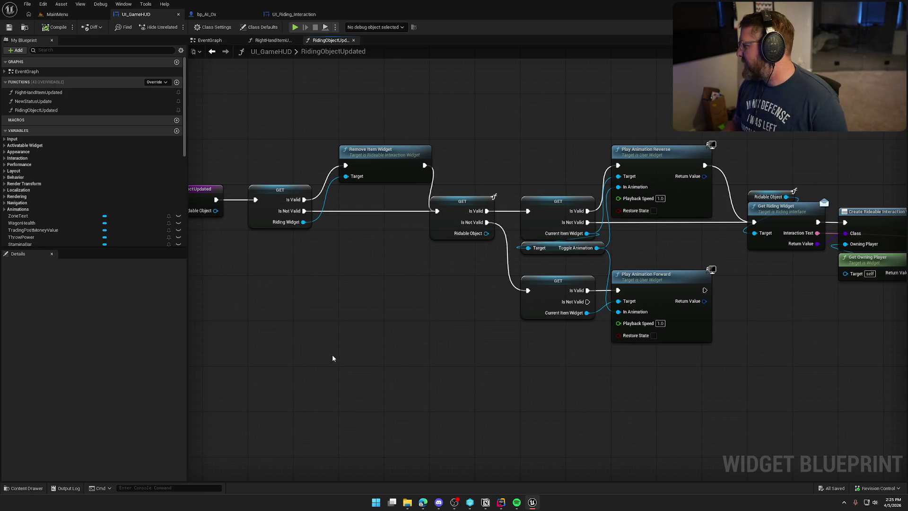
pyautogui.moveTo(332, 354)
pyautogui.mouseDown()
pyautogui.moveTo(365, 359)
pyautogui.moveTo(415, 334)
pyautogui.moveTo(403, 254)
pyautogui.moveTo(394, 317)
pyautogui.mouseUp()
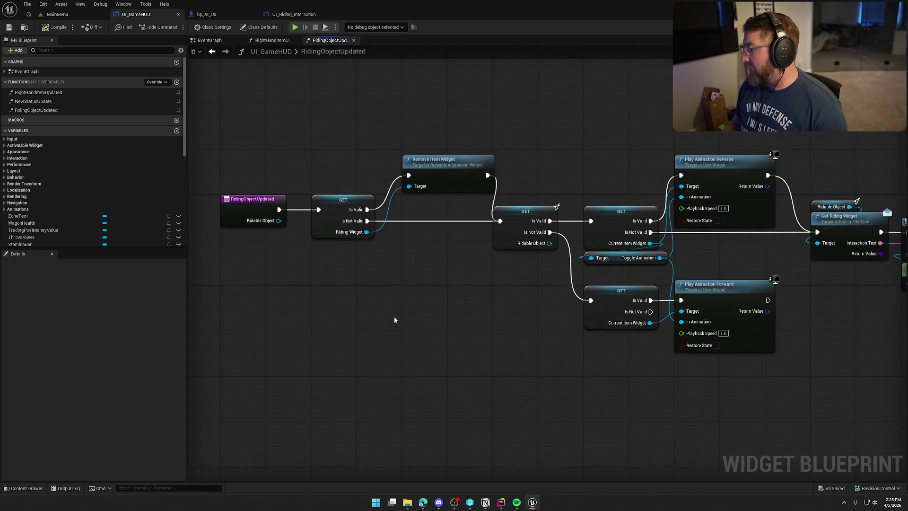
pyautogui.moveTo(394, 321)
pyautogui.mouseDown()
pyautogui.moveTo(417, 295)
pyautogui.moveTo(449, 299)
pyautogui.moveTo(462, 290)
pyautogui.moveTo(345, 294)
pyautogui.moveTo(379, 304)
pyautogui.moveTo(467, 304)
pyautogui.moveTo(434, 284)
pyautogui.moveTo(357, 288)
pyautogui.mouseUp()
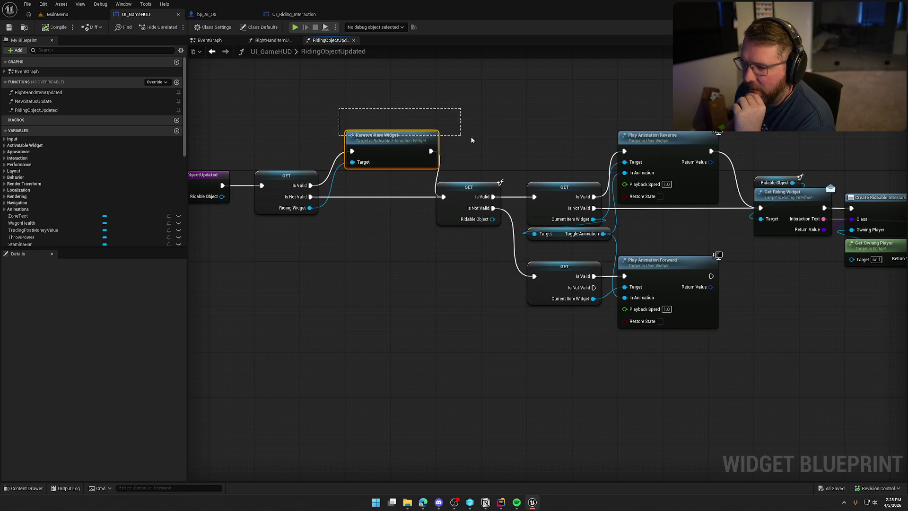
pyautogui.moveTo(488, 148)
pyautogui.mouseDown()
pyautogui.moveTo(339, 123)
pyautogui.moveTo(416, 119)
pyautogui.moveTo(372, 114)
pyautogui.mouseUp()
pyautogui.moveTo(483, 220); pyautogui.dragTo(632, 205)
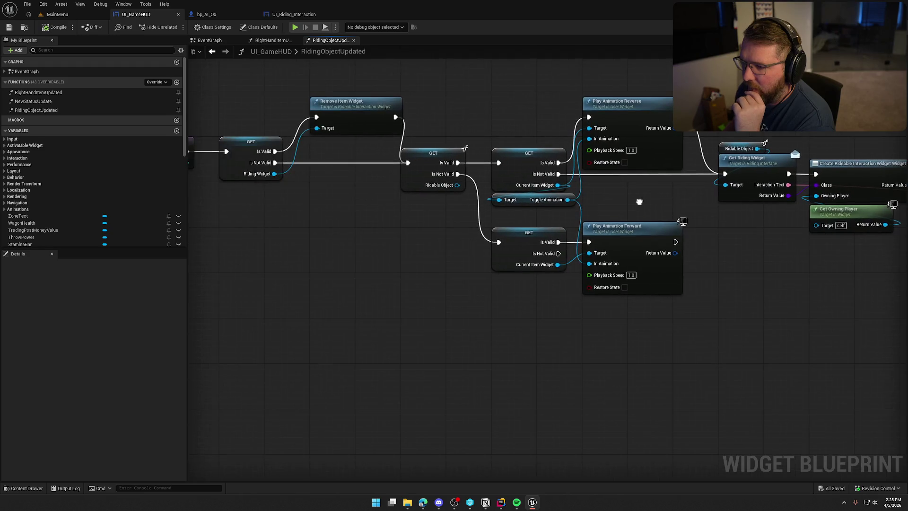
pyautogui.moveTo(380, 90)
pyautogui.mouseDown()
pyautogui.moveTo(331, 179)
pyautogui.moveTo(230, 217)
pyautogui.mouseUp()
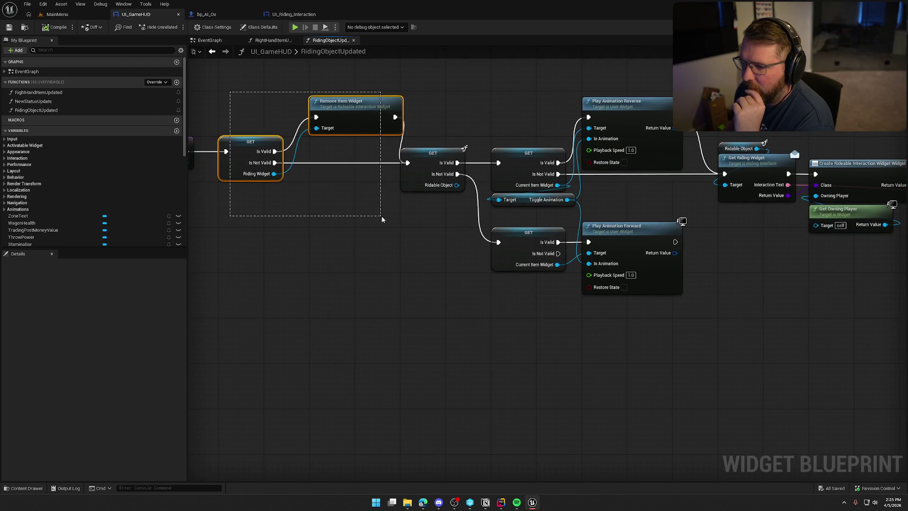
pyautogui.click(258, 172)
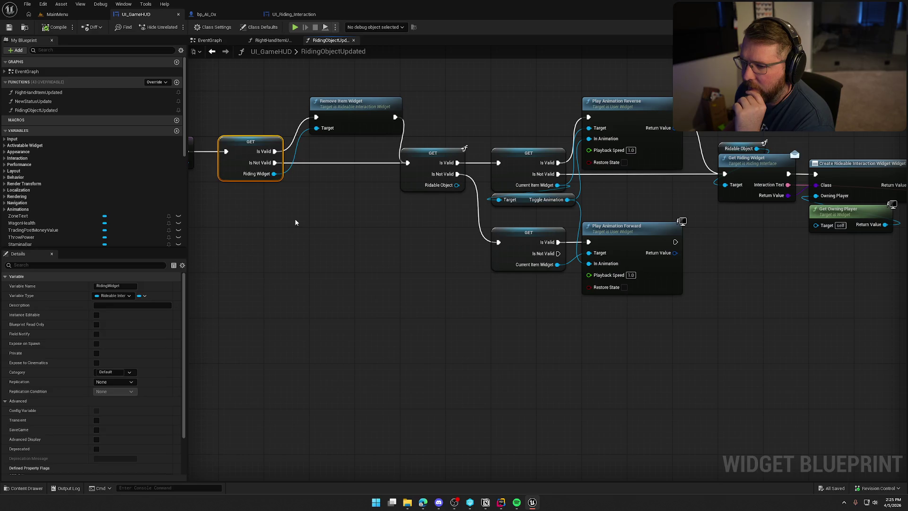
pyautogui.click(312, 226)
pyautogui.moveTo(328, 230)
pyautogui.mouseDown()
pyautogui.moveTo(365, 259)
pyautogui.moveTo(285, 252)
pyautogui.mouseUp()
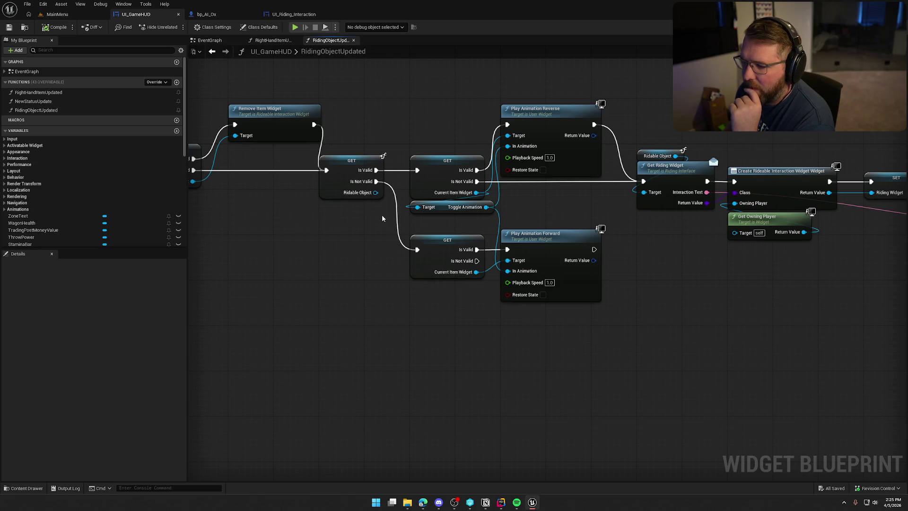
pyautogui.moveTo(376, 219)
pyautogui.mouseDown()
pyautogui.moveTo(700, 307)
pyautogui.moveTo(466, 284)
pyautogui.moveTo(718, 327)
pyautogui.moveTo(509, 330)
pyautogui.moveTo(274, 288)
pyautogui.moveTo(267, 279)
pyautogui.moveTo(556, 267)
pyautogui.moveTo(603, 291)
pyautogui.moveTo(381, 251)
pyautogui.moveTo(613, 284)
pyautogui.mouseUp()
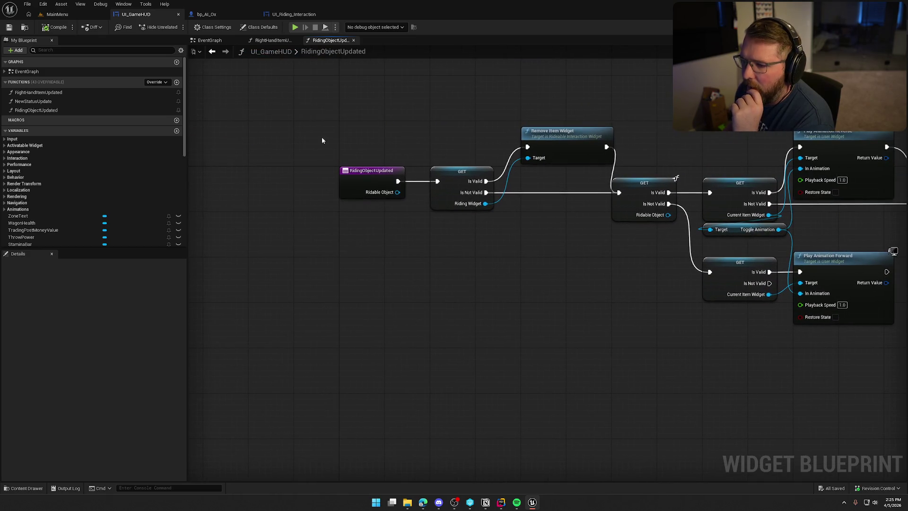
pyautogui.moveTo(325, 138)
pyautogui.mouseDown()
pyautogui.moveTo(427, 271)
pyautogui.moveTo(320, 280)
pyautogui.moveTo(288, 249)
pyautogui.mouseUp()
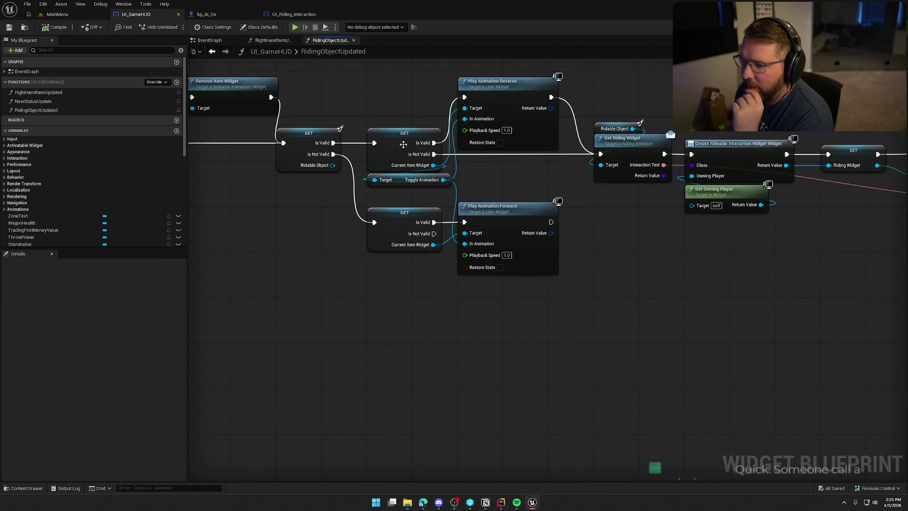
pyautogui.moveTo(464, 168); pyautogui.dragTo(360, 174)
pyautogui.moveTo(327, 120)
pyautogui.mouseDown()
pyautogui.moveTo(389, 180)
pyautogui.moveTo(454, 194)
pyautogui.moveTo(369, 202)
pyautogui.moveTo(412, 233)
pyautogui.mouseUp()
pyautogui.click(454, 191)
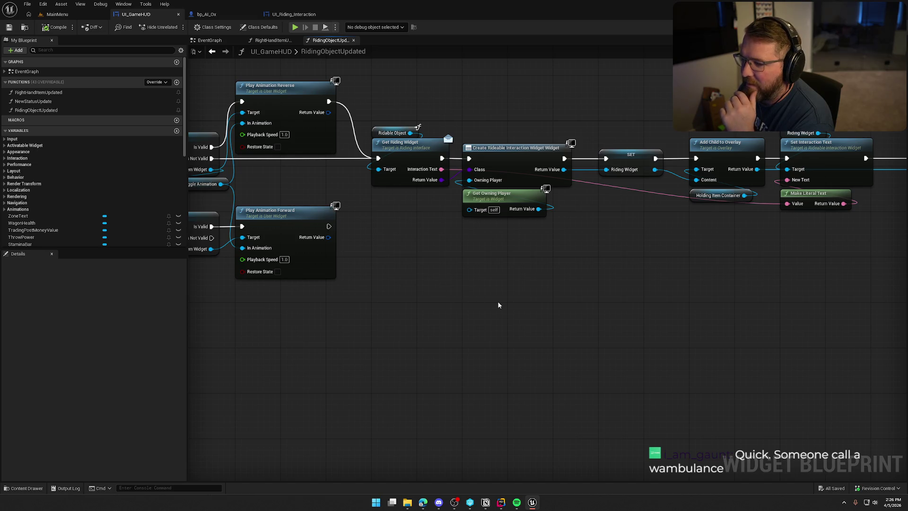
pyautogui.moveTo(464, 274); pyautogui.dragTo(497, 272)
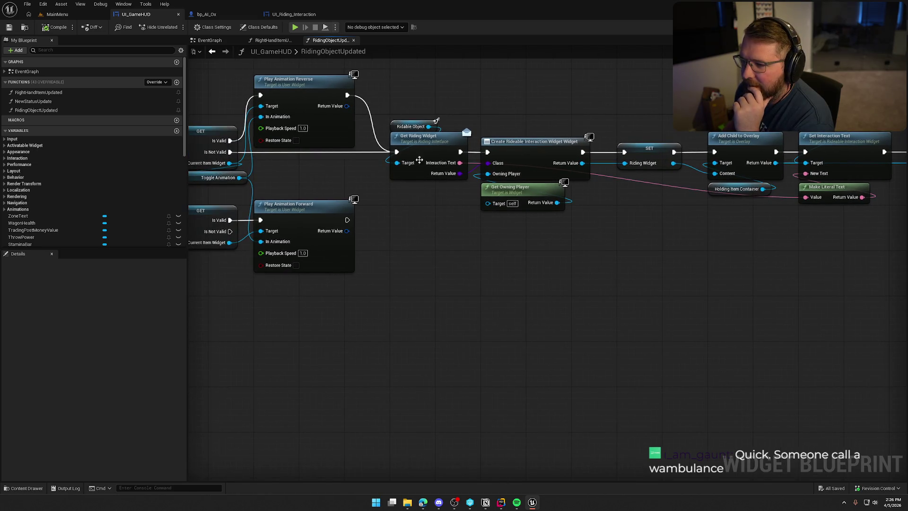
pyautogui.moveTo(392, 117); pyautogui.dragTo(444, 201)
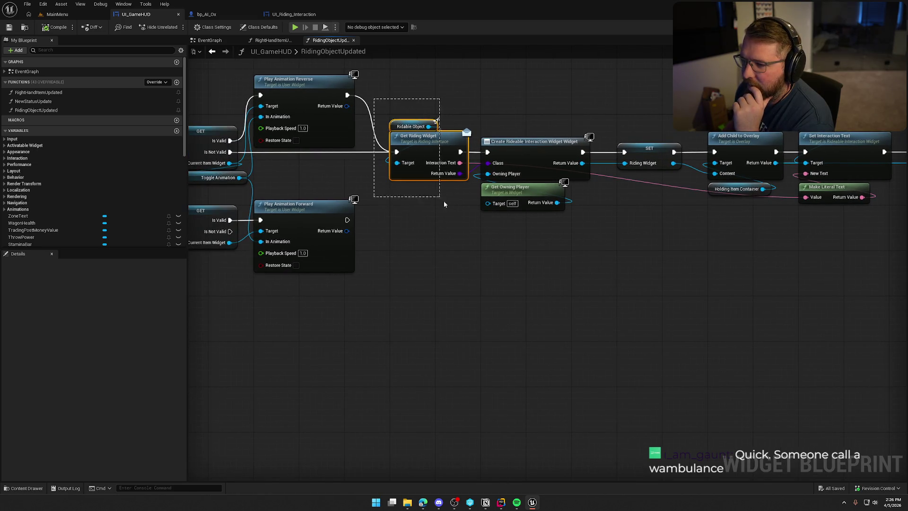
pyautogui.click(408, 120)
pyautogui.moveTo(476, 116)
pyautogui.mouseDown()
pyautogui.moveTo(410, 213)
pyautogui.moveTo(450, 243)
pyautogui.moveTo(405, 100)
pyautogui.mouseUp()
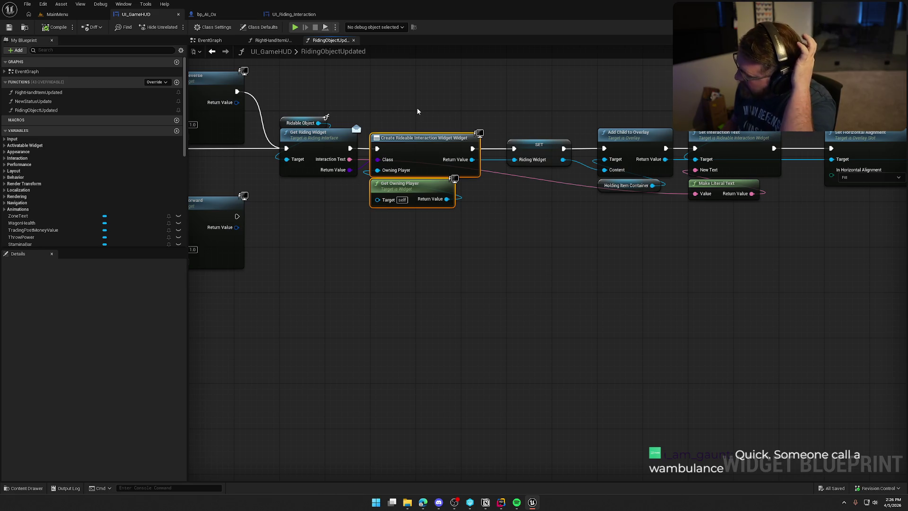
pyautogui.click(462, 124)
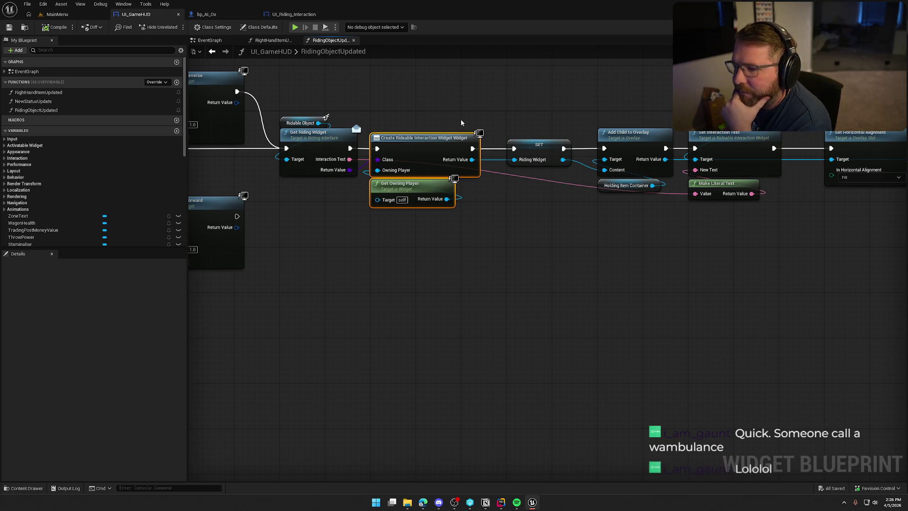
pyautogui.moveTo(462, 123)
pyautogui.mouseDown()
pyautogui.moveTo(415, 93)
pyautogui.moveTo(387, 95)
pyautogui.mouseUp()
pyautogui.click(452, 145)
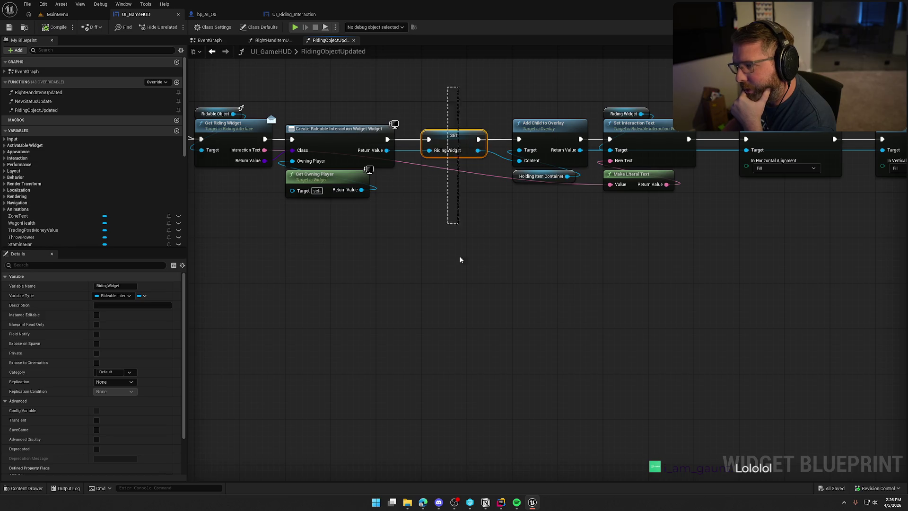
pyautogui.moveTo(459, 277); pyautogui.dragTo(907, 284)
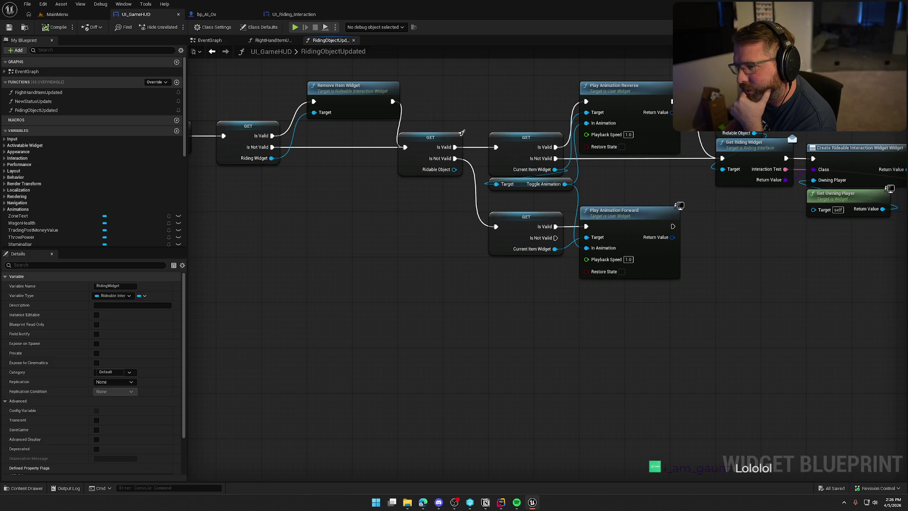
pyautogui.moveTo(899, 283)
pyautogui.mouseDown()
pyautogui.moveTo(578, 304)
pyautogui.moveTo(574, 196)
pyautogui.mouseUp()
pyautogui.moveTo(697, 289); pyautogui.dragTo(548, 273)
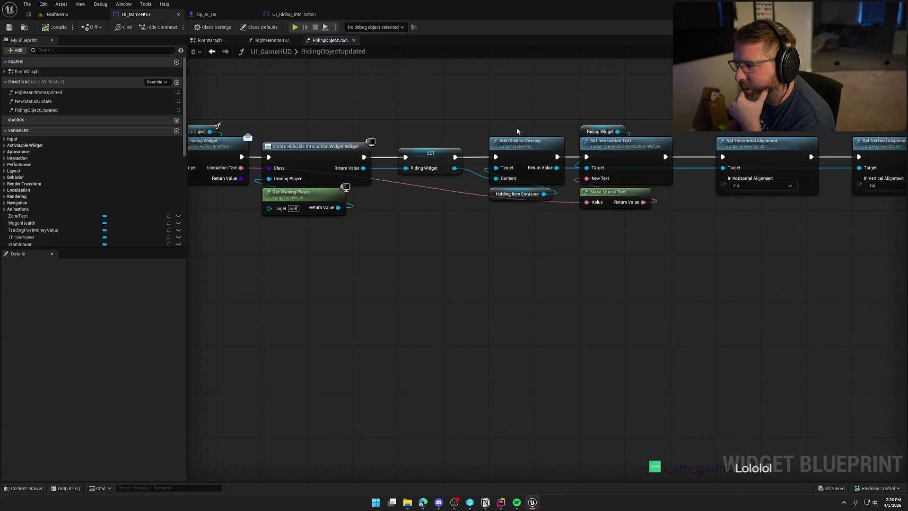
pyautogui.moveTo(496, 105)
pyautogui.mouseDown()
pyautogui.moveTo(611, 241)
pyautogui.moveTo(687, 239)
pyautogui.mouseUp()
pyautogui.moveTo(688, 239); pyautogui.dragTo(533, 227)
pyautogui.click(533, 227)
pyautogui.moveTo(560, 103); pyautogui.dragTo(509, 98)
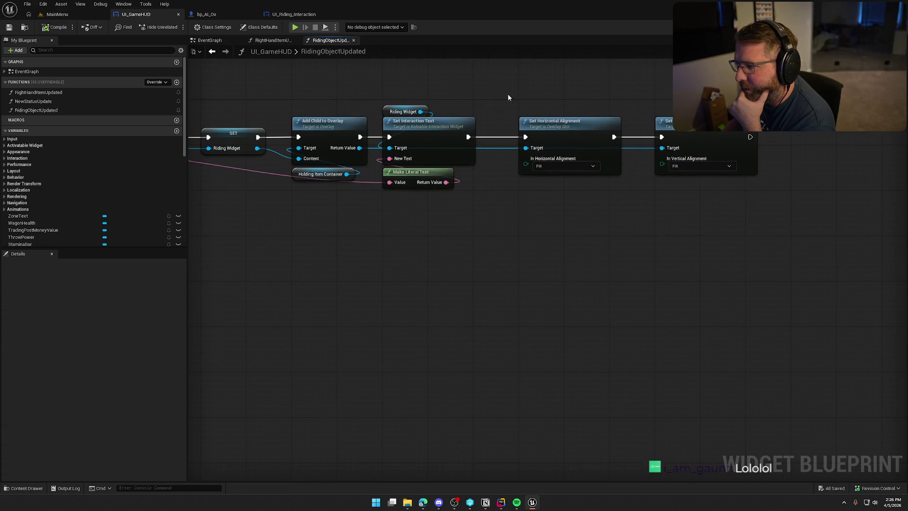
pyautogui.moveTo(526, 296); pyautogui.dragTo(569, 290)
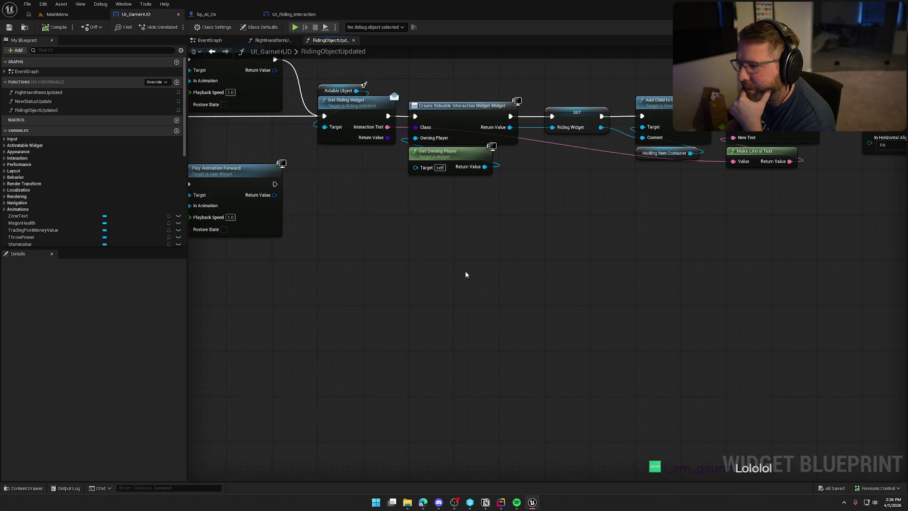
pyautogui.moveTo(381, 254)
pyautogui.mouseDown()
pyautogui.moveTo(471, 298)
pyautogui.moveTo(655, 269)
pyautogui.mouseUp()
pyautogui.moveTo(560, 272); pyautogui.dragTo(668, 293)
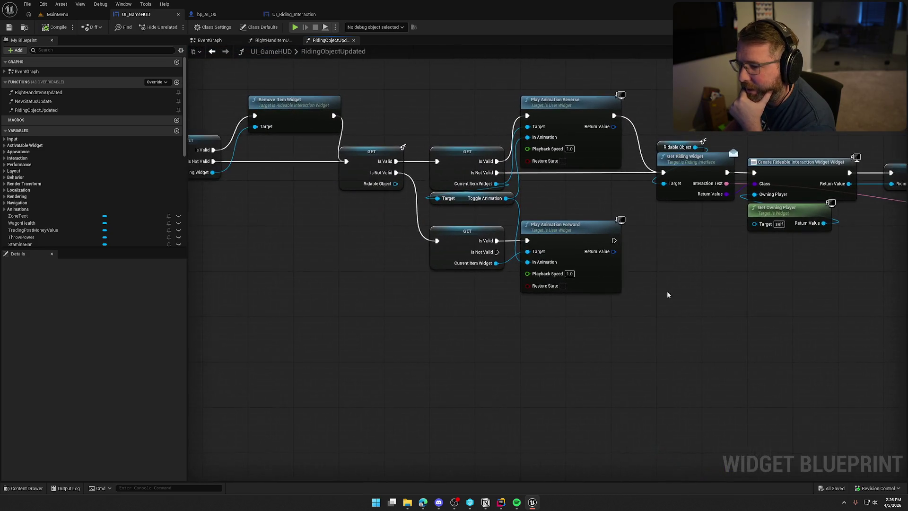
pyautogui.moveTo(355, 303); pyautogui.dragTo(444, 318)
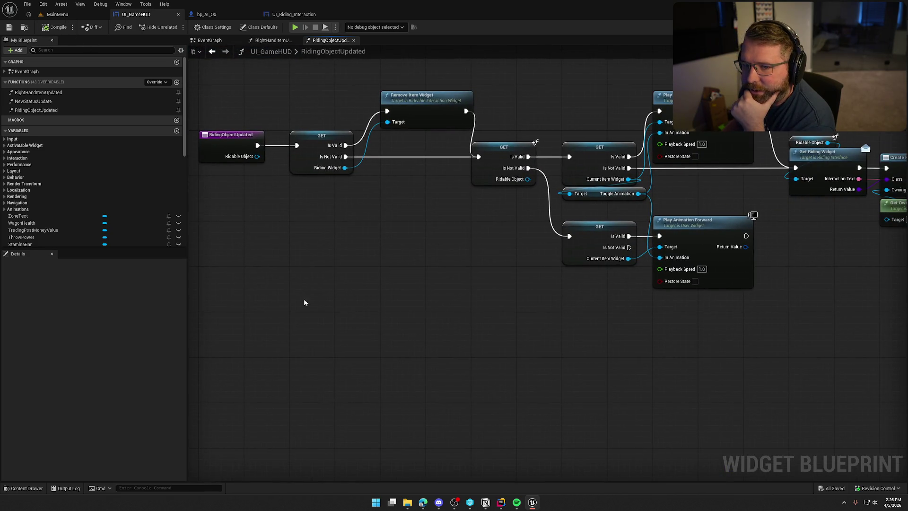
pyautogui.moveTo(304, 299)
pyautogui.mouseDown()
pyautogui.moveTo(450, 269)
pyautogui.moveTo(515, 295)
pyautogui.moveTo(291, 296)
pyautogui.mouseUp()
# - Open the GameWorld map from Maps and start Play, revealing bp_RideableAnimalMaster's compile error
pyautogui.moveTo(416, 305); pyautogui.dragTo(499, 317)
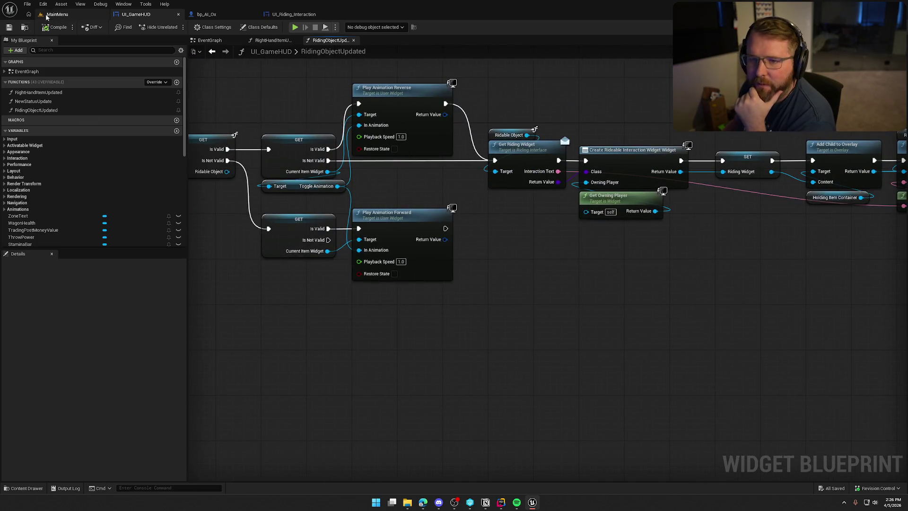
pyautogui.click(58, 14)
pyautogui.click(24, 488)
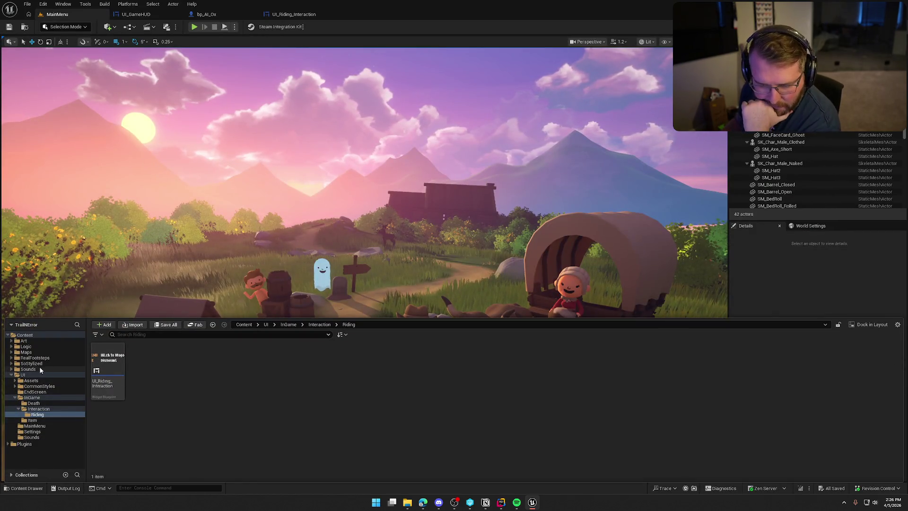
pyautogui.click(26, 352)
pyautogui.doubleClick(182, 367)
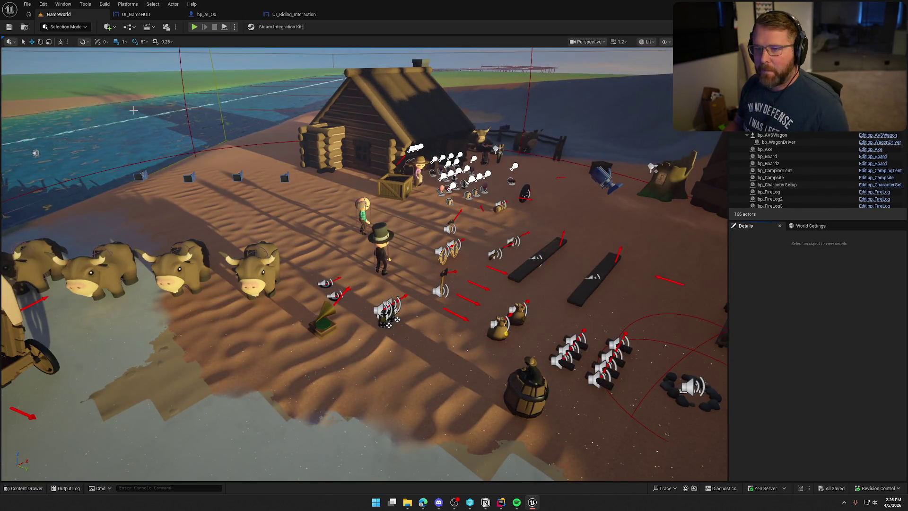
pyautogui.click(193, 28)
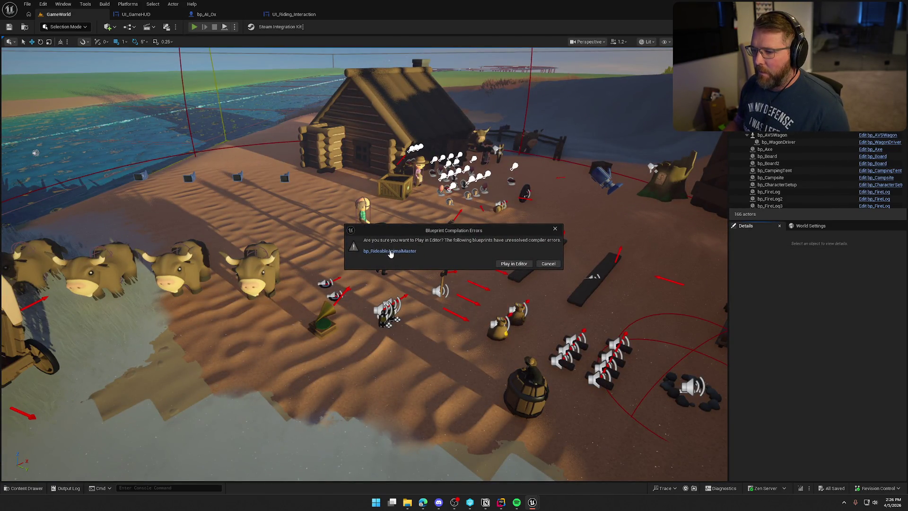
pyautogui.click(391, 252)
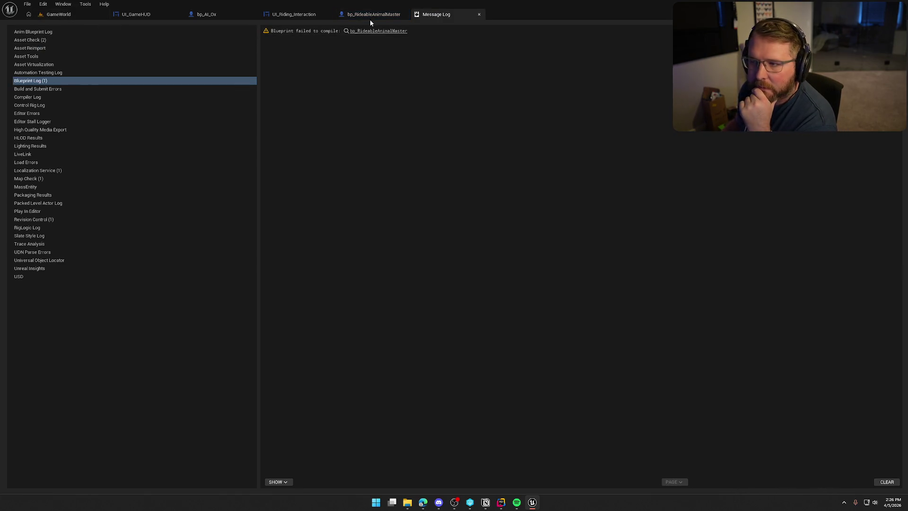
# - Replace the broken Call OnRidingAnimal node with Call On Riding Object before Server Dismount
pyautogui.click(399, 14)
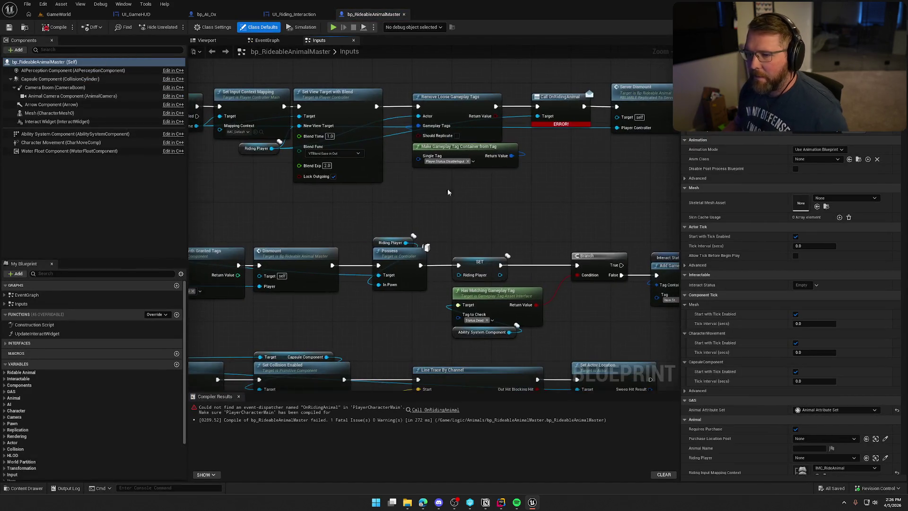
pyautogui.moveTo(272, 148); pyautogui.dragTo(551, 158)
pyautogui.write('call')
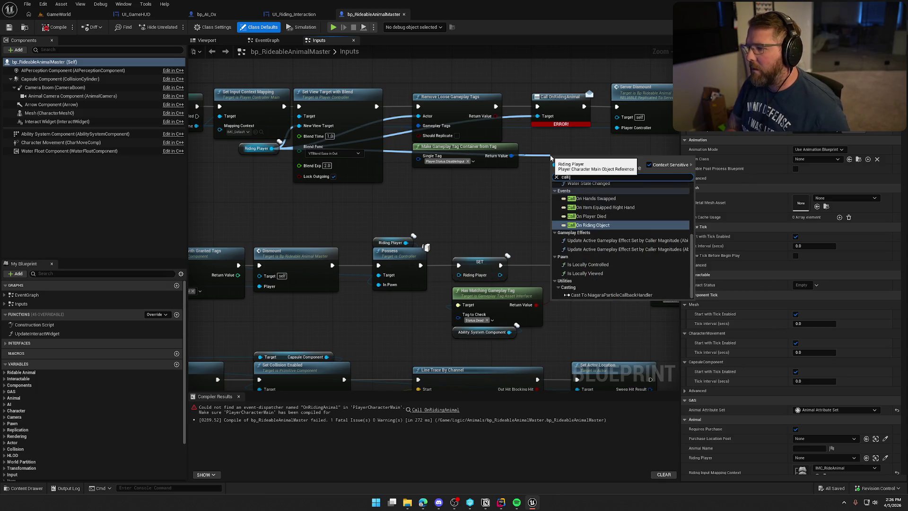
pyautogui.write(' on')
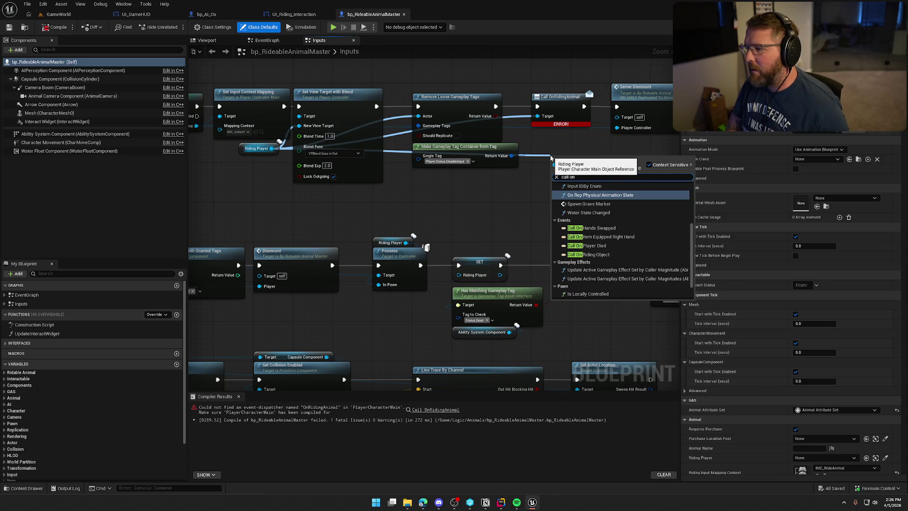
pyautogui.write('riding')
pyautogui.press('Return')
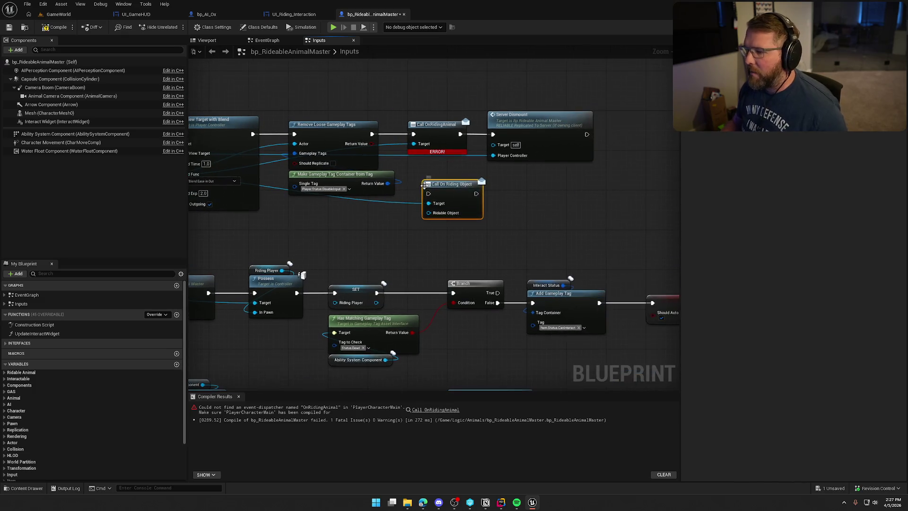
pyautogui.moveTo(429, 193); pyautogui.dragTo(372, 134)
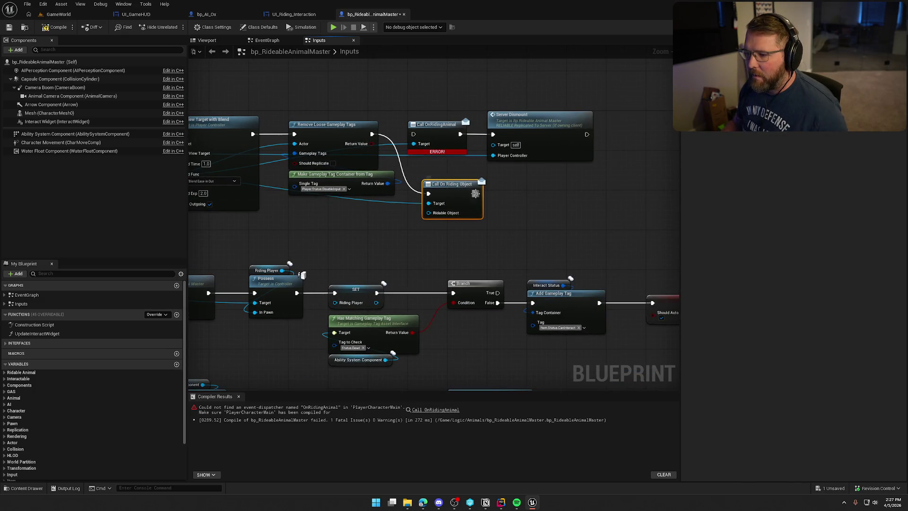
pyautogui.moveTo(475, 194); pyautogui.dragTo(493, 134)
pyautogui.click(435, 124)
pyautogui.press('Delete')
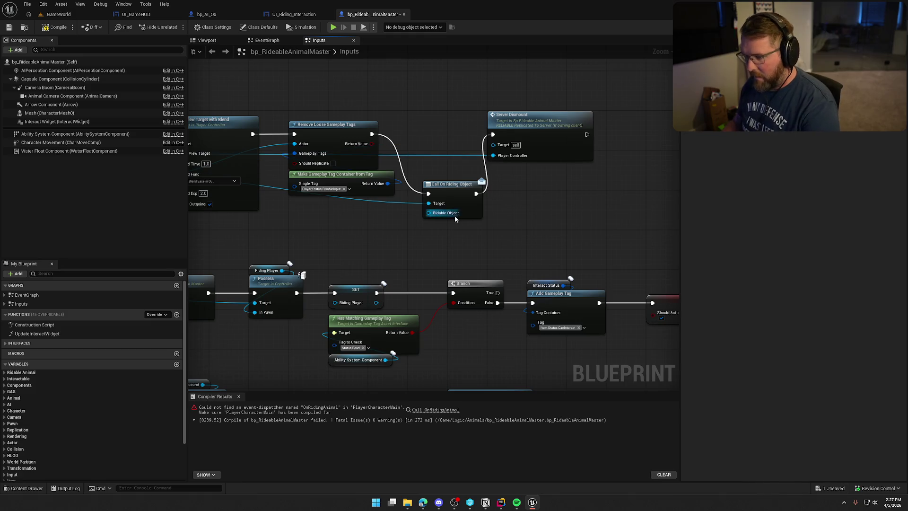
pyautogui.moveTo(453, 194); pyautogui.dragTo(437, 134)
pyautogui.moveTo(444, 197)
pyautogui.mouseDown()
pyautogui.moveTo(520, 205)
pyautogui.moveTo(551, 195)
pyautogui.mouseUp()
# - Compile bp_RideableAnimalMaster and start a new play session in GameWorld
pyautogui.click(521, 205)
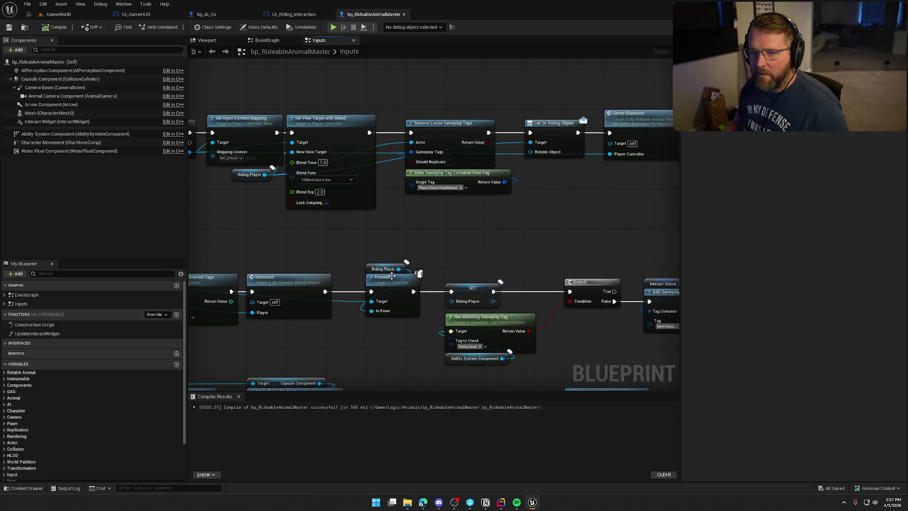
pyautogui.click(238, 396)
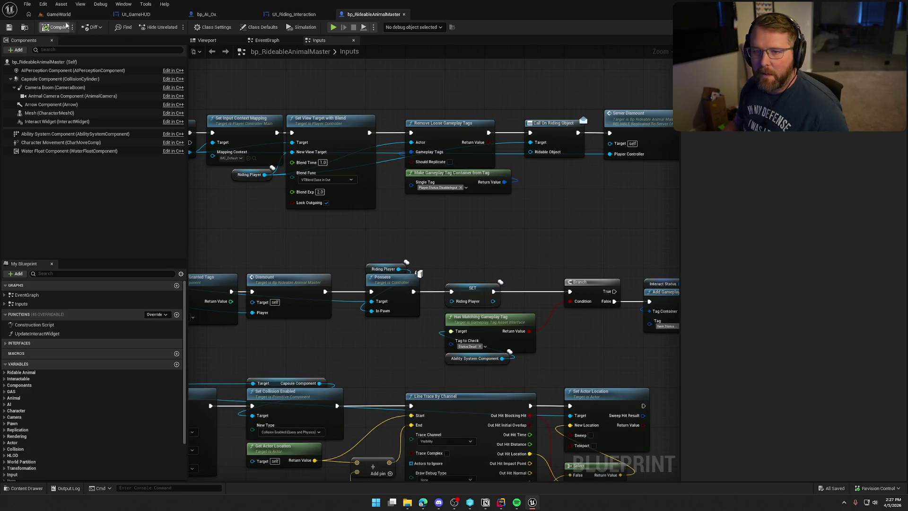
pyautogui.click(59, 15)
pyautogui.hotkey('alt', 'p')
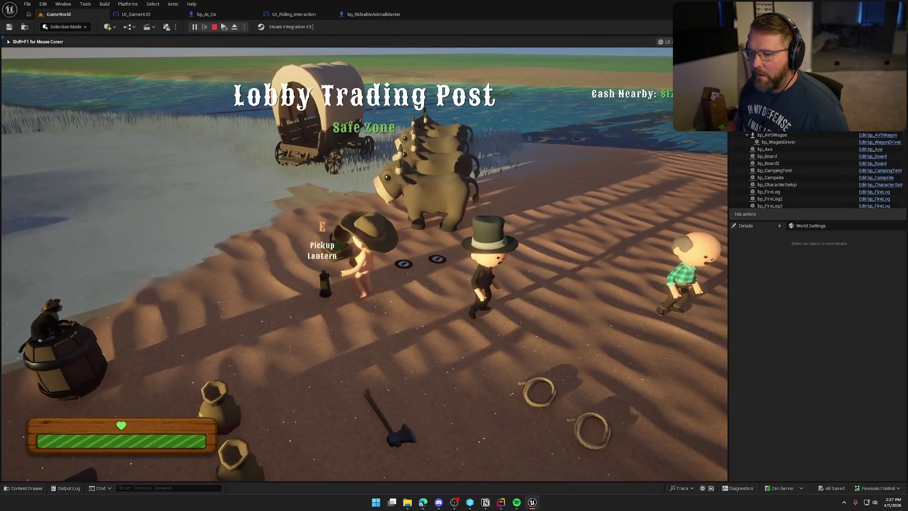
# - Pick up the lantern, then mount, ride and dismount the ox several times
pyautogui.press('e')
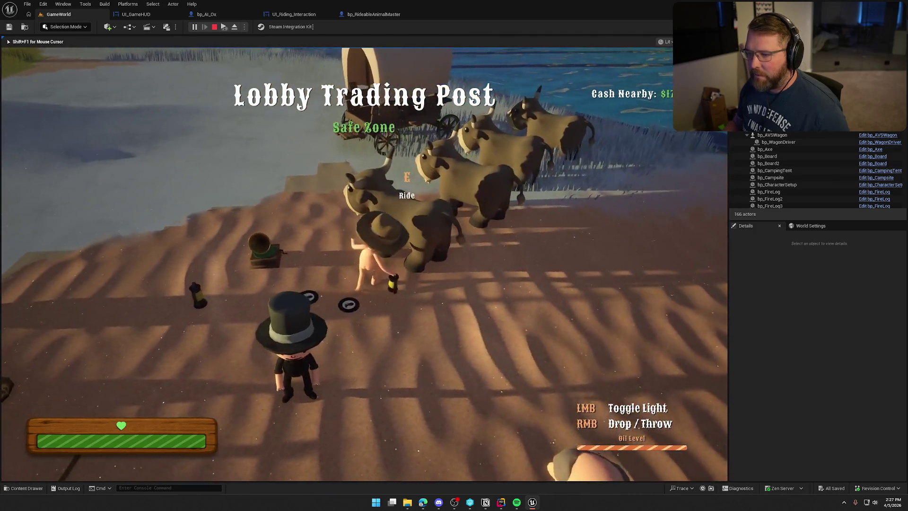
pyautogui.press('e')
pyautogui.press('a')
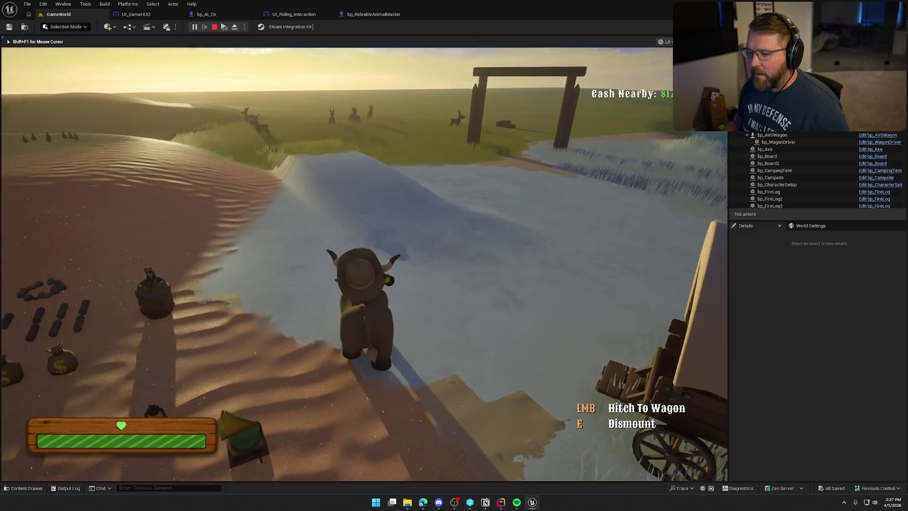
pyautogui.press('e')
pyautogui.press('w')
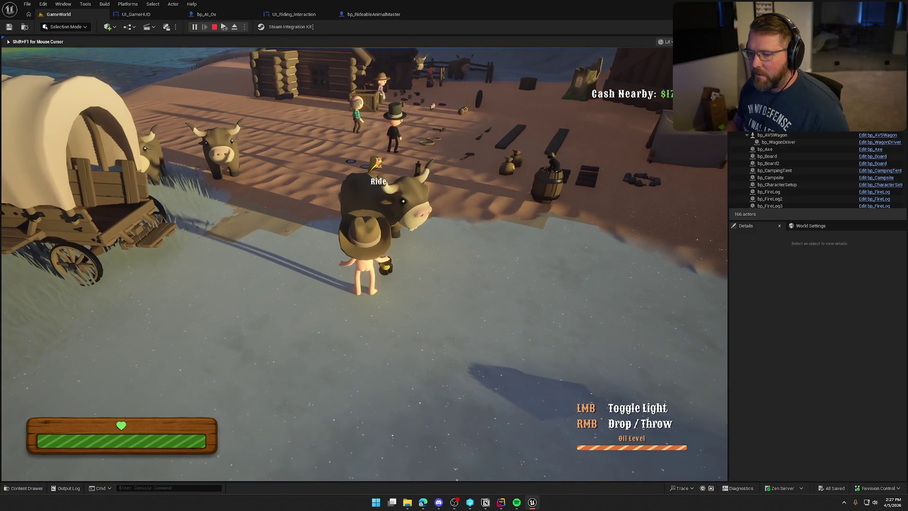
pyautogui.press('e')
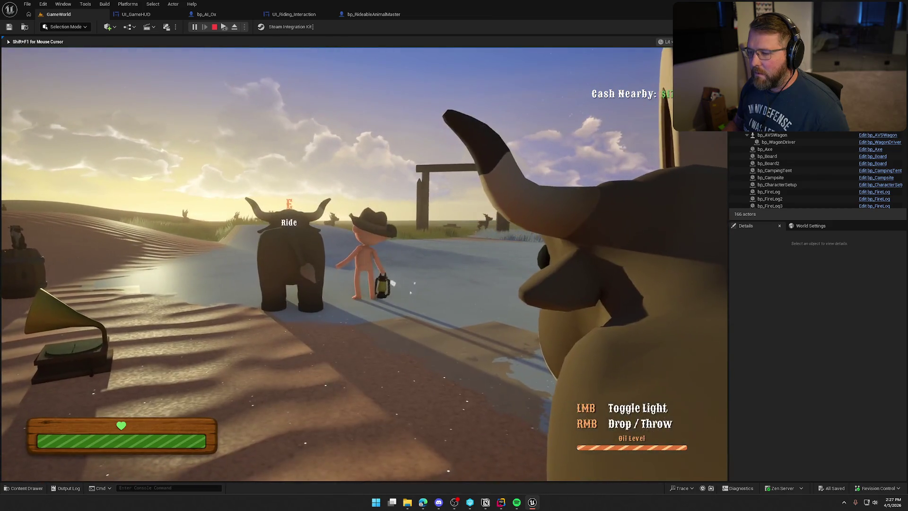
pyautogui.press('e')
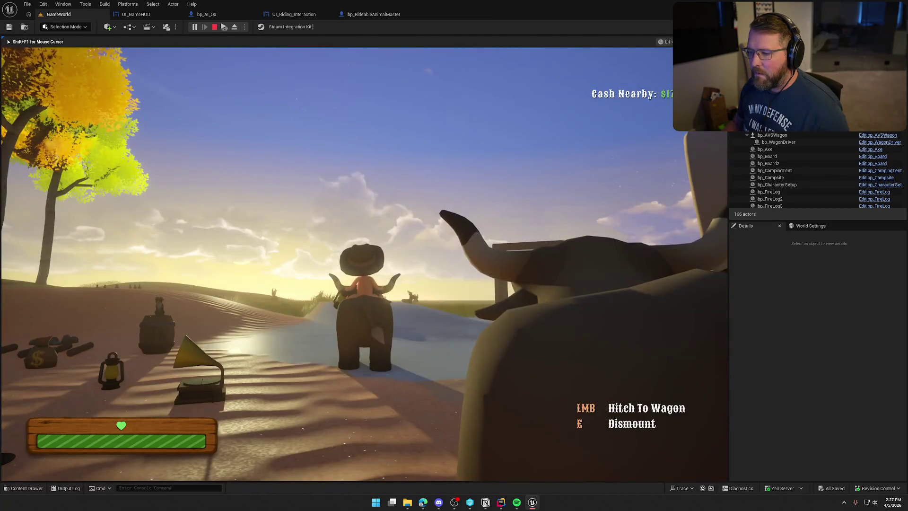
pyautogui.press('e')
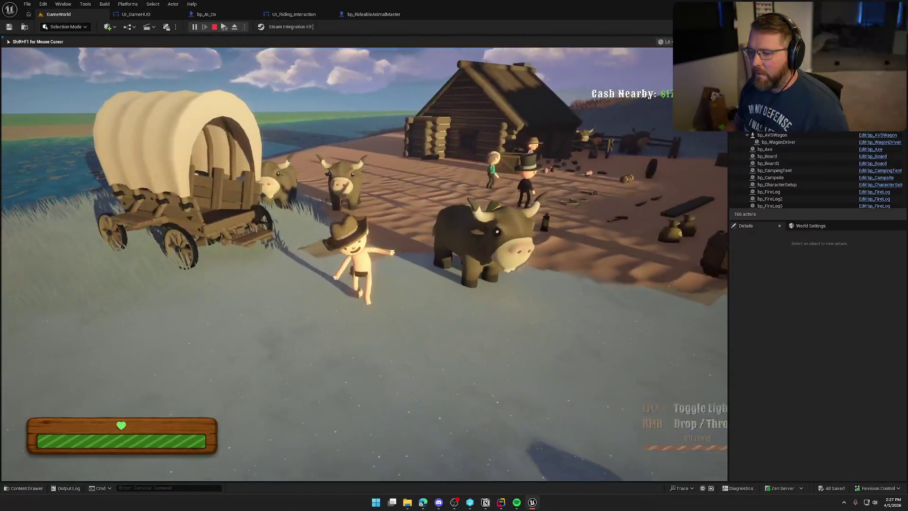
# - Drop and retrieve the lantern, then end the play session
pyautogui.rightClick(364, 264)
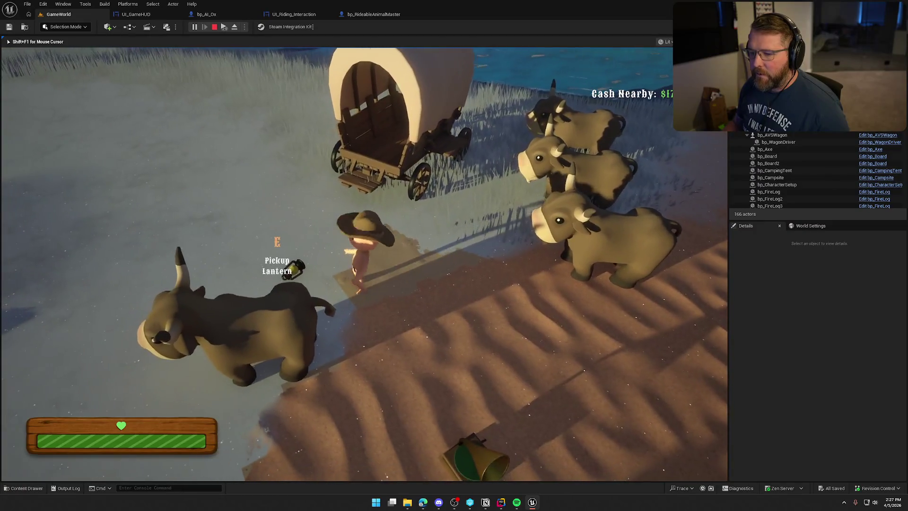
pyautogui.press('e')
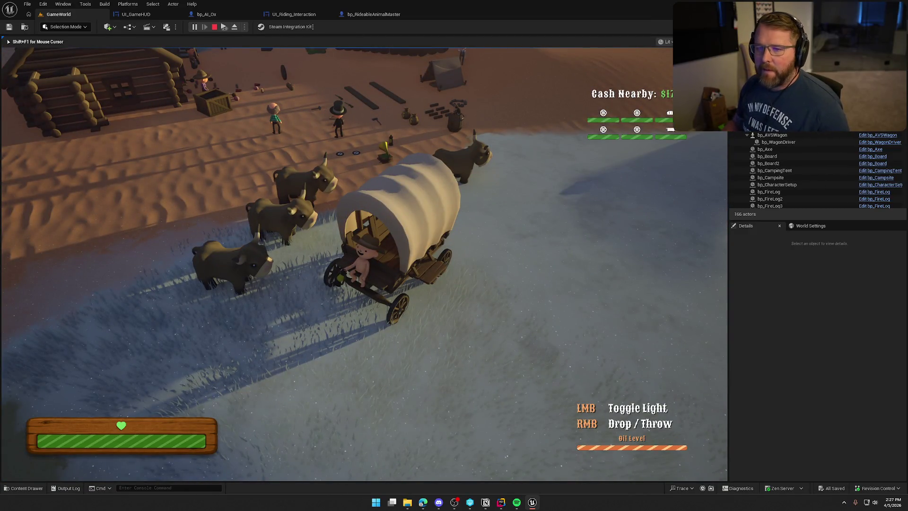
pyautogui.press('Escape')
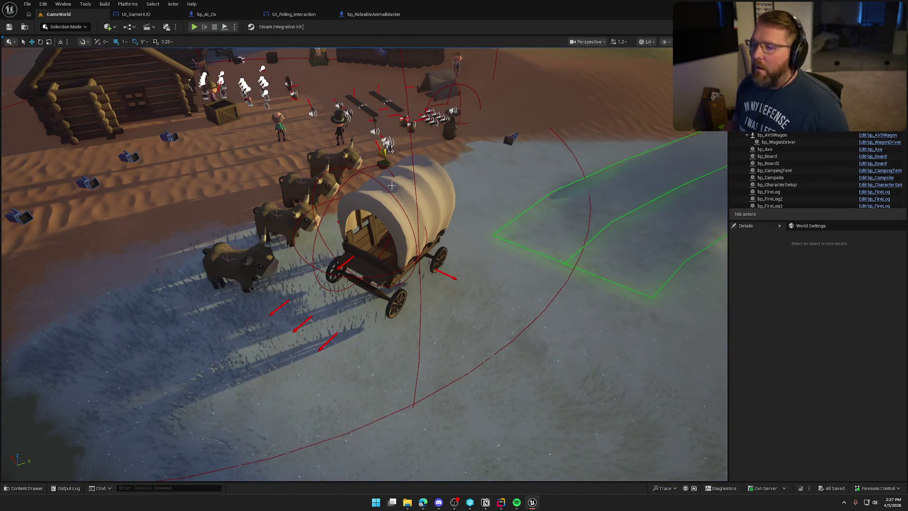
# - Open the wagon's blueprint and add Riding Interface under Implemented Interfaces
pyautogui.click(392, 186)
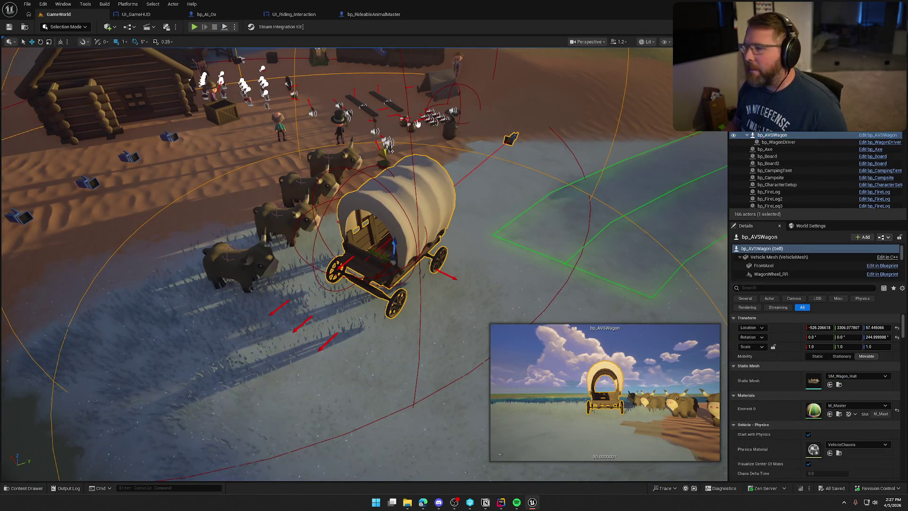
pyautogui.hotkey('ctrl', 'e')
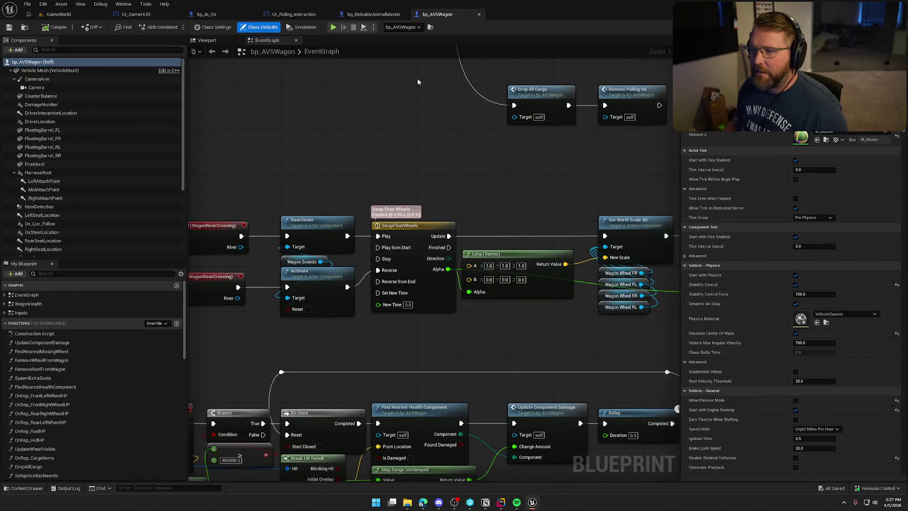
pyautogui.click(213, 27)
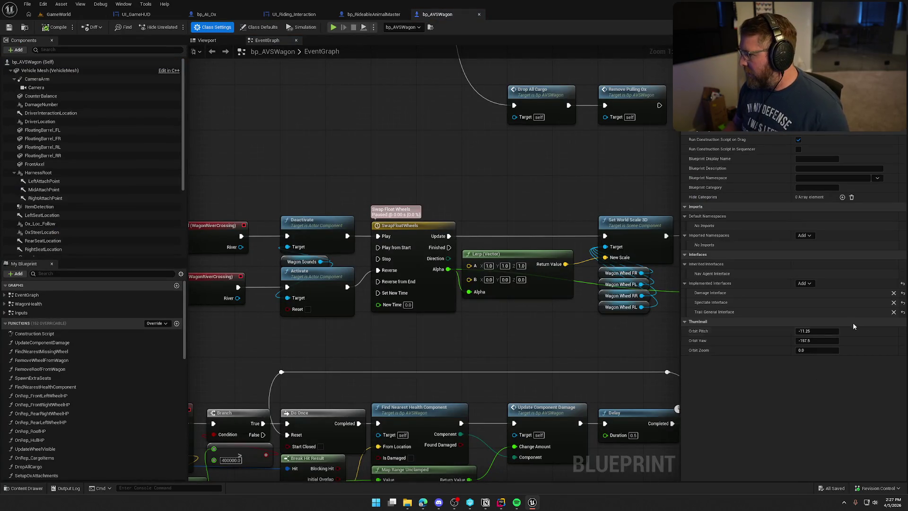
pyautogui.click(804, 283)
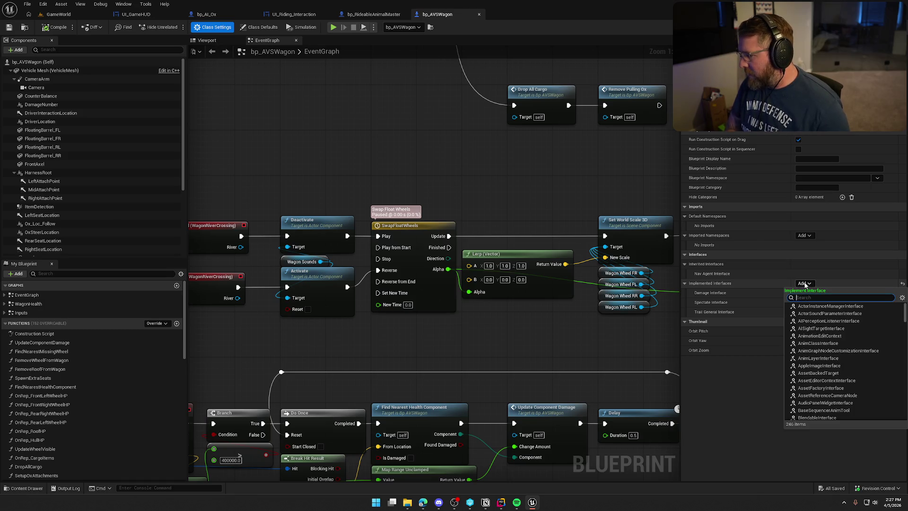
pyautogui.click(818, 306)
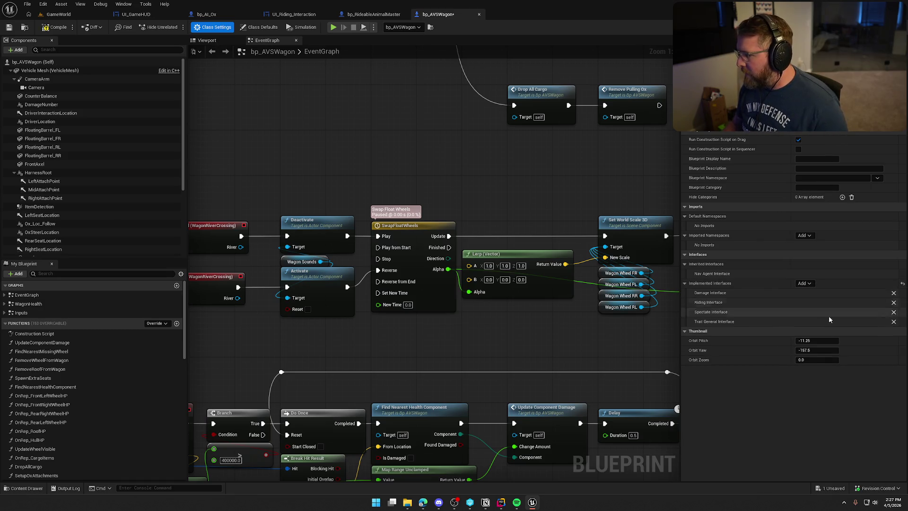
# - Compile bp_AVSWagon without checking it out and expand the Riding interface functions
pyautogui.click(56, 27)
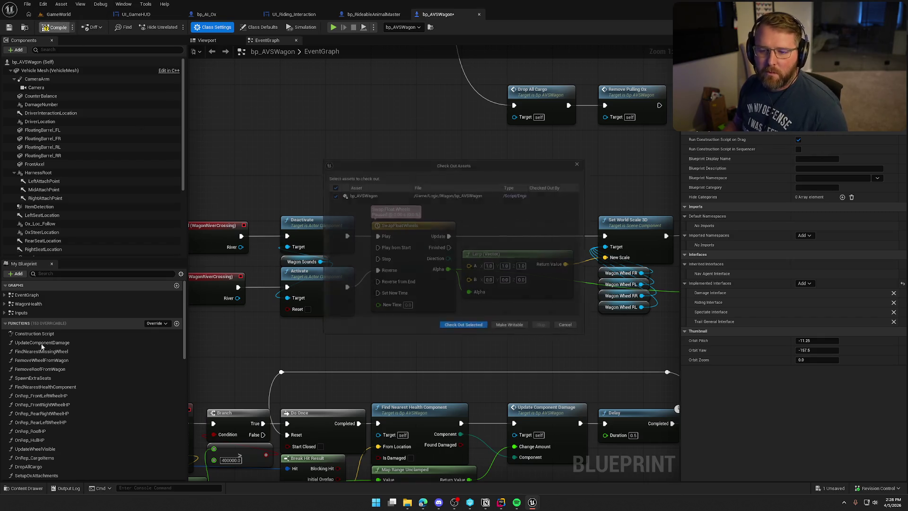
pyautogui.click(461, 330)
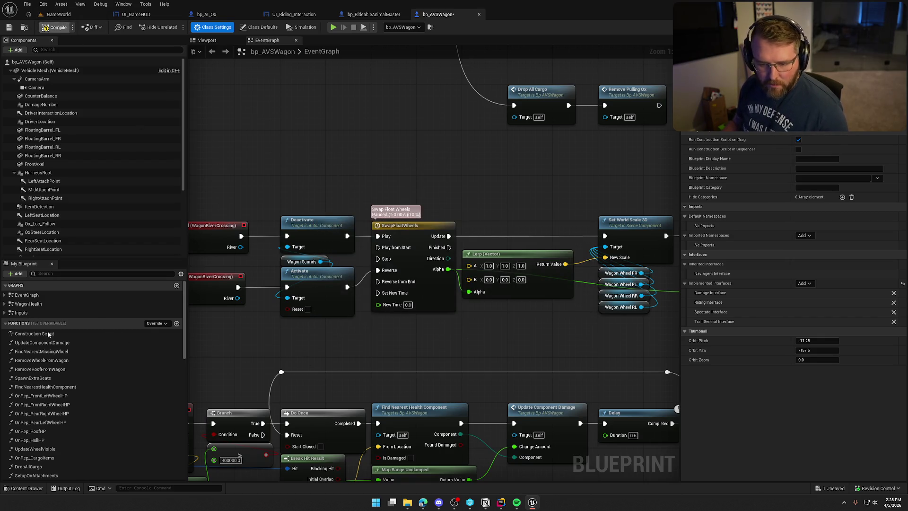
pyautogui.scroll(-5, 78, 357)
pyautogui.scroll(-3, 79, 360)
pyautogui.click(5, 330)
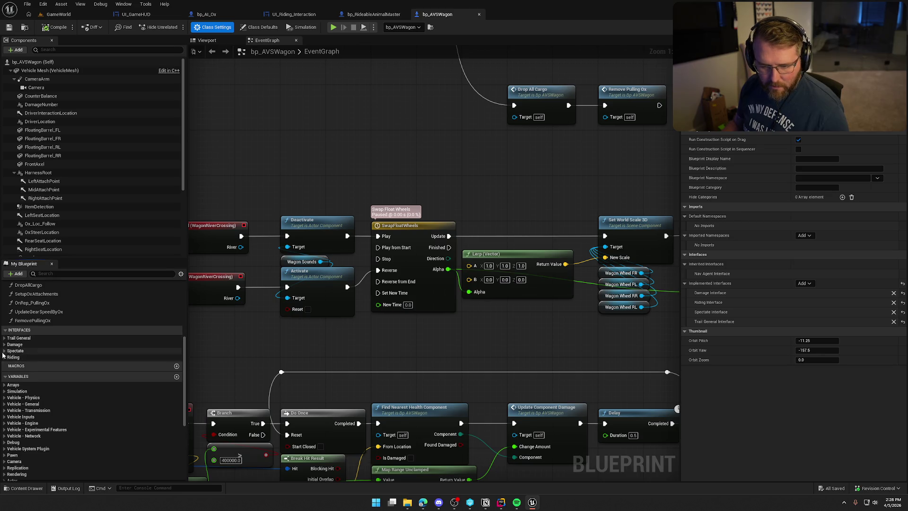
pyautogui.click(5, 358)
# - In the wagon's GetRidingWidget, set the Return Node's class to UI_Riding_Interaction
pyautogui.doubleClick(35, 364)
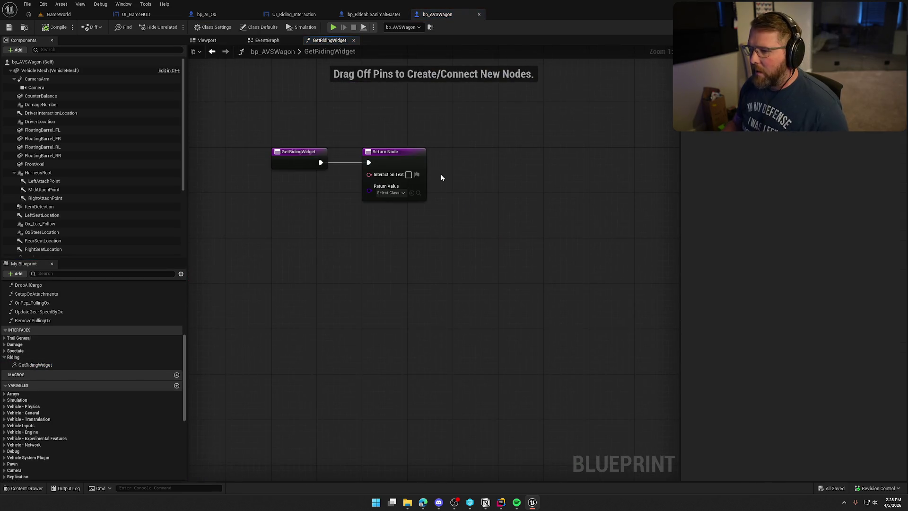
pyautogui.moveTo(418, 160); pyautogui.dragTo(592, 157)
pyautogui.click(421, 192)
pyautogui.moveTo(422, 192); pyautogui.dragTo(390, 223)
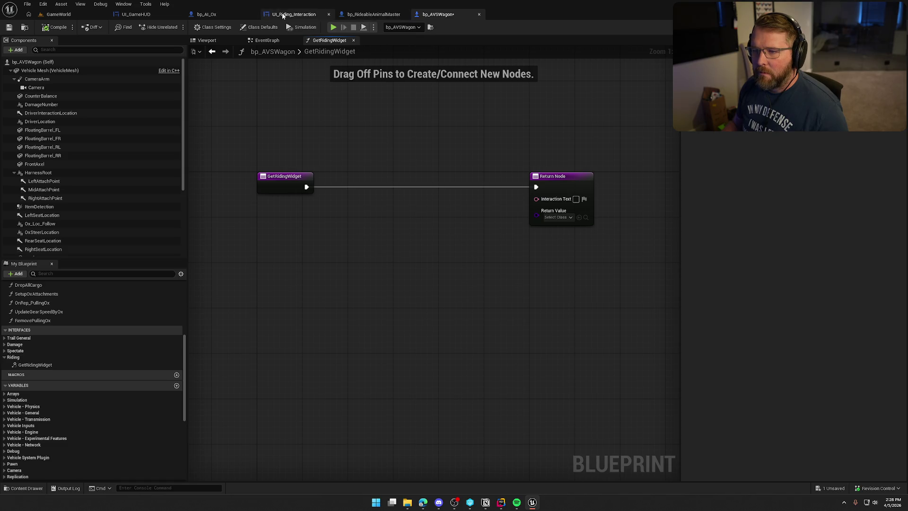
pyautogui.click(557, 217)
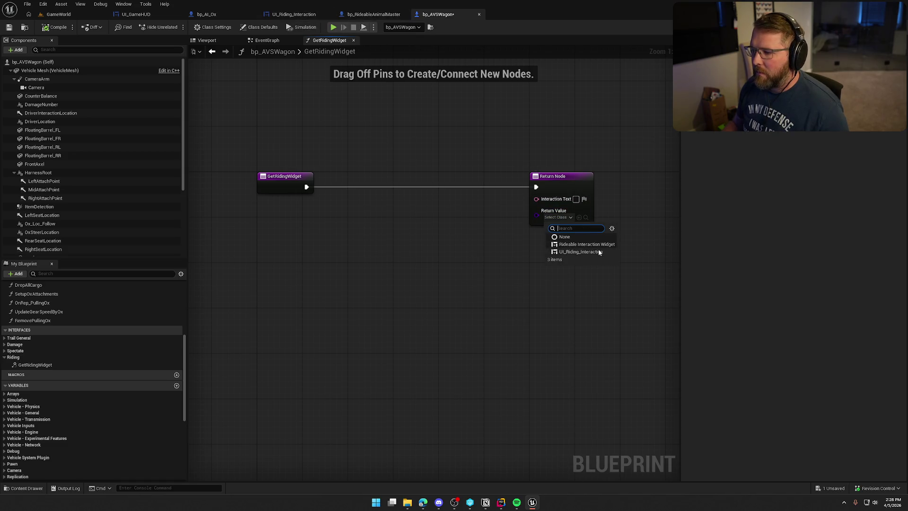
pyautogui.click(581, 251)
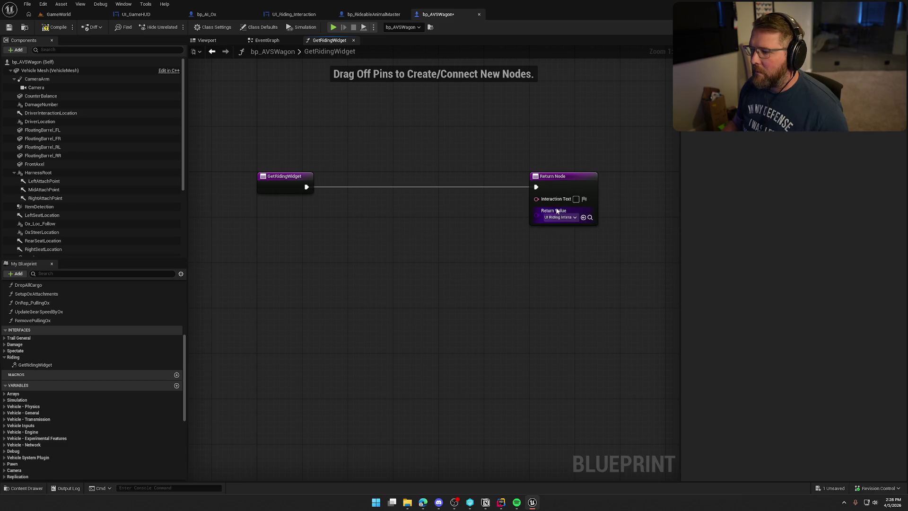
pyautogui.moveTo(574, 183)
pyautogui.mouseDown()
pyautogui.moveTo(387, 177)
pyautogui.moveTo(466, 148)
pyautogui.mouseUp()
pyautogui.click(401, 143)
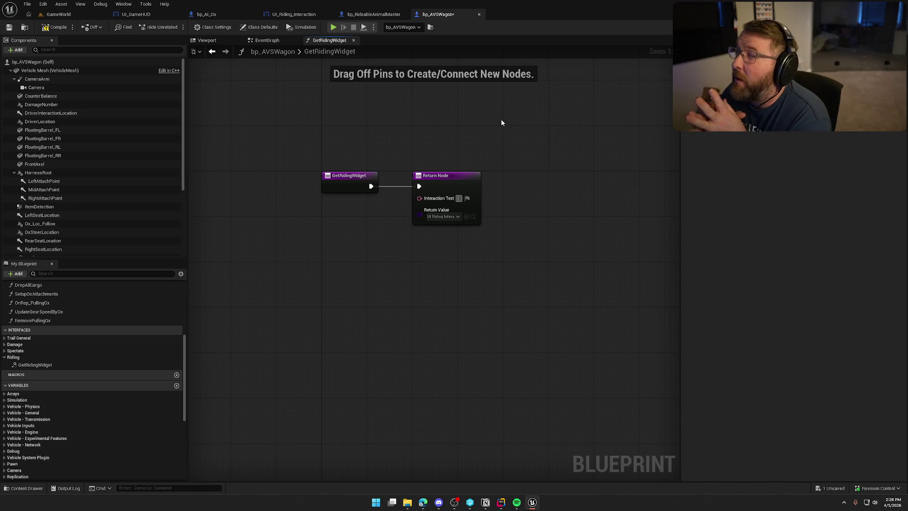
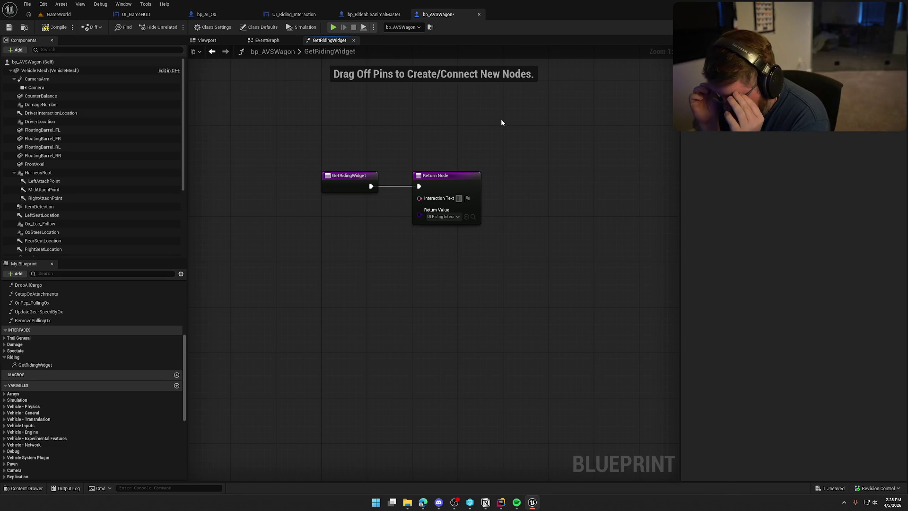
# - Enter 'Does Nothing' as the GetRidingWidget return text, compile, then switch to Rider
pyautogui.write('D')
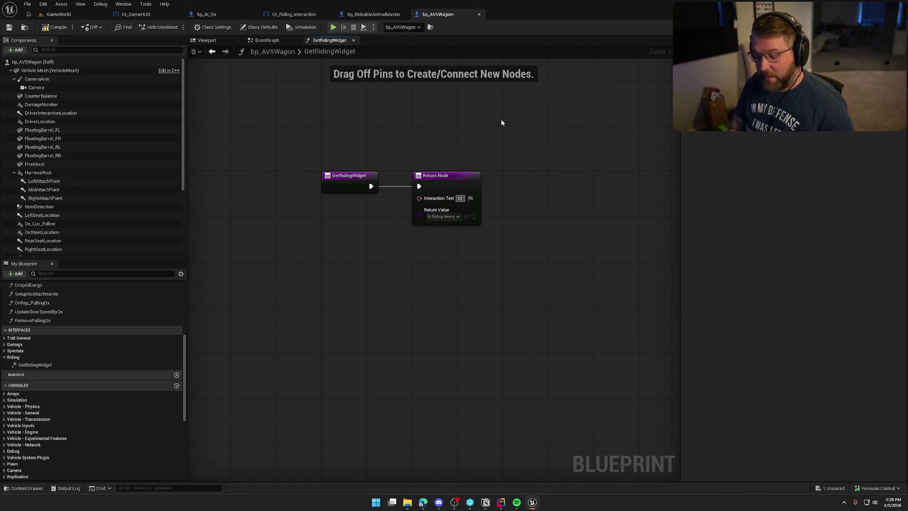
pyautogui.write('oes Nothing')
pyautogui.press('Return')
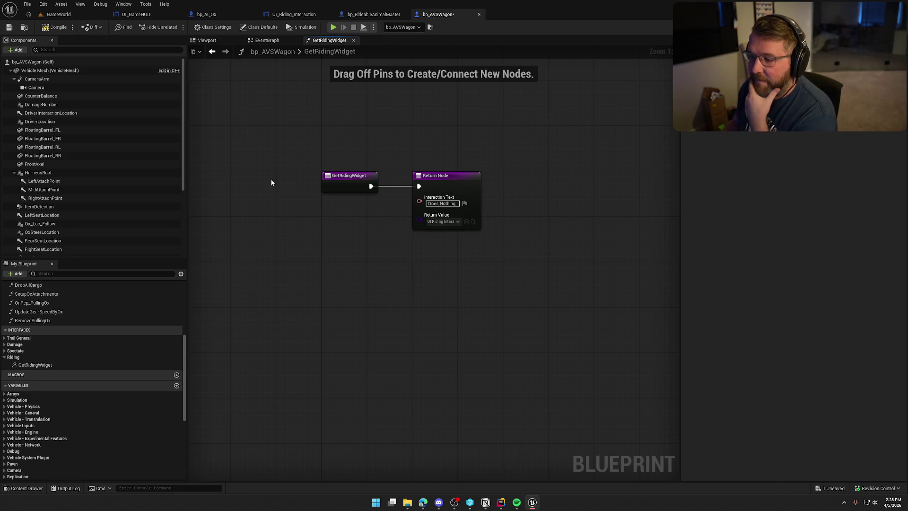
pyautogui.click(55, 27)
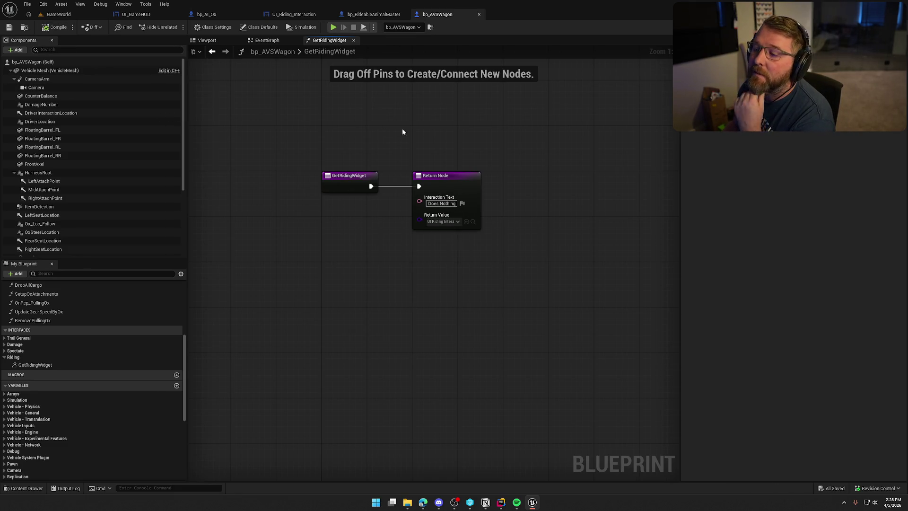
pyautogui.moveTo(402, 128); pyautogui.dragTo(441, 140)
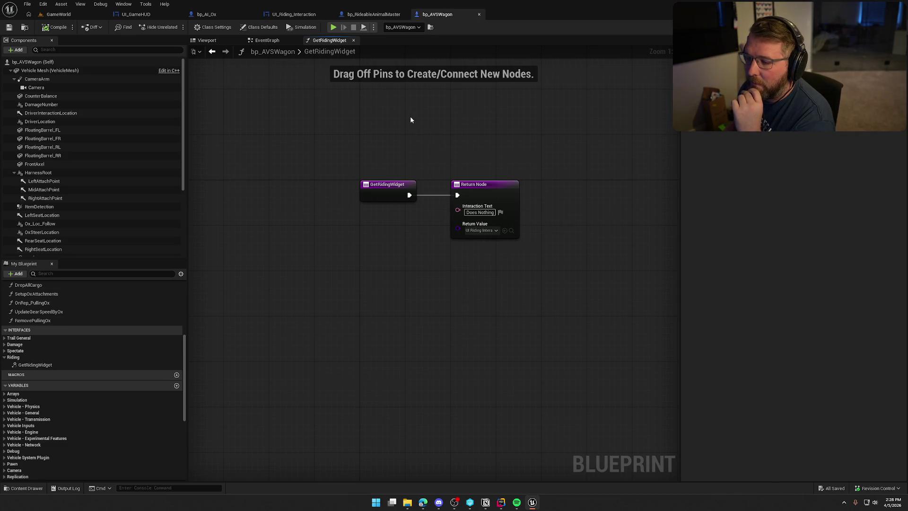
pyautogui.moveTo(406, 120); pyautogui.dragTo(345, 123)
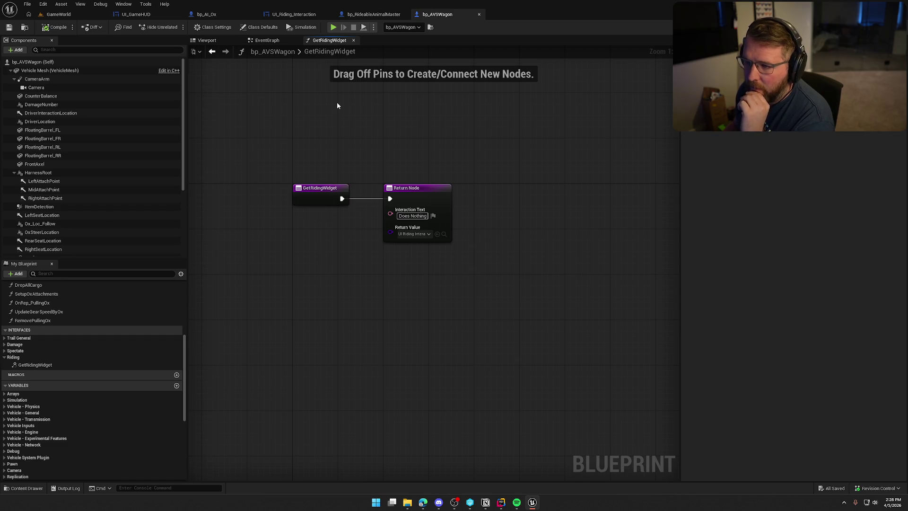
pyautogui.click(500, 506)
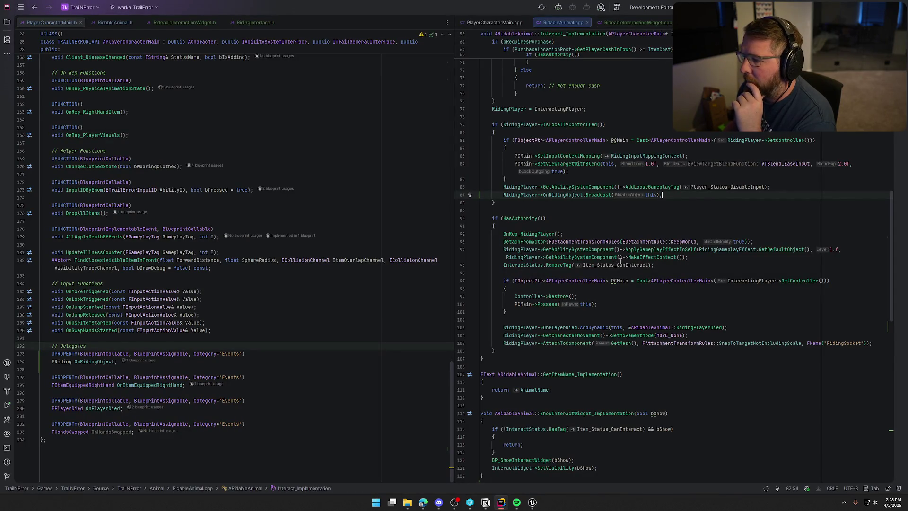
# - Return to Unreal and show the Logic/Wagon folder in the Content Browser
pyautogui.click(533, 504)
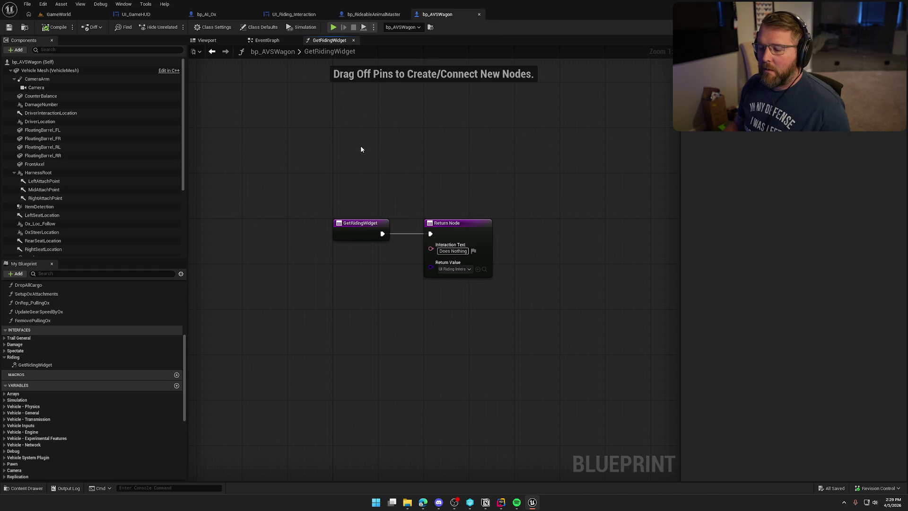
pyautogui.click(25, 27)
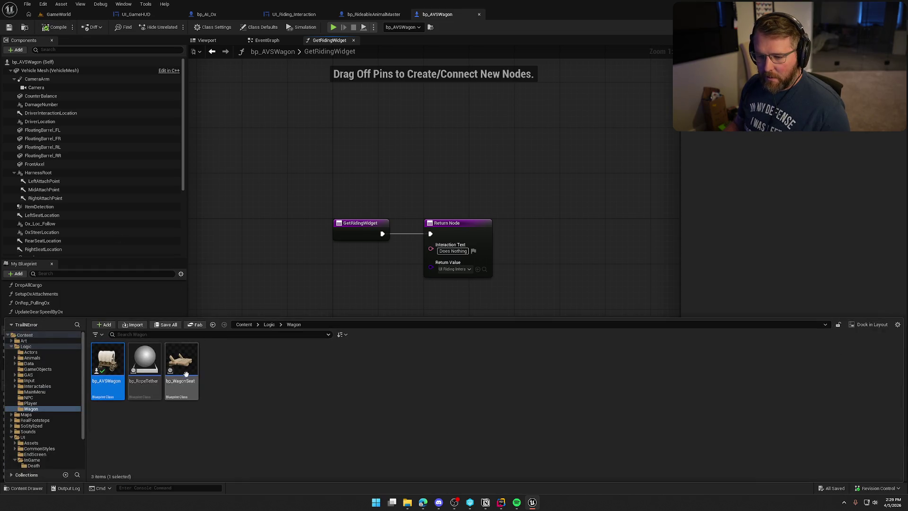
# - Open bp_WagonDriver from Logic/Interactables and view its BP_Interact function graph
pyautogui.click(37, 386)
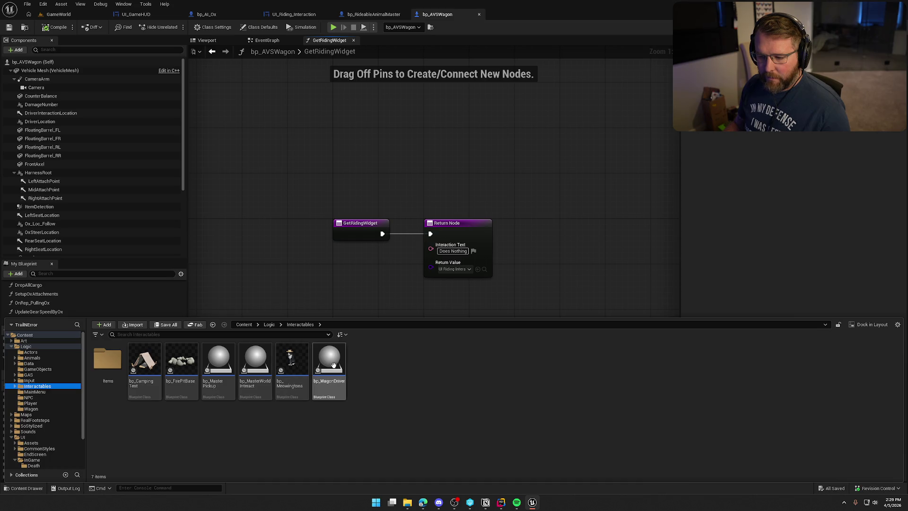
pyautogui.doubleClick(329, 361)
pyautogui.moveTo(479, 351); pyautogui.dragTo(301, 335)
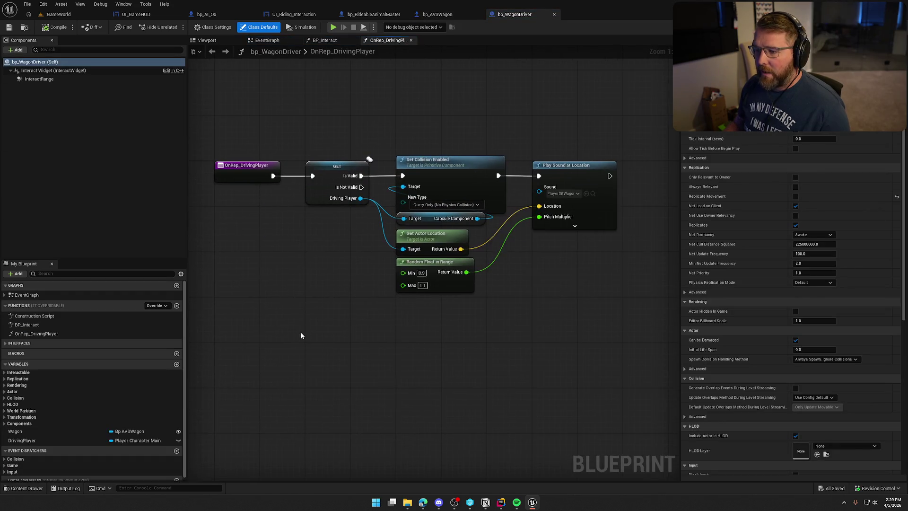
pyautogui.click(324, 40)
pyautogui.moveTo(361, 126)
pyautogui.mouseDown()
pyautogui.moveTo(325, 268)
pyautogui.moveTo(350, 285)
pyautogui.moveTo(333, 345)
pyautogui.moveTo(359, 357)
pyautogui.mouseUp()
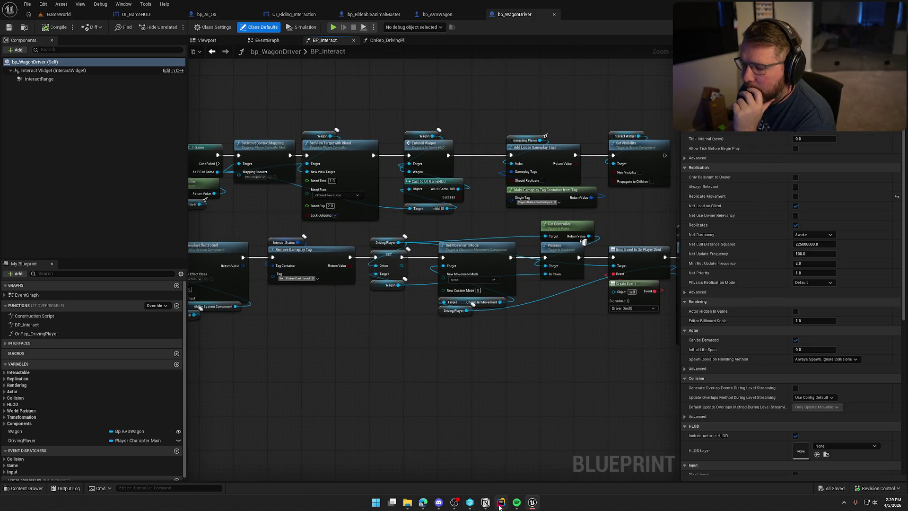
# - Glance at the code in Rider, then return to view the right side of BP_Interact
pyautogui.click(499, 507)
pyautogui.scroll(2, 667, 274)
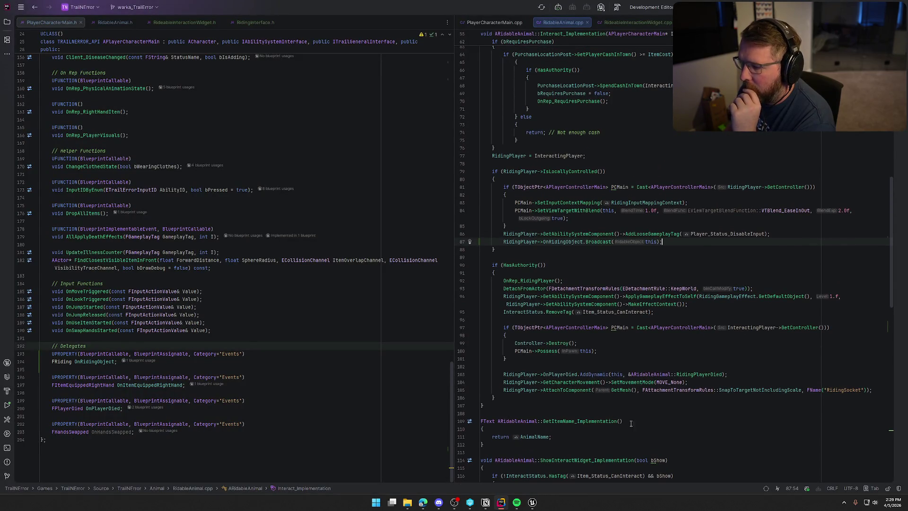
pyautogui.click(533, 504)
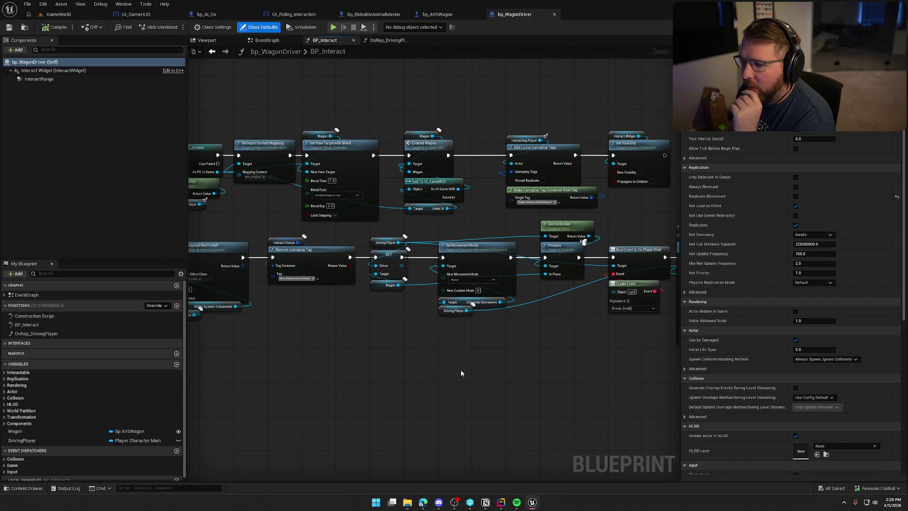
pyautogui.moveTo(428, 367); pyautogui.dragTo(385, 365)
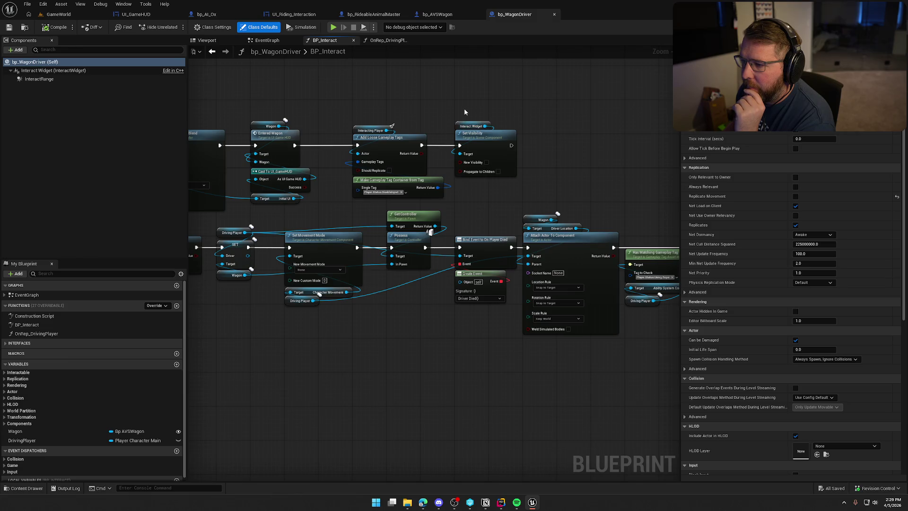
# - Add a Call On Riding Object node from Interacting Player, running after Set Visibility
pyautogui.moveTo(387, 131); pyautogui.dragTo(555, 151)
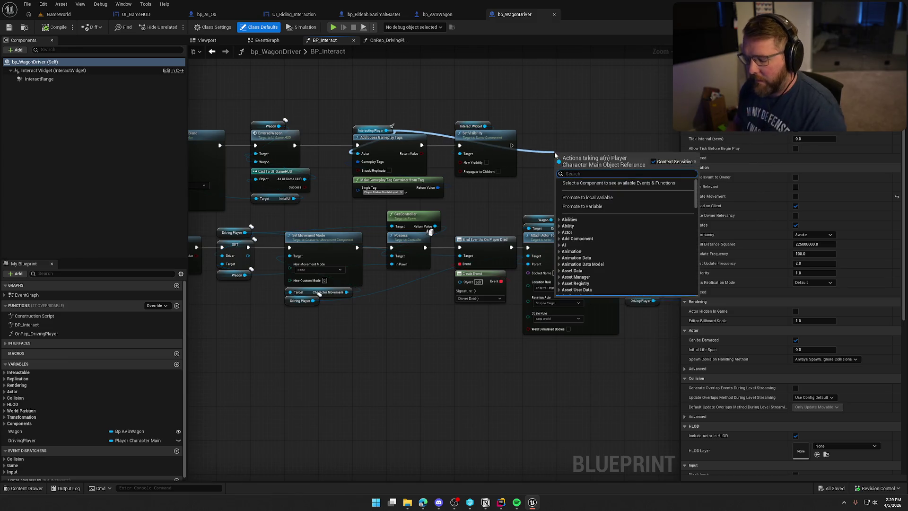
pyautogui.write('rid')
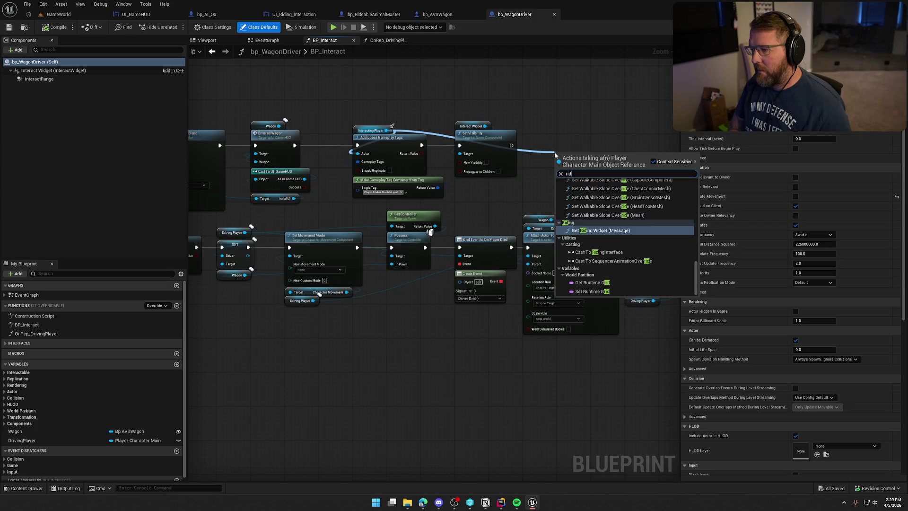
pyautogui.write('ing')
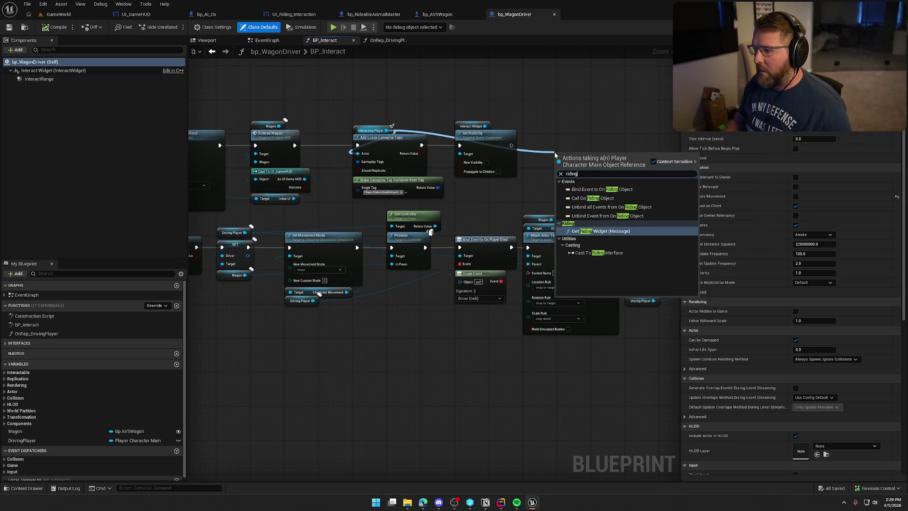
pyautogui.click(594, 199)
pyautogui.moveTo(560, 163)
pyautogui.mouseDown()
pyautogui.moveTo(511, 145)
pyautogui.moveTo(581, 150)
pyautogui.moveTo(578, 129)
pyautogui.mouseUp()
pyautogui.scroll(2, 569, 181)
pyautogui.click(541, 185)
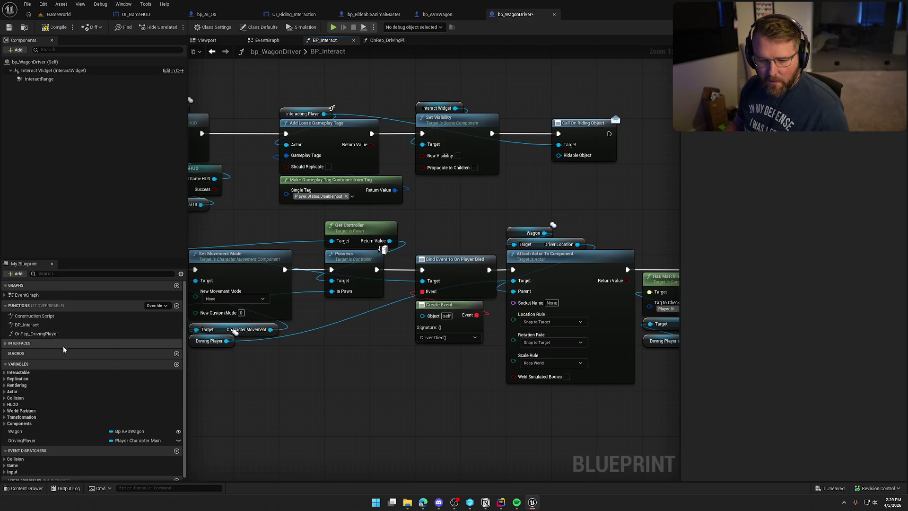
# - Plug a Wagon getter into the call, then save and check out bp_WagonDriver
pyautogui.moveTo(44, 433)
pyautogui.mouseDown()
pyautogui.moveTo(498, 291)
pyautogui.moveTo(576, 176)
pyautogui.moveTo(561, 174)
pyautogui.mouseUp()
pyautogui.click(527, 193)
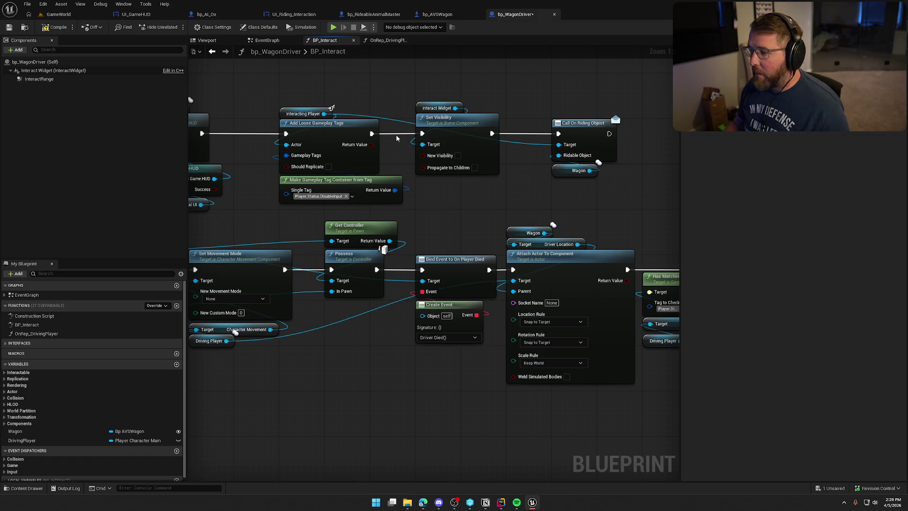
pyautogui.click(10, 25)
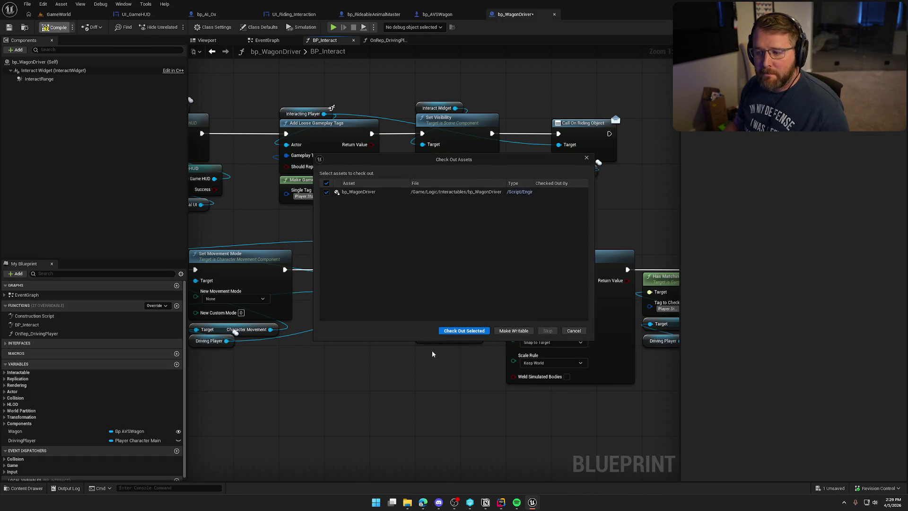
pyautogui.click(447, 331)
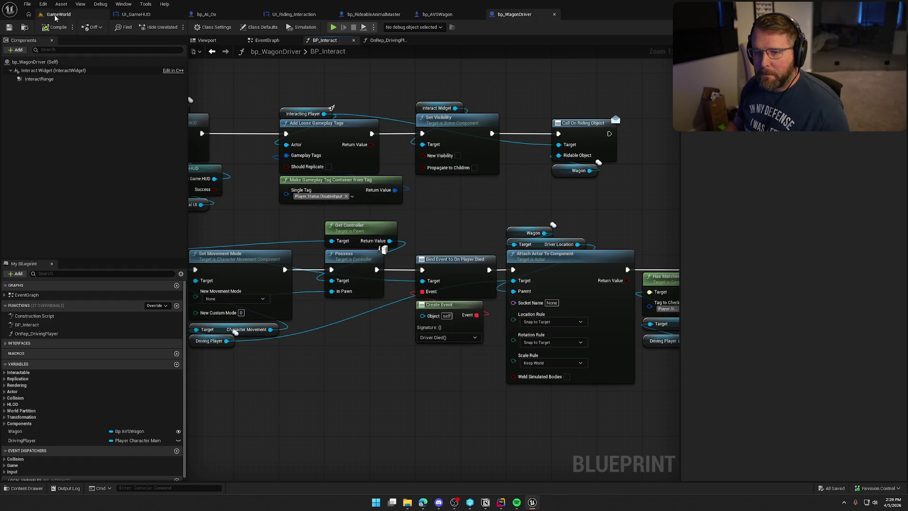
# - Play-test GameWorld: walk to the wagon, ride and drive it, dismount, then stop
pyautogui.click(59, 14)
pyautogui.hotkey('alt', 'p')
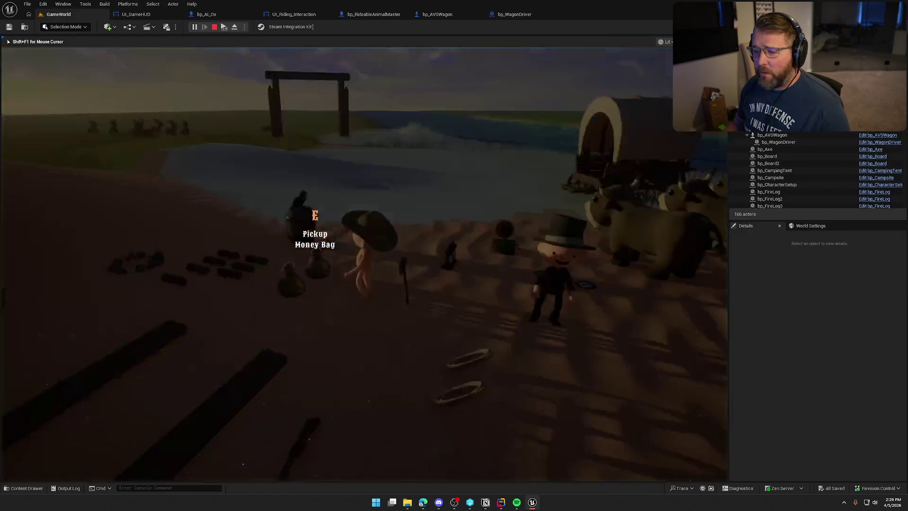
pyautogui.press('w')
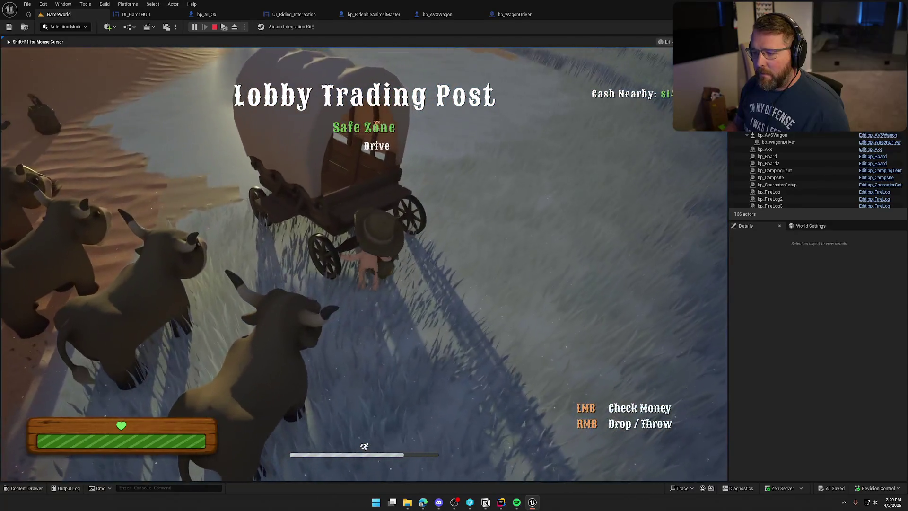
pyautogui.press('e')
pyautogui.press('w')
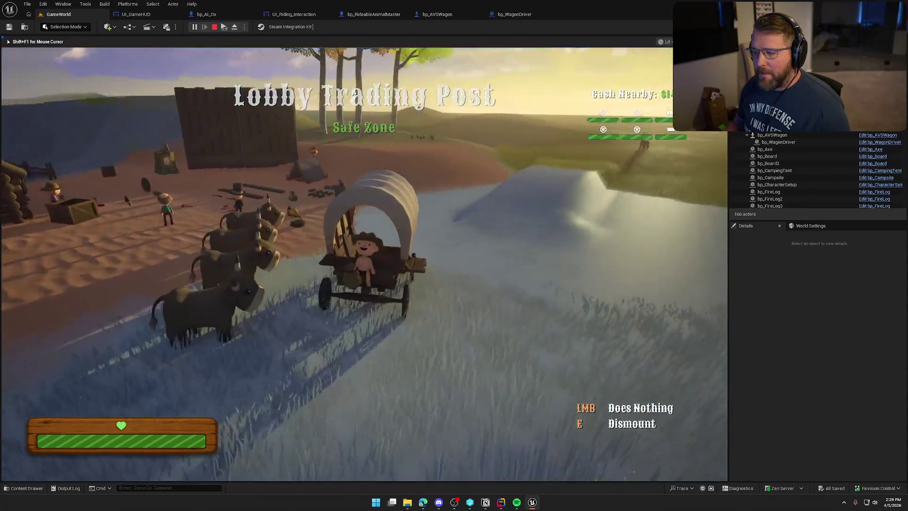
pyautogui.press('e')
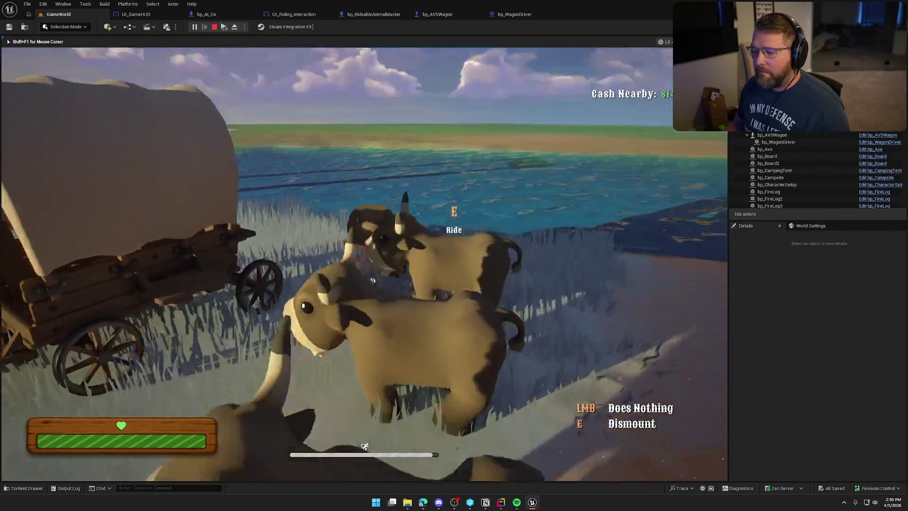
pyautogui.press('Escape')
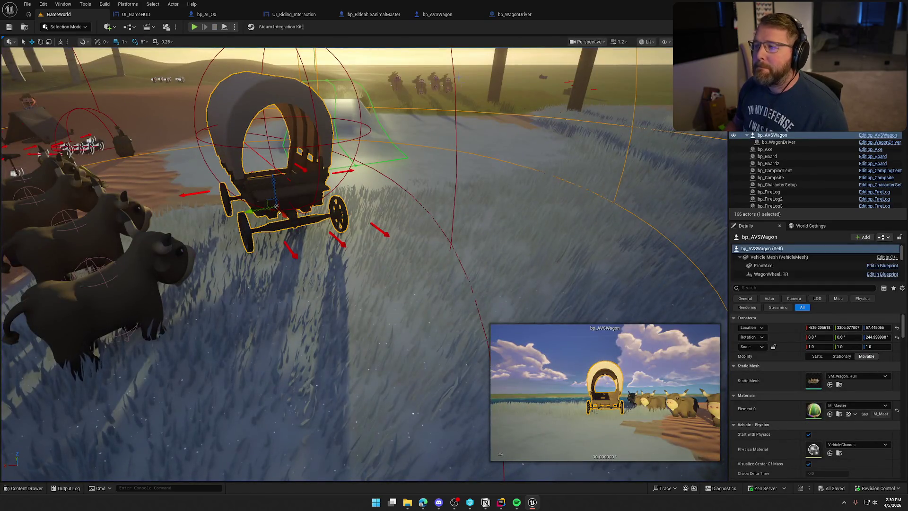
pyautogui.click(515, 14)
# - Go to the IA_ExitWagon input logic in bp_AVSWagon's event graph
pyautogui.click(448, 14)
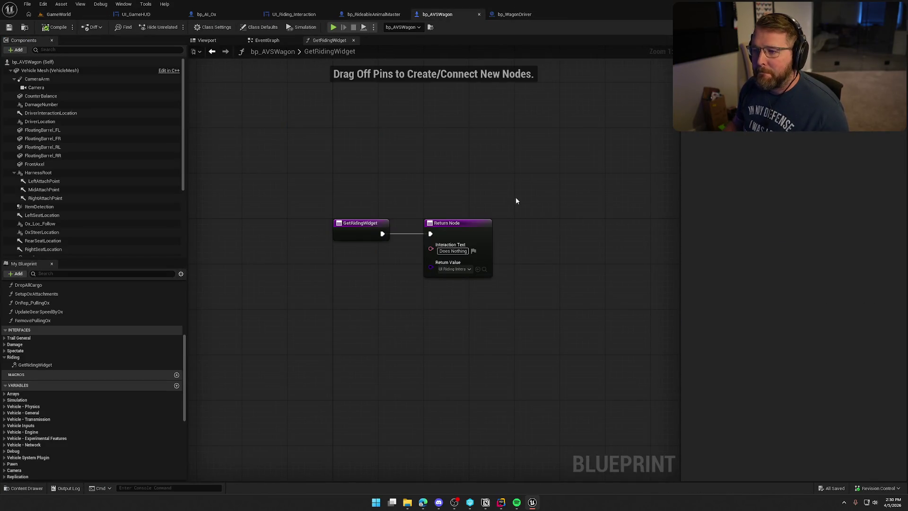
pyautogui.click(267, 41)
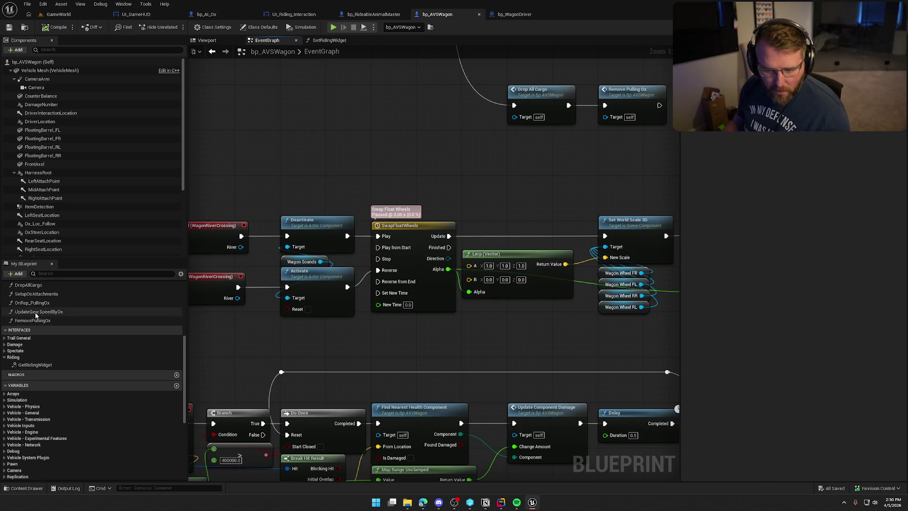
pyautogui.scroll(5, 36, 316)
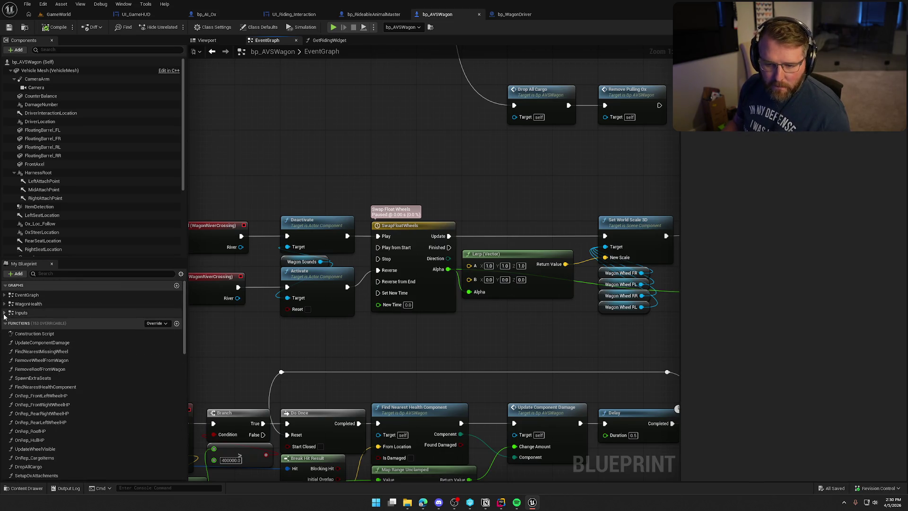
pyautogui.click(4, 314)
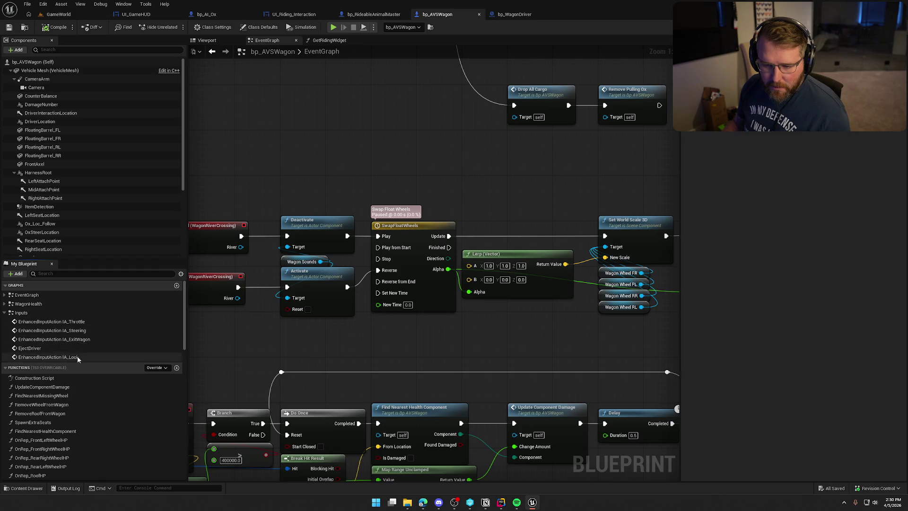
pyautogui.doubleClick(52, 339)
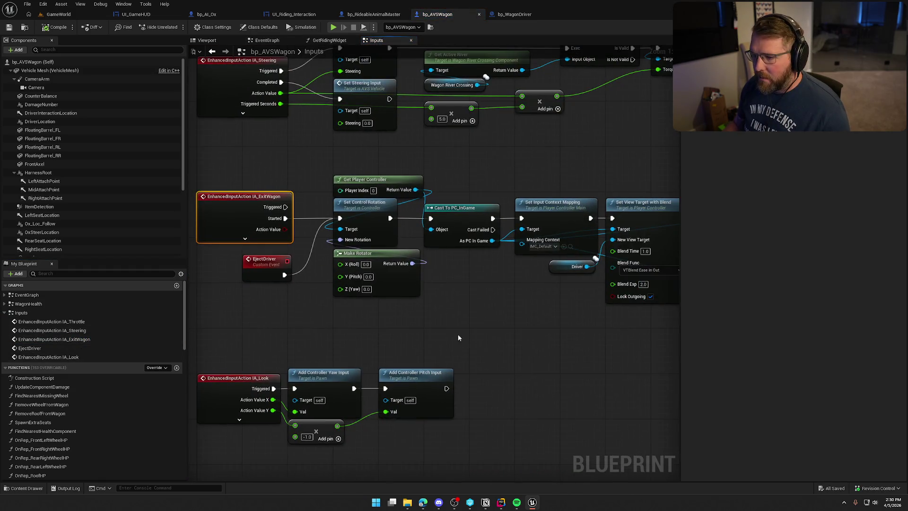
pyautogui.moveTo(518, 329); pyautogui.dragTo(422, 298)
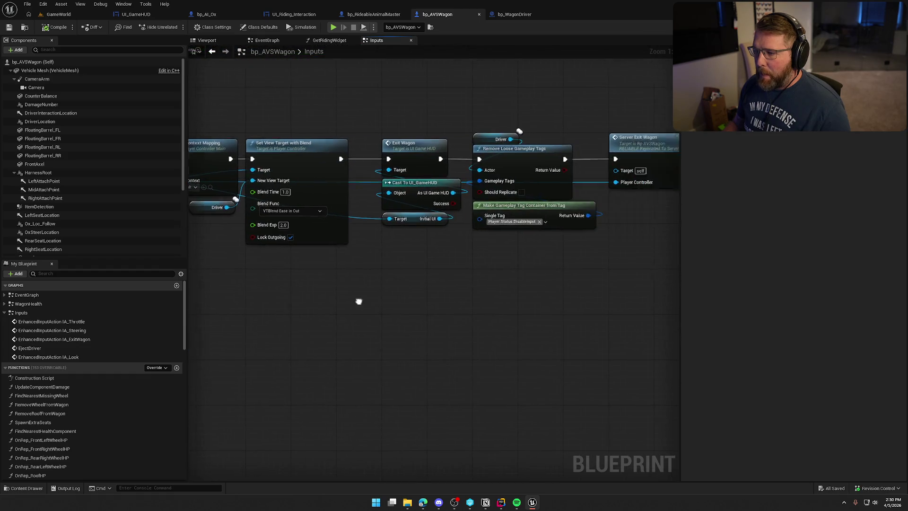
# - Add Call On Riding Object off the Driver before Server Exit Wagon and tidy the nodes
pyautogui.moveTo(536, 159); pyautogui.dragTo(666, 157)
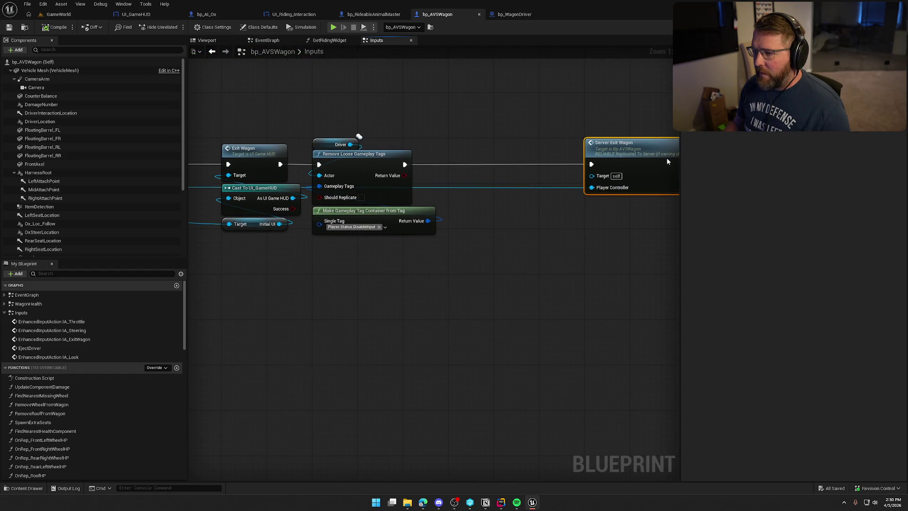
pyautogui.rightClick(571, 244)
pyautogui.moveTo(412, 138); pyautogui.dragTo(550, 156)
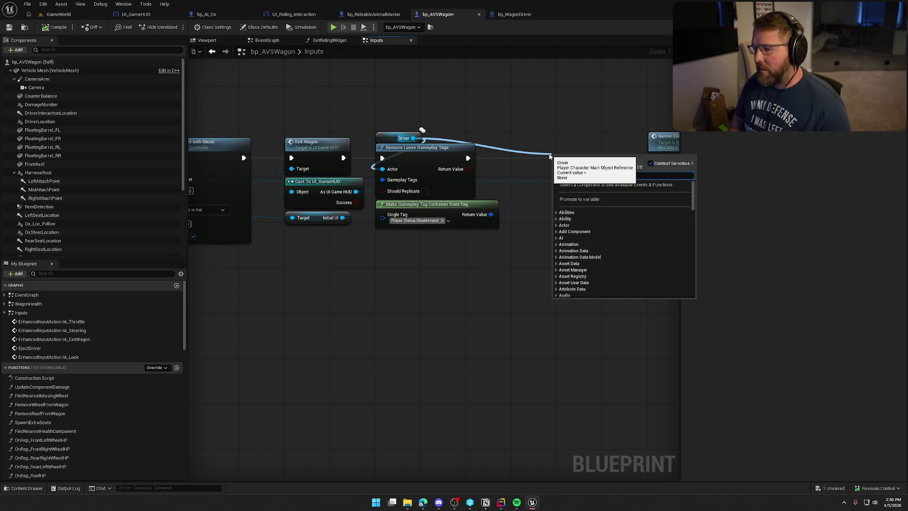
pyautogui.write('call')
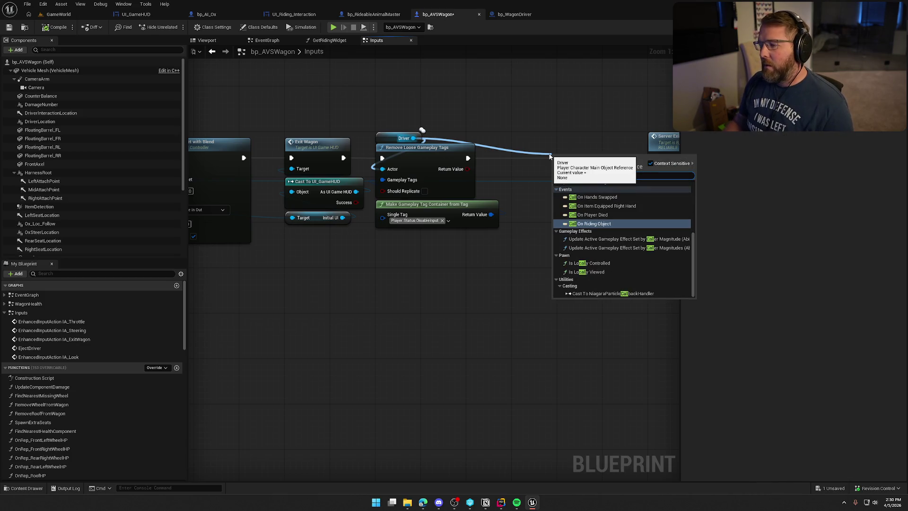
pyautogui.press('Return')
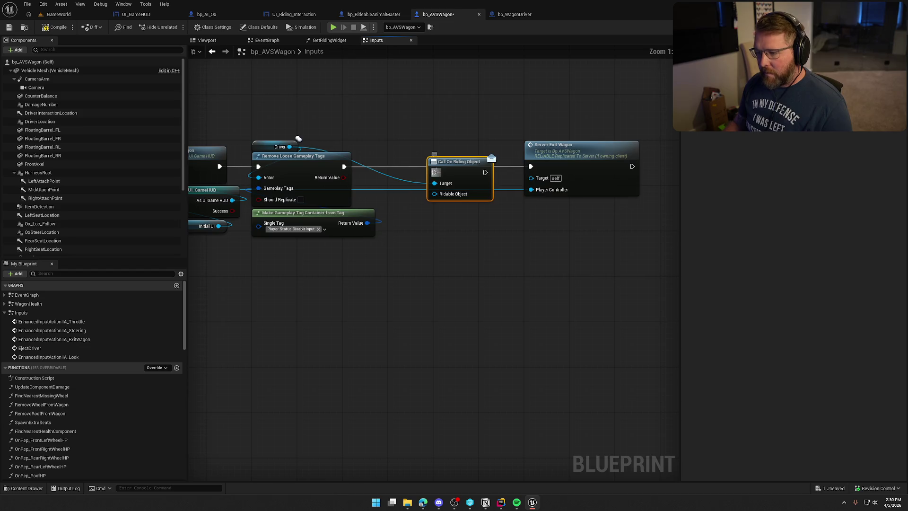
pyautogui.moveTo(436, 171); pyautogui.dragTo(395, 166)
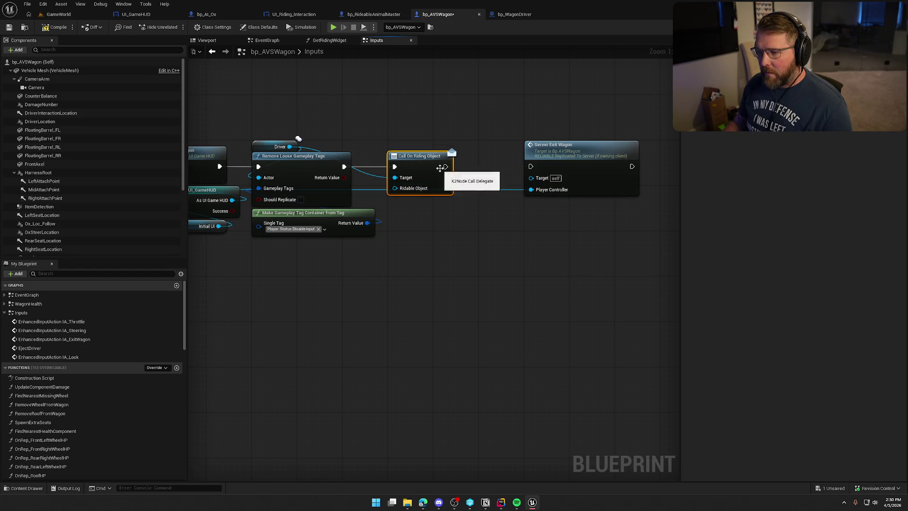
pyautogui.moveTo(554, 163); pyautogui.dragTo(508, 163)
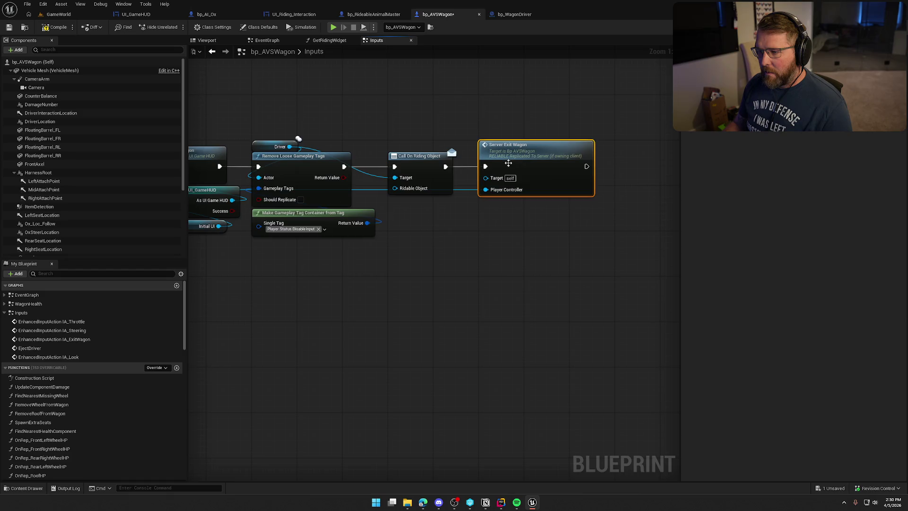
pyautogui.moveTo(376, 237); pyautogui.dragTo(410, 242)
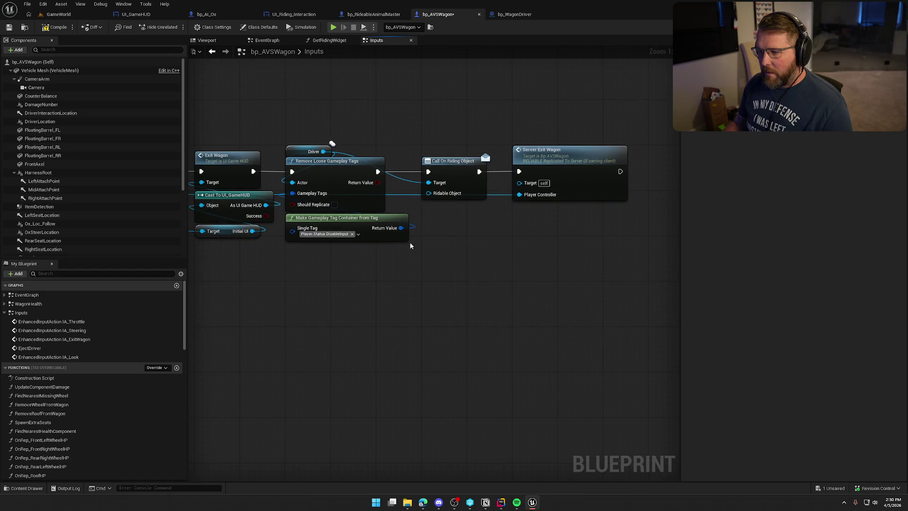
# - Compile the wagon blueprint and start a play session in GameWorld
pyautogui.click(53, 27)
pyautogui.click(58, 14)
pyautogui.hotkey('alt', 'p')
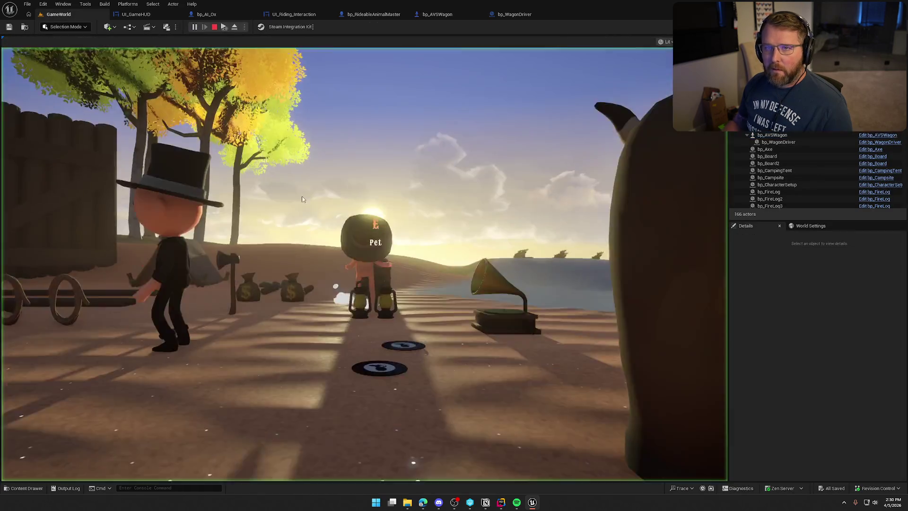
pyautogui.click(303, 199)
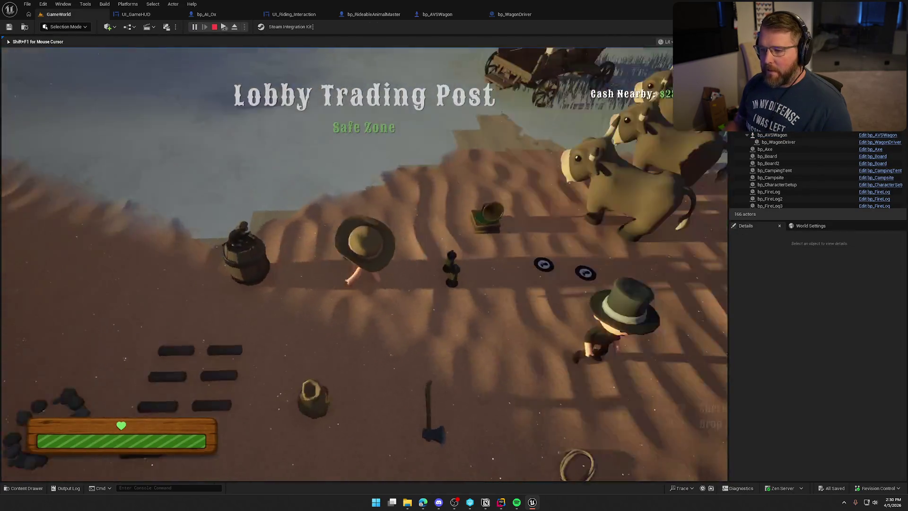
# - Mount, dismount and remount the wagon, drive toward the trading post, then stop playing
pyautogui.press('w')
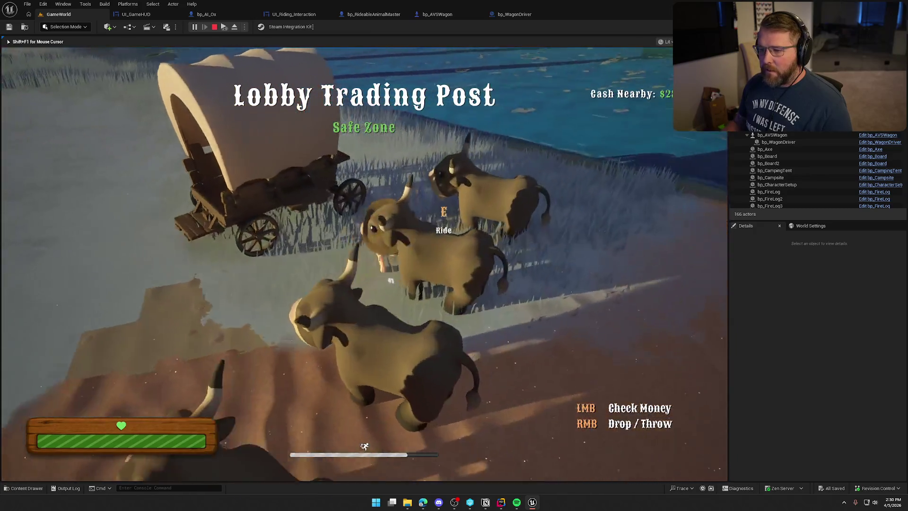
pyautogui.press('e')
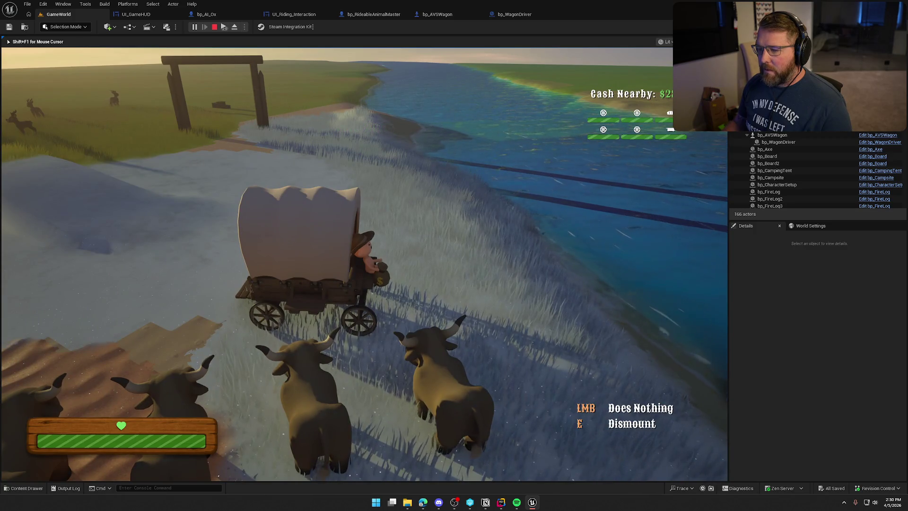
pyautogui.press('e')
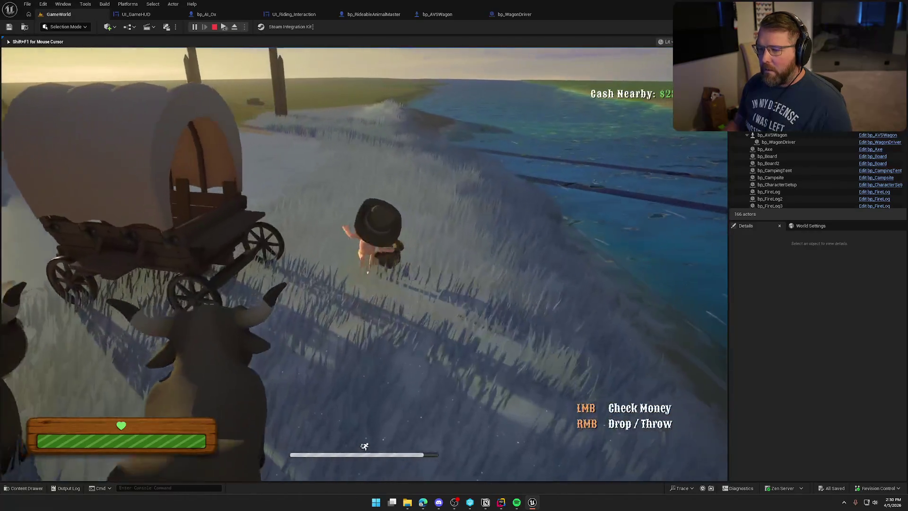
pyautogui.press('w')
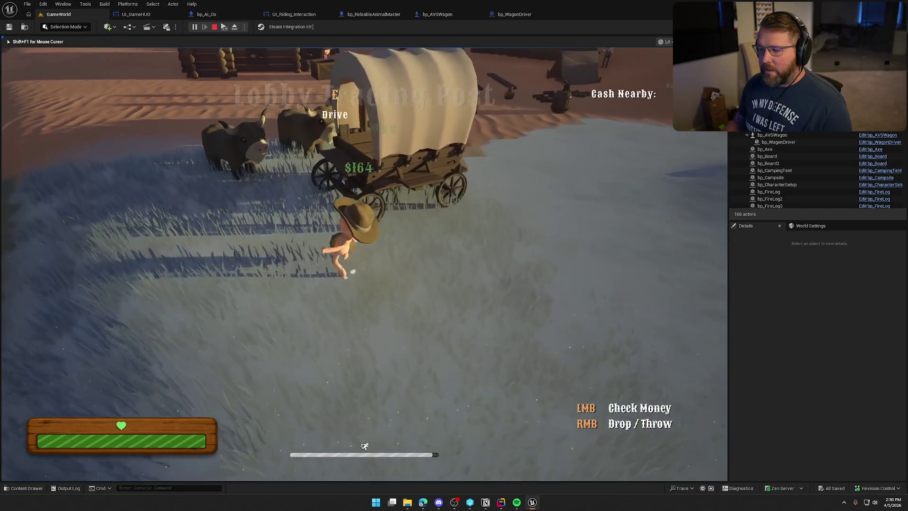
pyautogui.press('e')
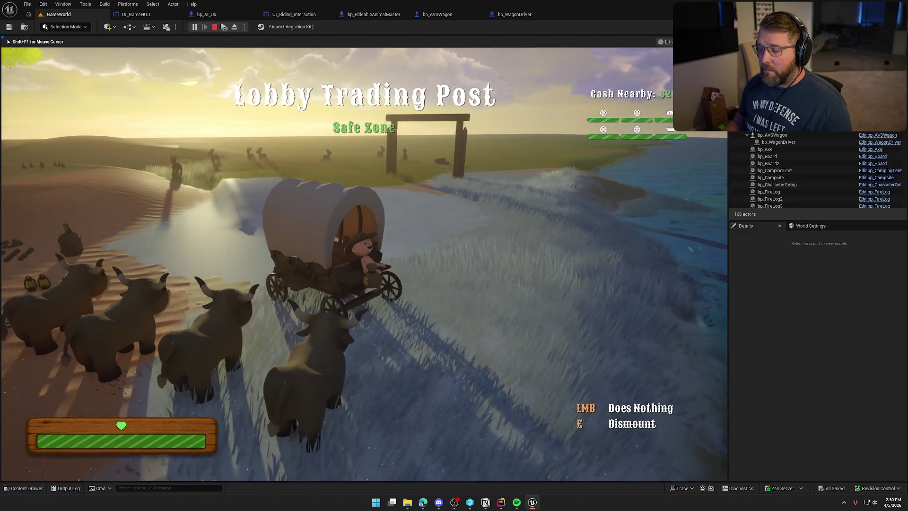
pyautogui.press('w')
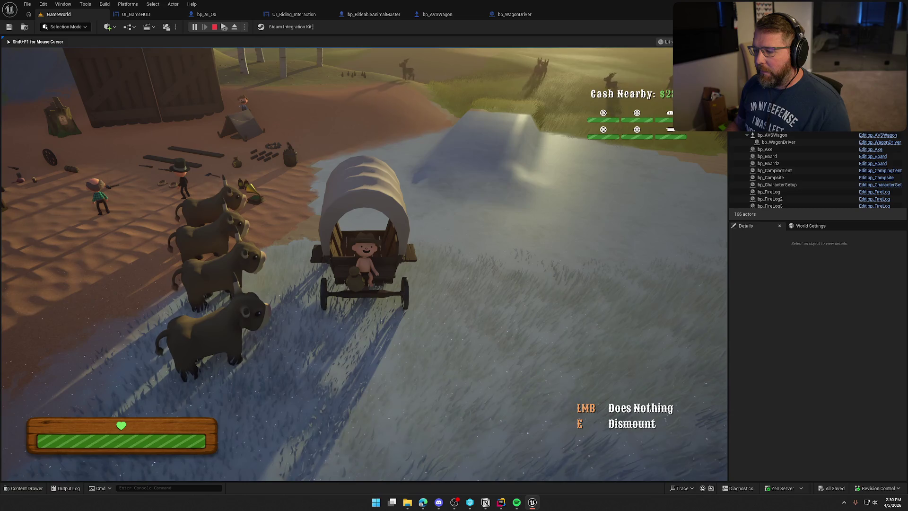
pyautogui.press('Escape')
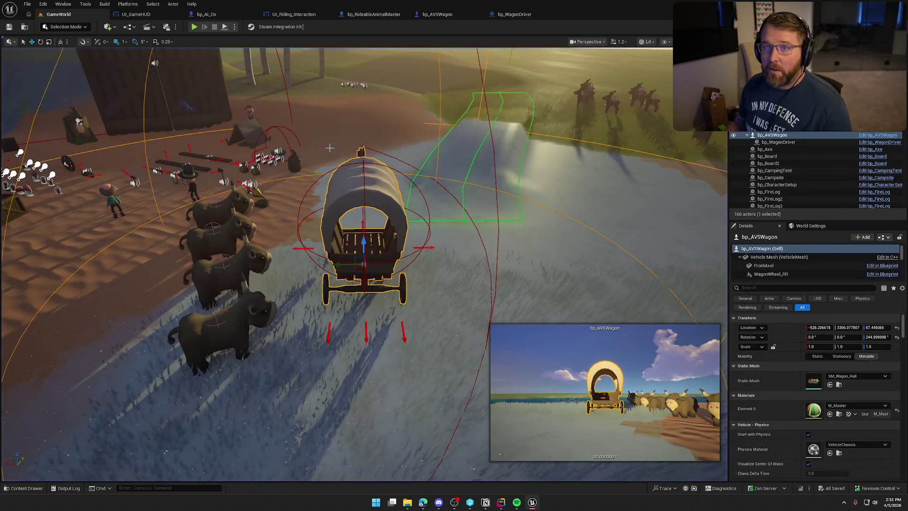
# - Duplicate UI_Riding_Interaction as UI_Riding_Wagon in the Riding folder and open it
pyautogui.click(294, 15)
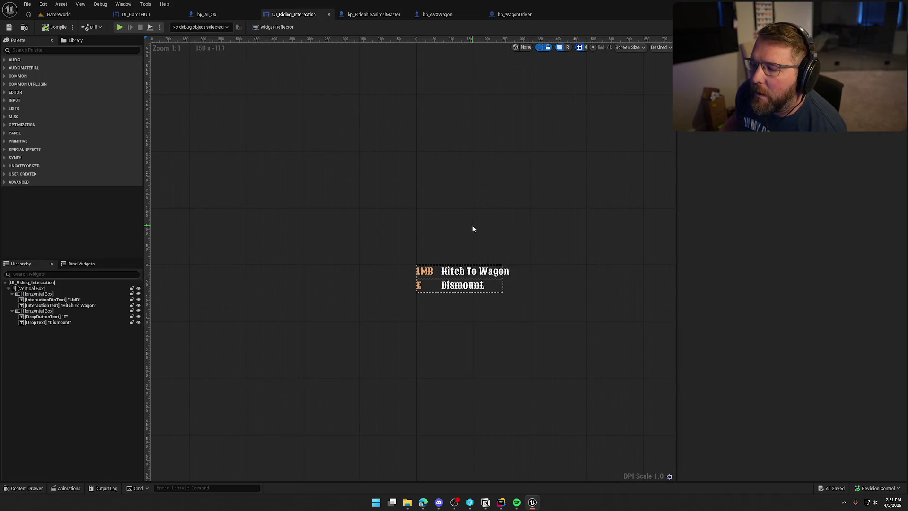
pyautogui.hotkey('ctrl', 'space')
pyautogui.hotkey('ctrl', 'd')
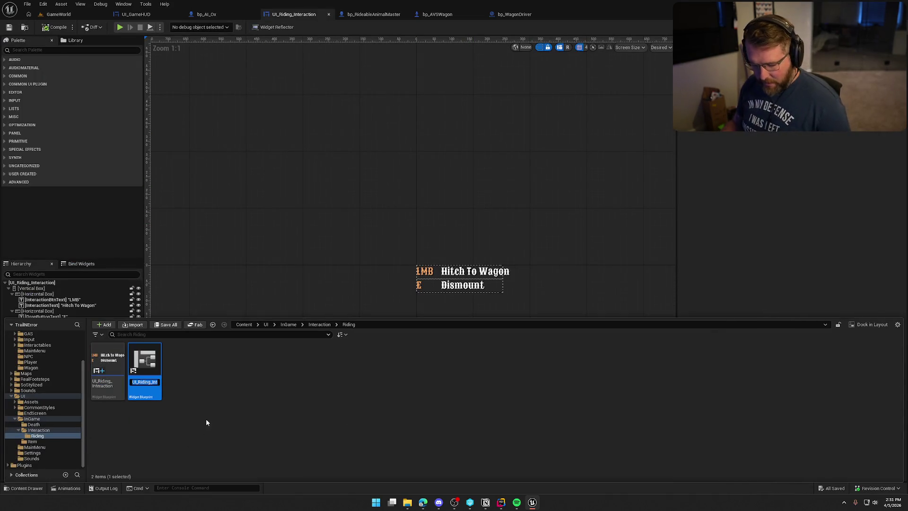
pyautogui.write('UI_R')
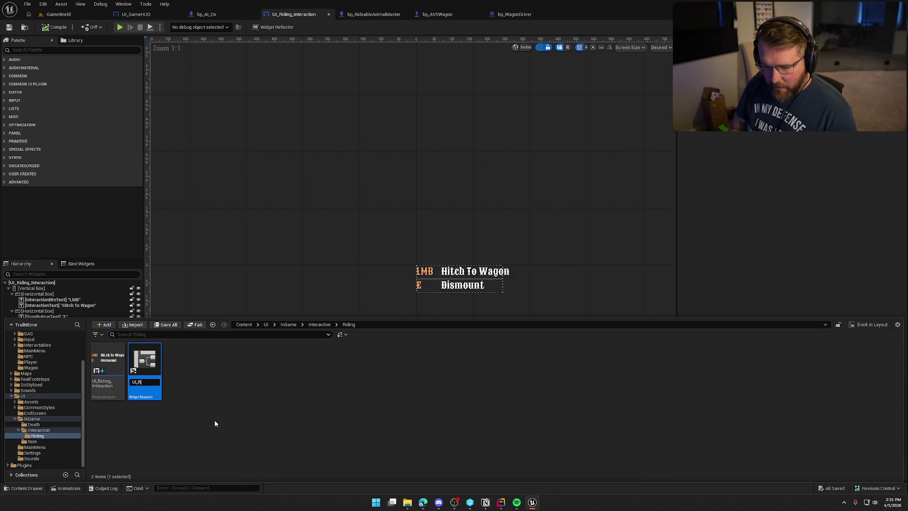
pyautogui.write('iding_Wagon')
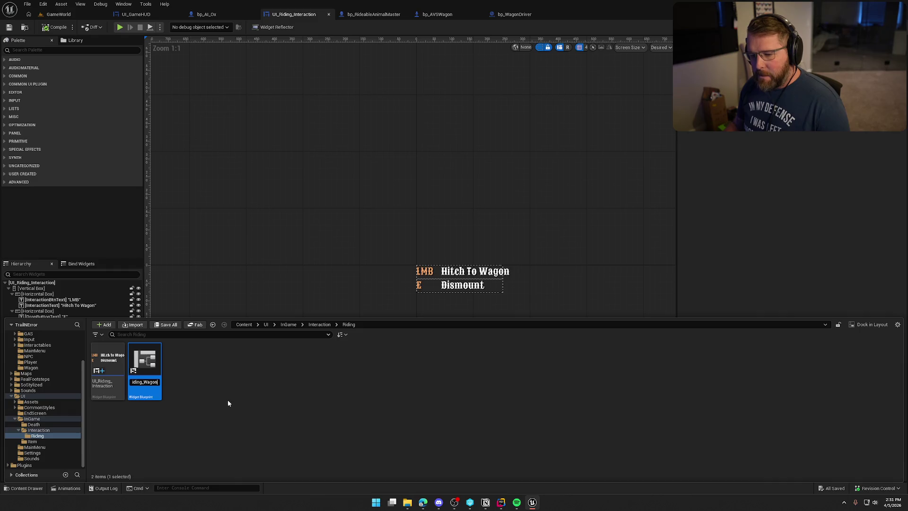
pyautogui.press('Return')
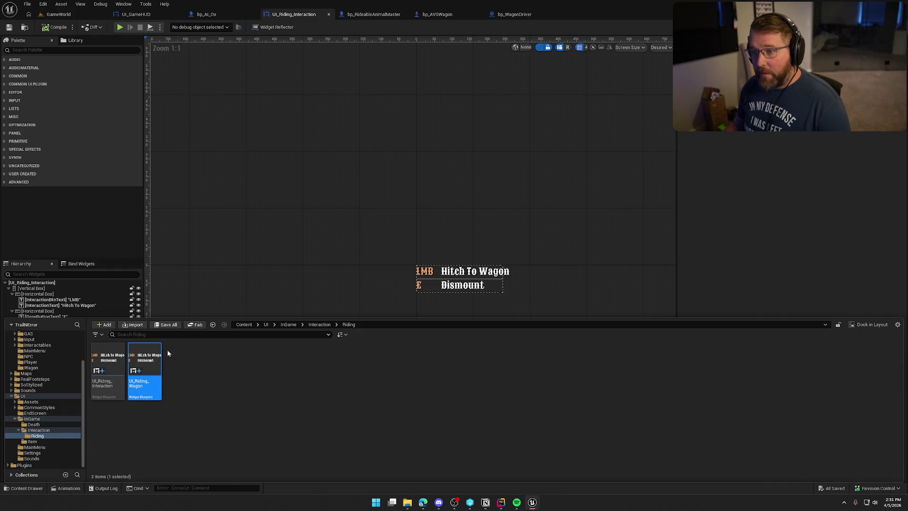
pyautogui.hotkey('ctrl', 'space')
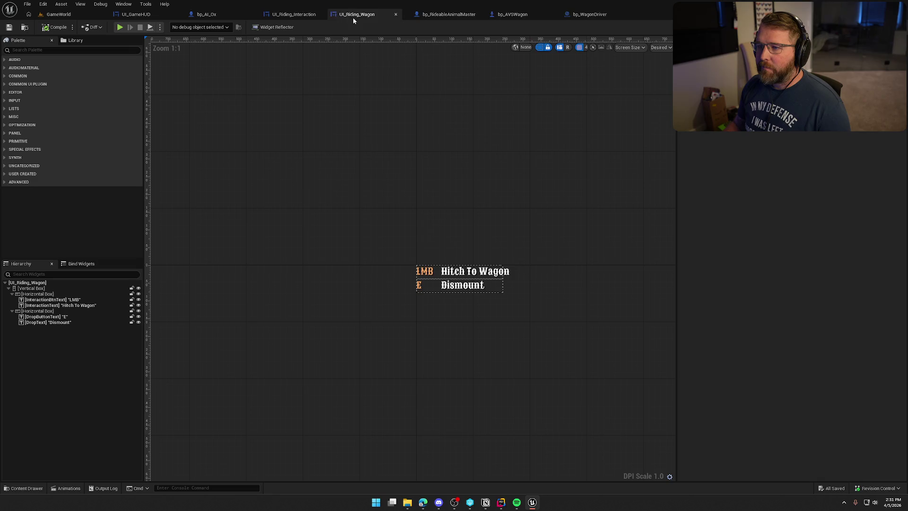
# - Change the Dismount text to 'Exit Wagon' and save the widget
pyautogui.scroll(3, 448, 223)
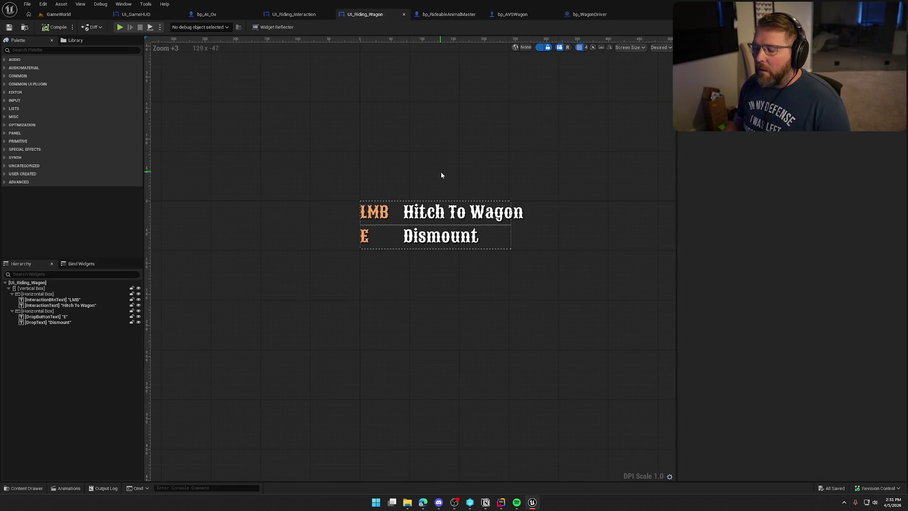
pyautogui.click(414, 252)
pyautogui.write('Exit Wa')
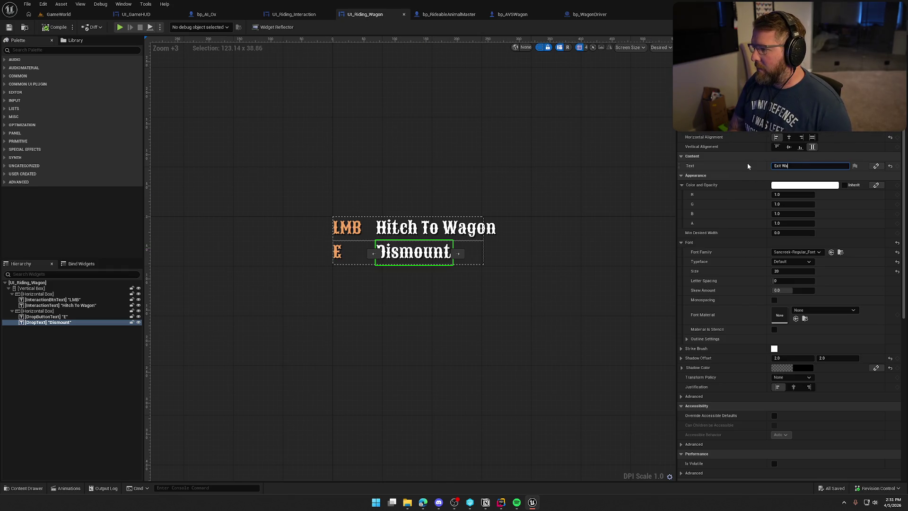
pyautogui.write('gon')
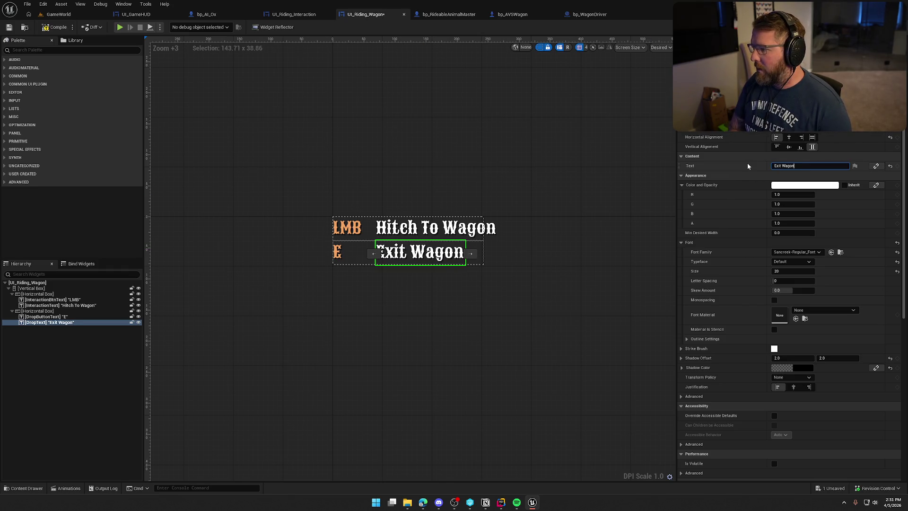
pyautogui.click(526, 165)
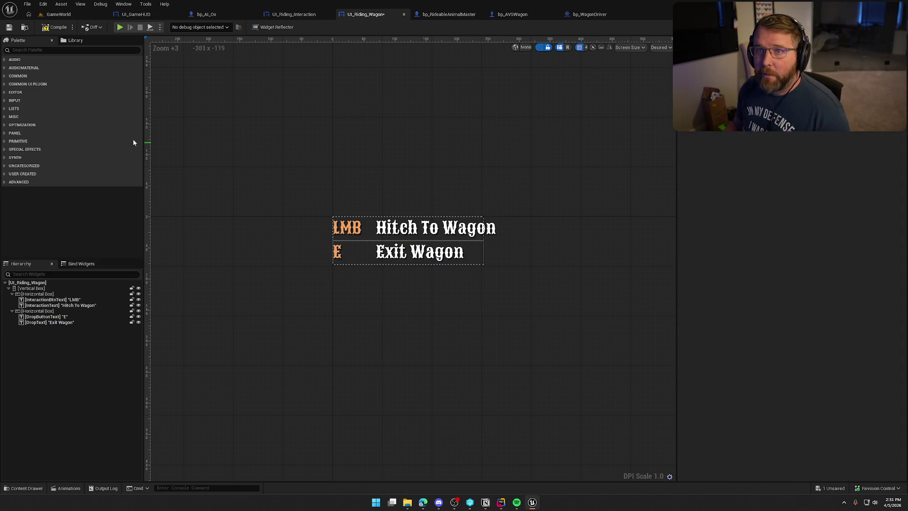
pyautogui.hotkey('ctrl', 's')
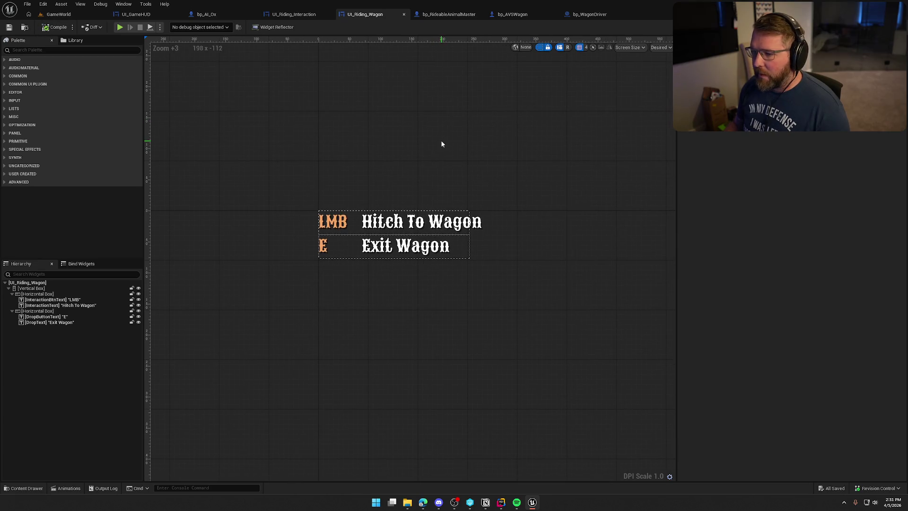
# - Relabel the first prompt row as 'W/S' with 'Wagon Throttle' text
pyautogui.click(336, 222)
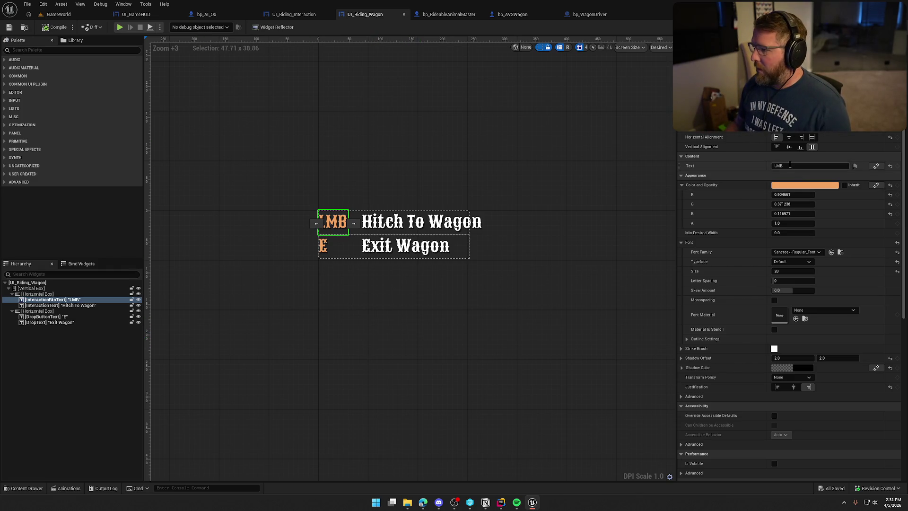
pyautogui.click(779, 166)
pyautogui.write('W/S')
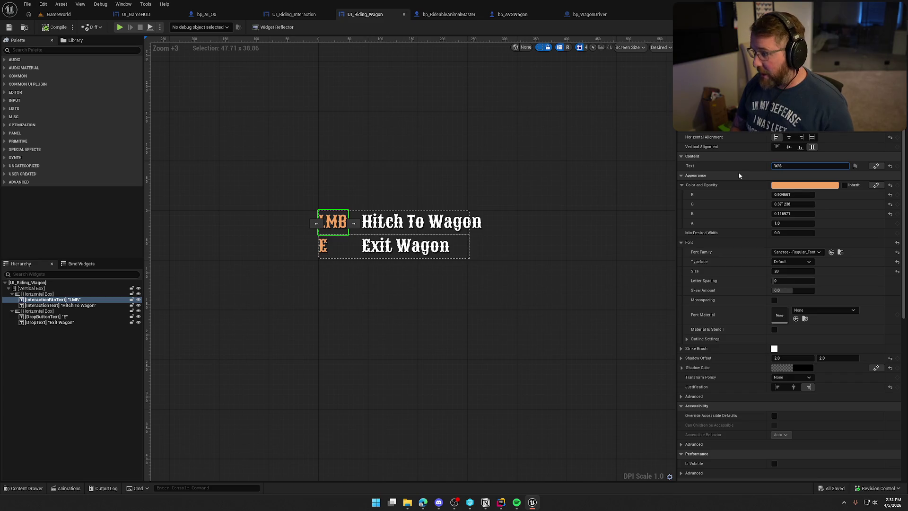
pyautogui.press('Return')
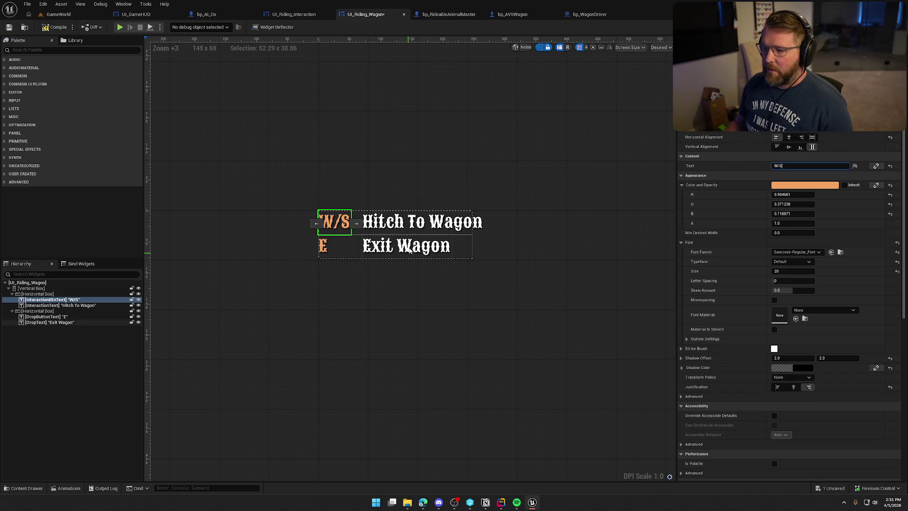
pyautogui.click(60, 305)
pyautogui.write('Wagon Throttle')
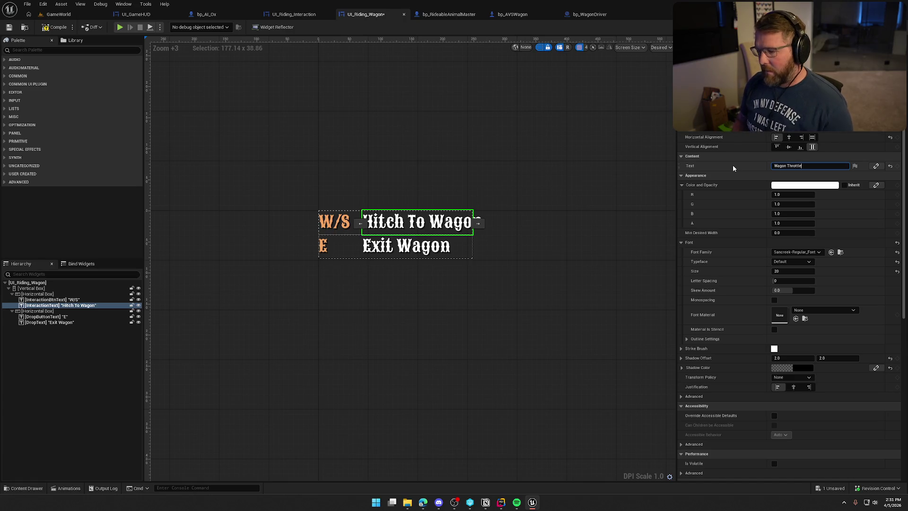
pyautogui.press('Return')
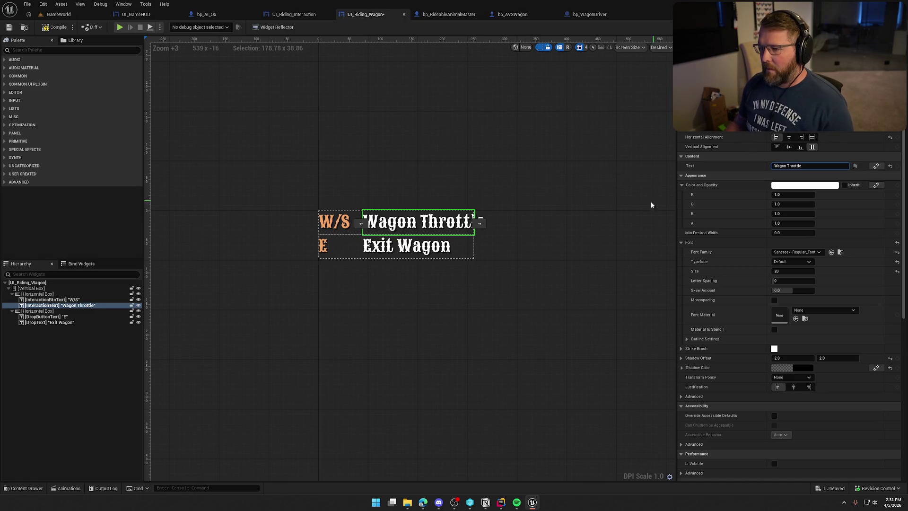
pyautogui.click(38, 294)
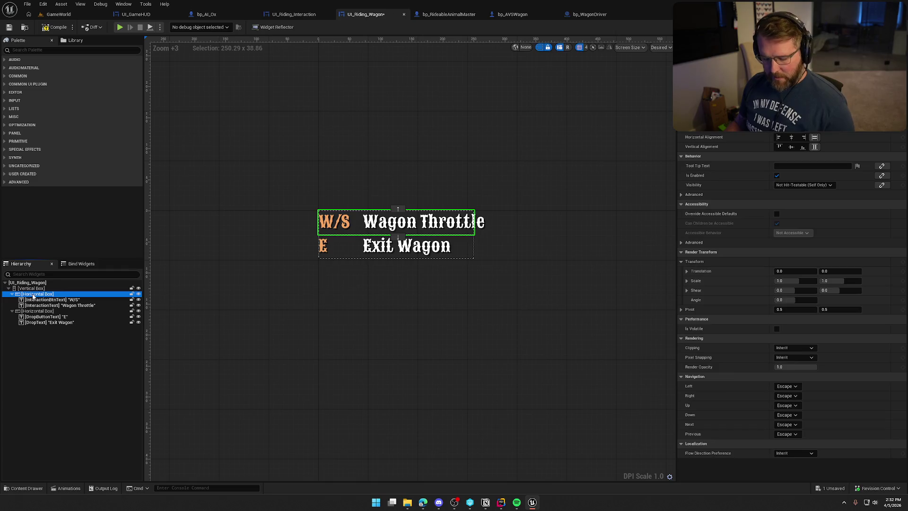
# - Duplicate the throttle row and set the copy to 'A/D' and 'Wagon Steering'
pyautogui.hotkey('ctrl', 'd')
pyautogui.click(71, 316)
pyautogui.write('A/D')
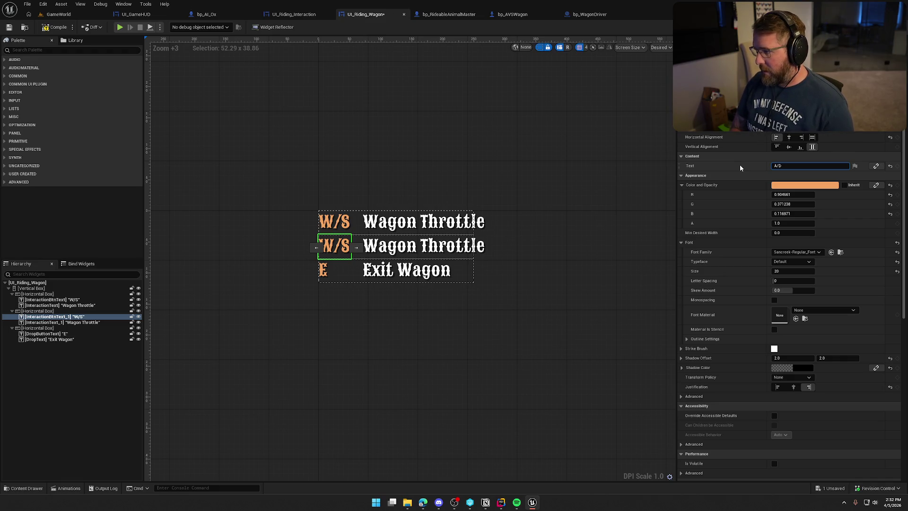
pyautogui.press('Return')
pyautogui.click(419, 245)
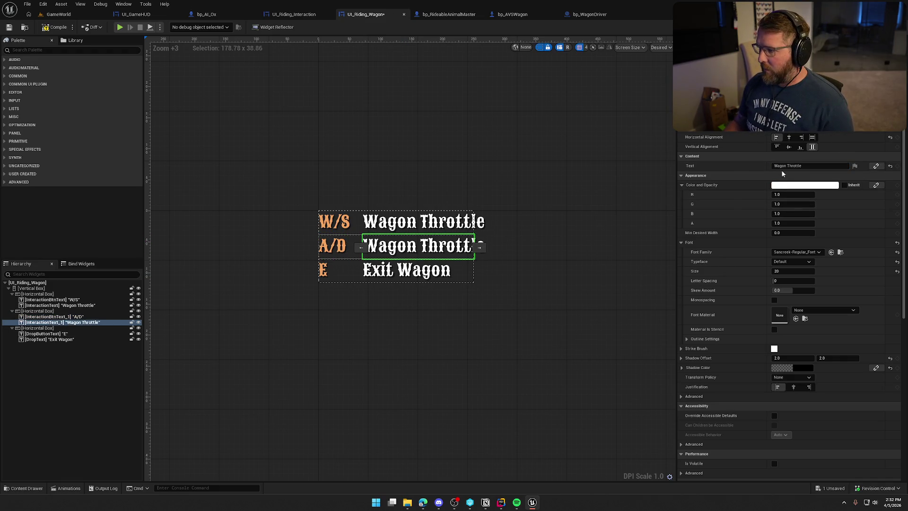
pyautogui.doubleClick(795, 166)
pyautogui.write('Steering')
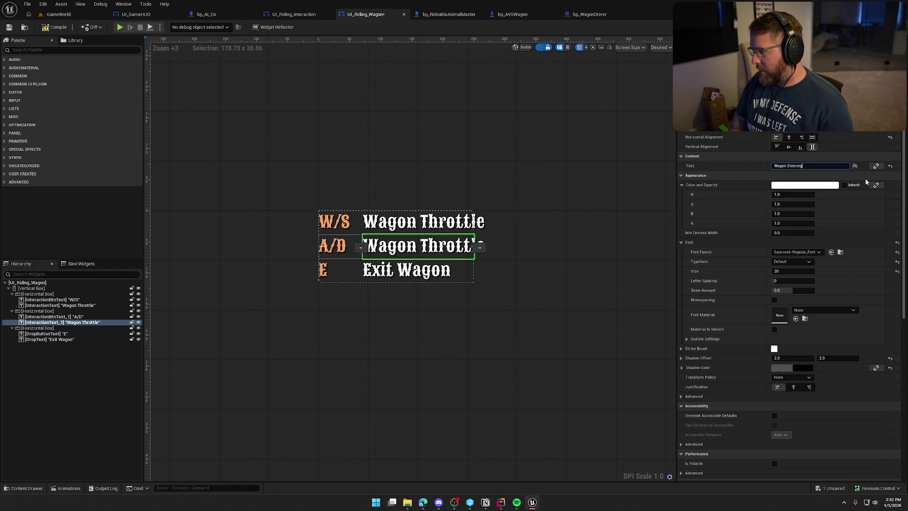
pyautogui.press('Return')
# - Check the A/D and W/S key labels and save UI_Riding_Wagon
pyautogui.click(497, 370)
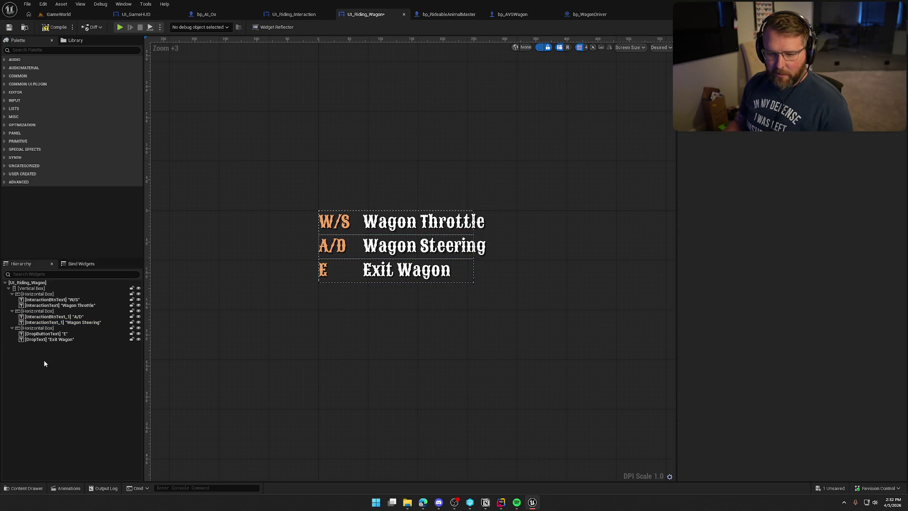
pyautogui.click(54, 316)
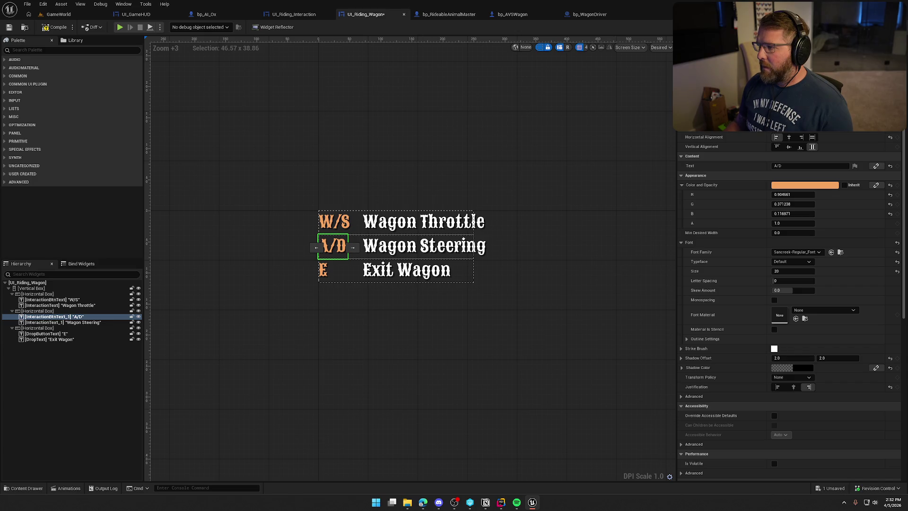
pyautogui.click(622, 151)
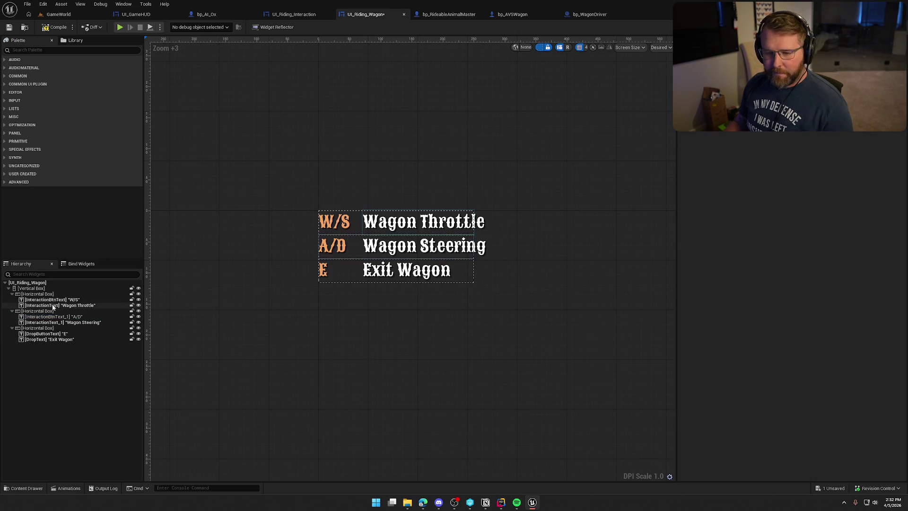
pyautogui.click(334, 222)
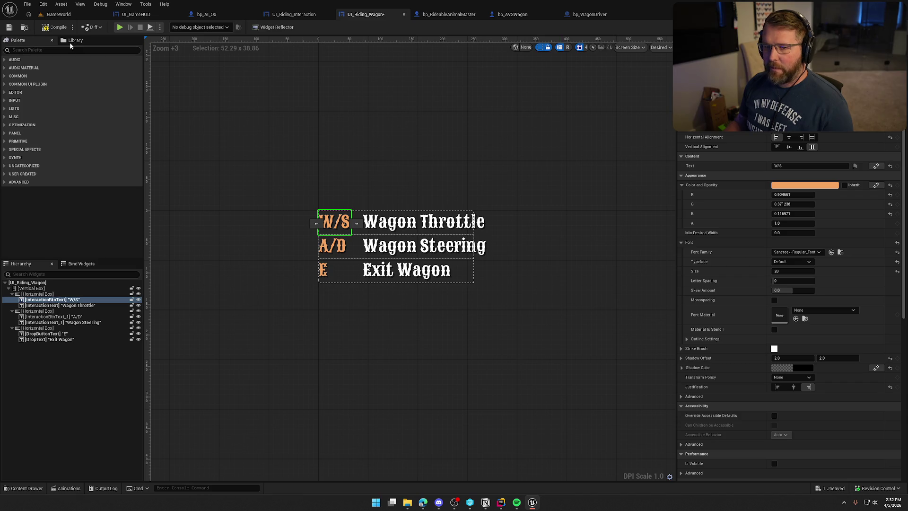
pyautogui.hotkey('ctrl', 's')
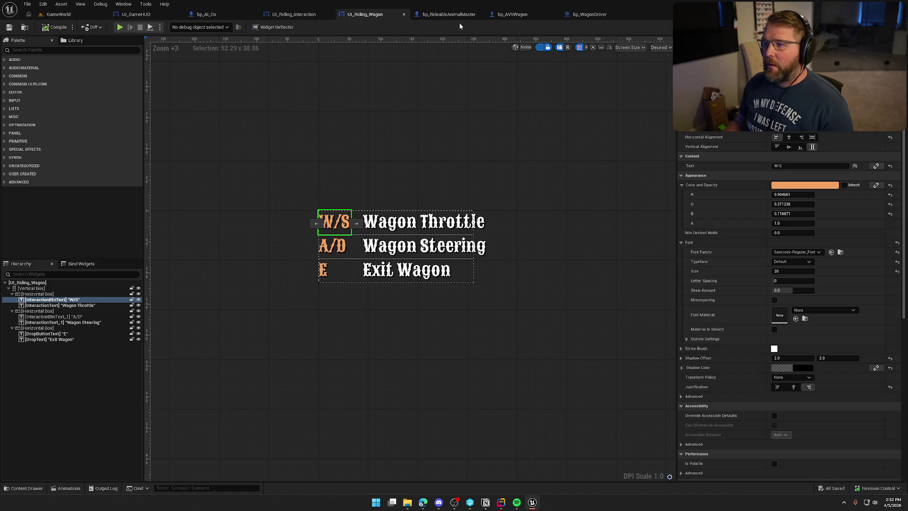
# - In bp_AVSWagon's GetRidingWidget, replace the interaction text with 'Wagon Throttle' and save
pyautogui.click(519, 16)
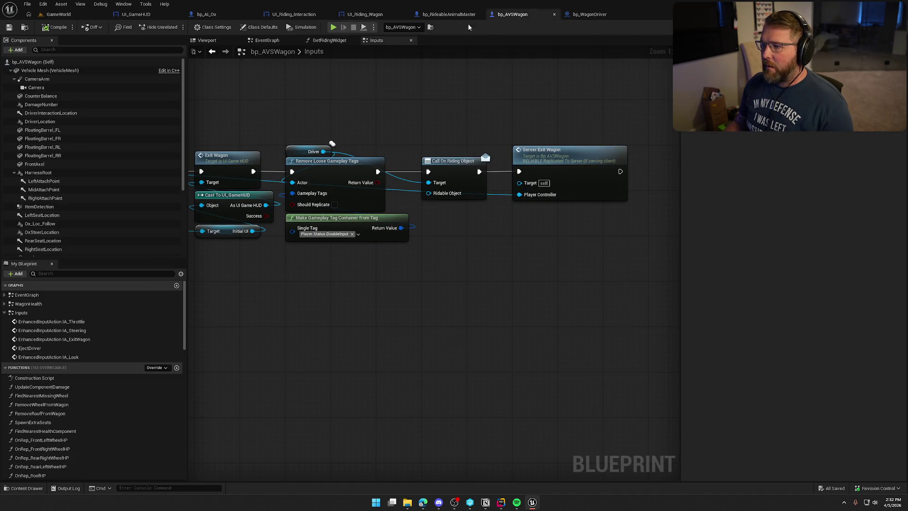
pyautogui.click(330, 40)
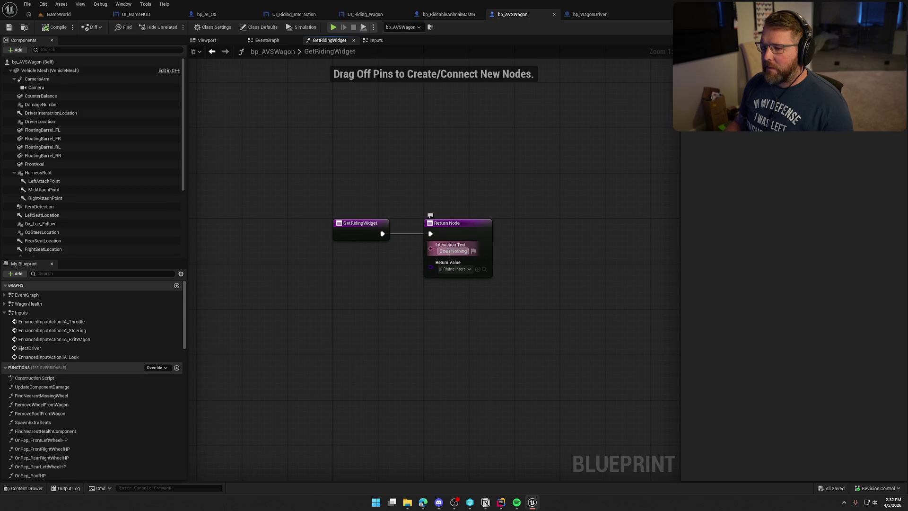
pyautogui.hotkey('ctrl', 'a')
pyautogui.press('BackSpace')
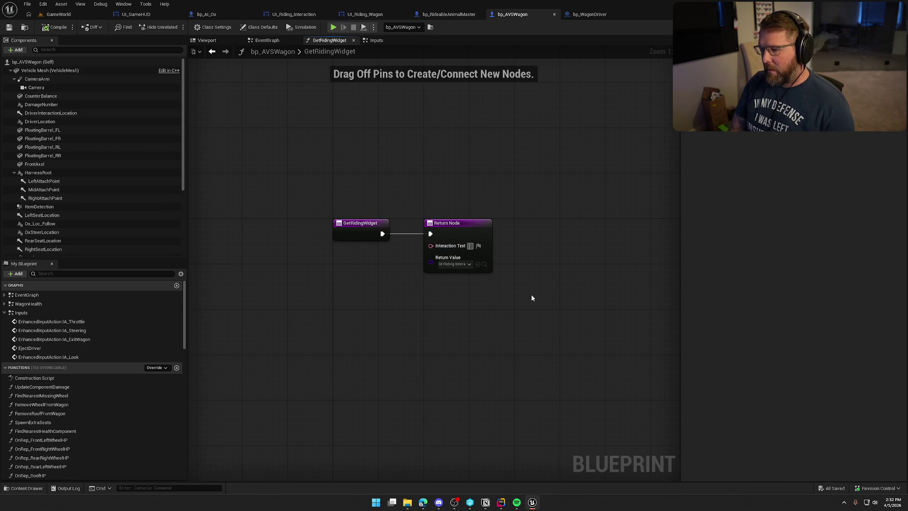
pyautogui.write('Wagon Ti')
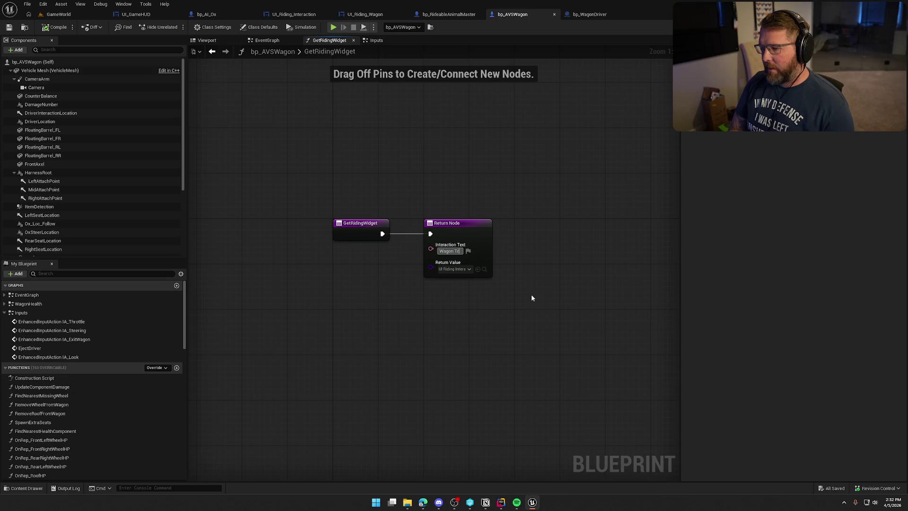
pyautogui.write('rottle')
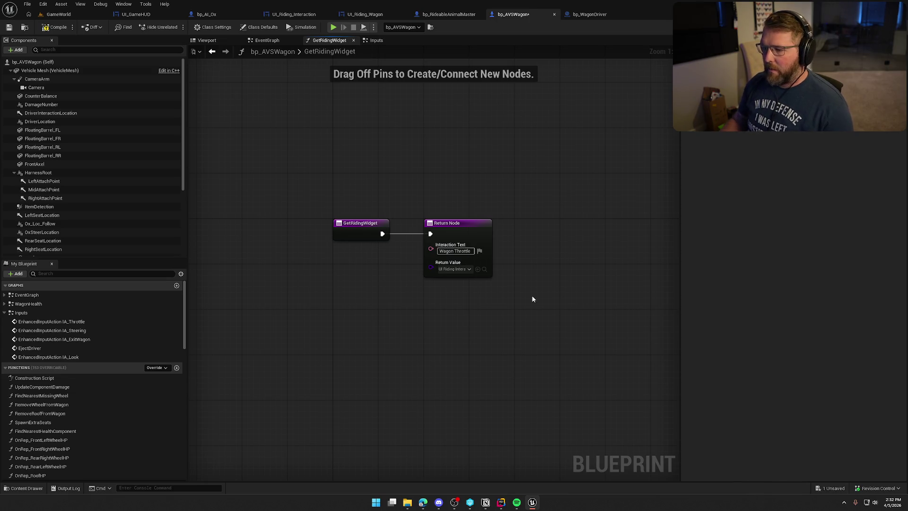
pyautogui.hotkey('ctrl', 's')
# - Set GetRidingWidget's return value to UI_Riding_Wagon, then compile and save the wagon blueprint
pyautogui.click(58, 15)
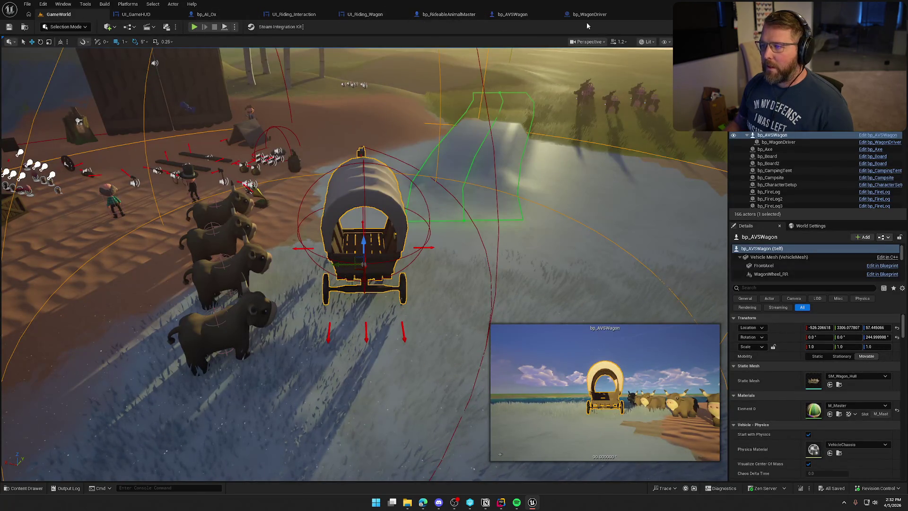
pyautogui.click(513, 15)
pyautogui.click(453, 270)
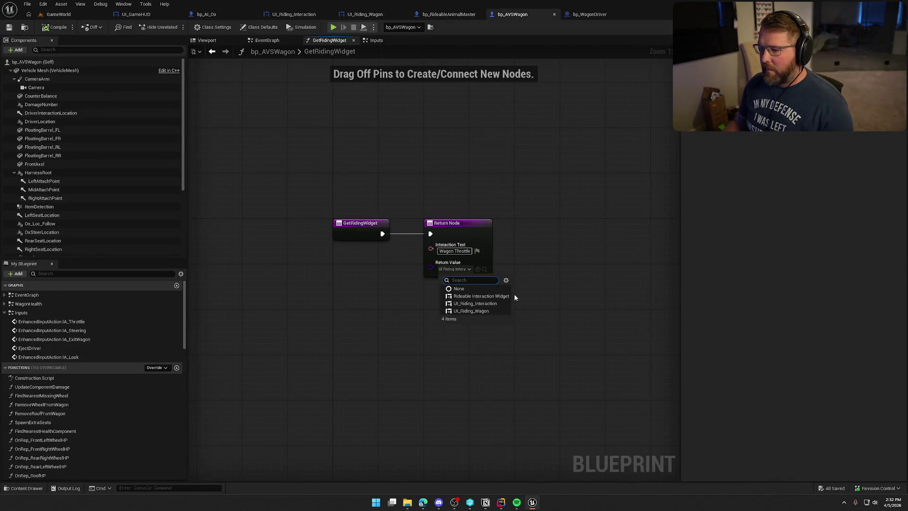
pyautogui.click(471, 311)
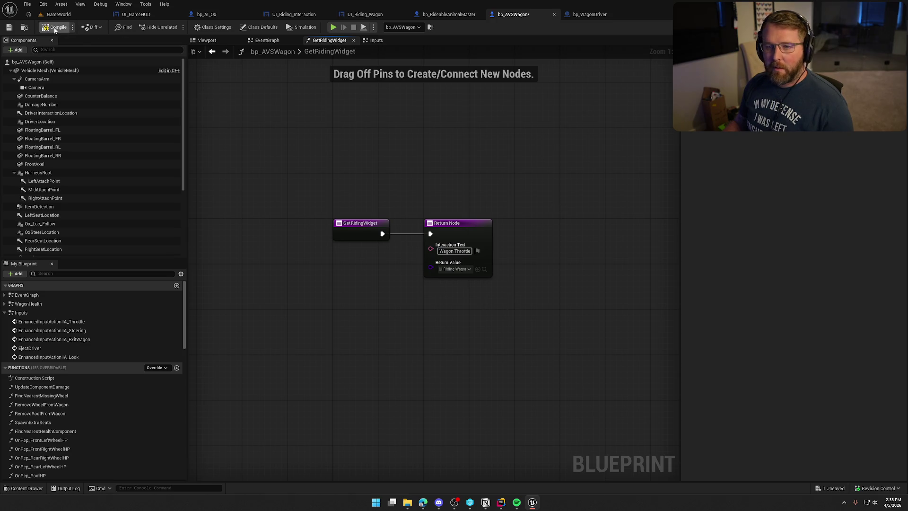
pyautogui.hotkey('ctrl', 's')
pyautogui.click(69, 13)
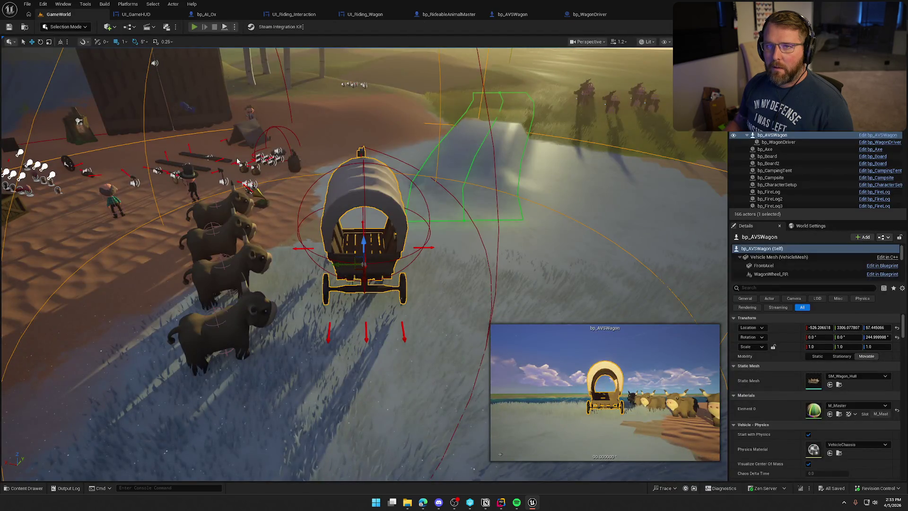
# - Play-test the level, boarding and leaving the wagon with E to check the HUD prompts
pyautogui.hotkey('alt', 'p')
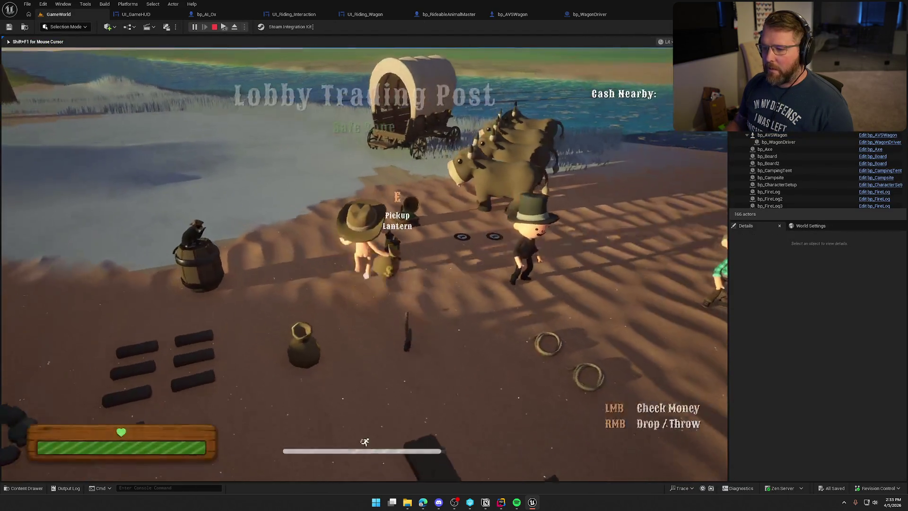
pyautogui.press('w')
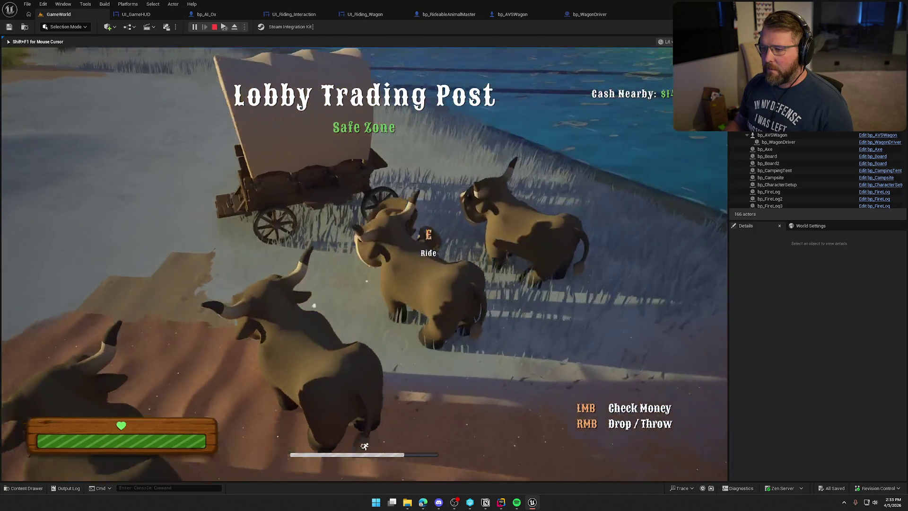
pyautogui.press('e')
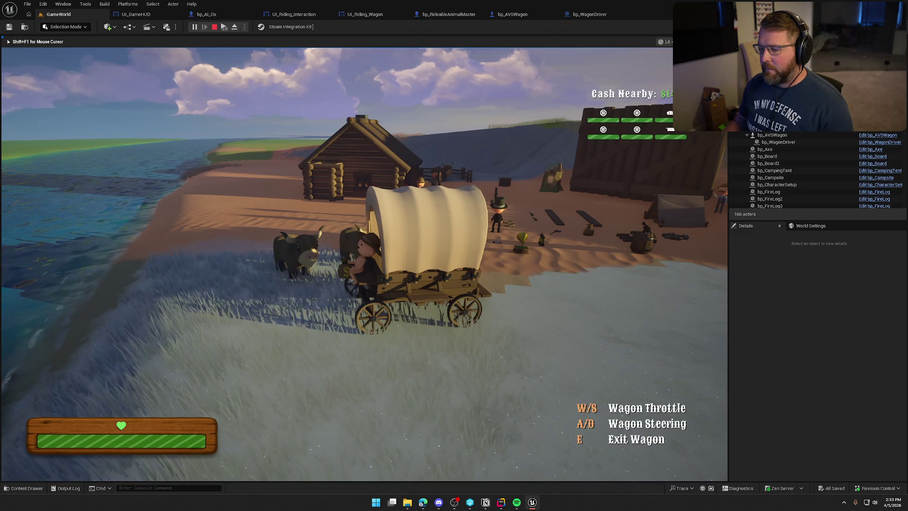
pyautogui.press('e')
pyautogui.hotkey('shift', 'w')
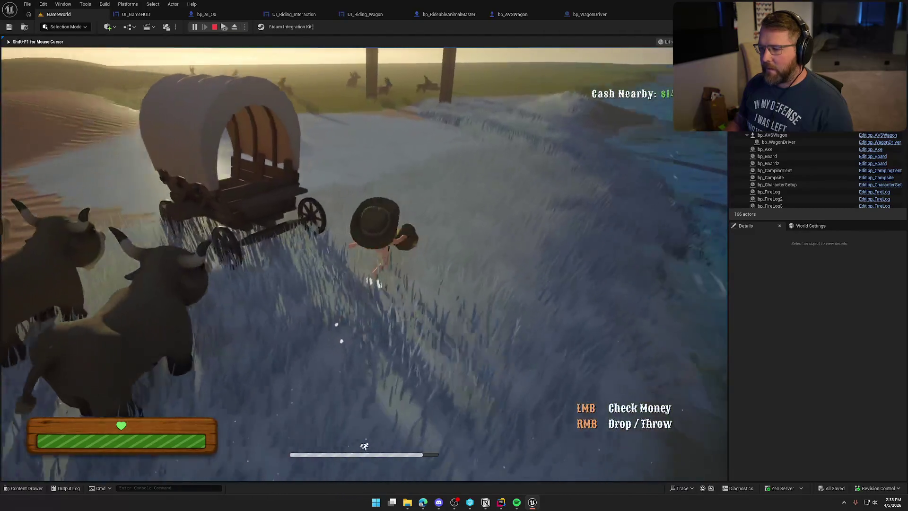
pyautogui.press('w')
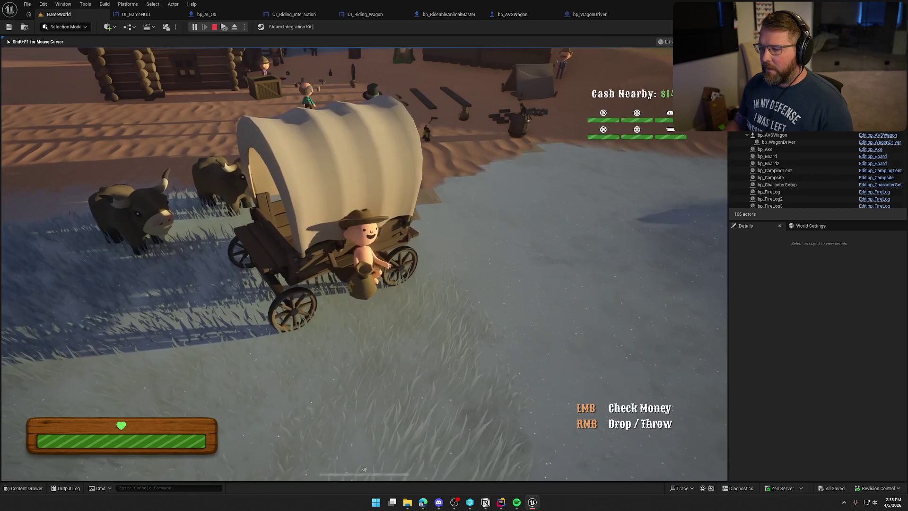
pyautogui.press('Escape')
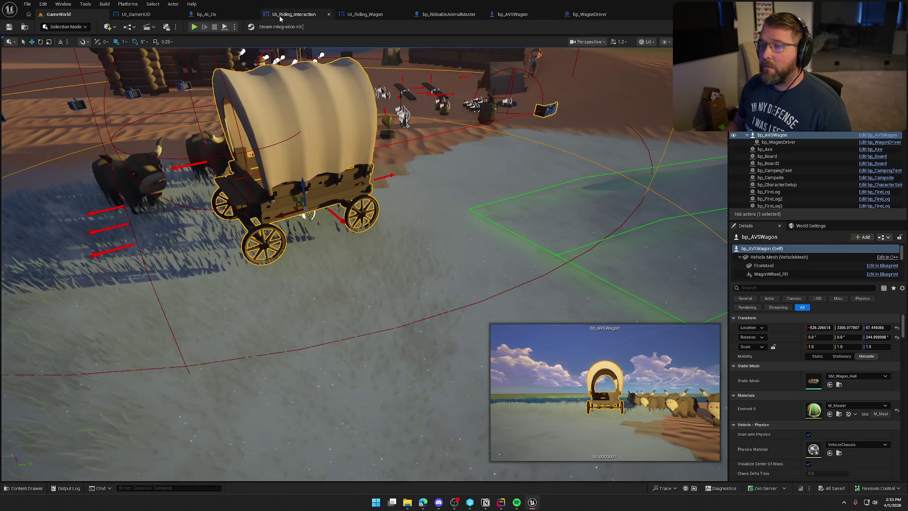
# - Duplicate UI_Riding_Wagon in the Riding folder, rename the copy UI_WagonSeat, and open it
pyautogui.click(293, 14)
pyautogui.click(24, 29)
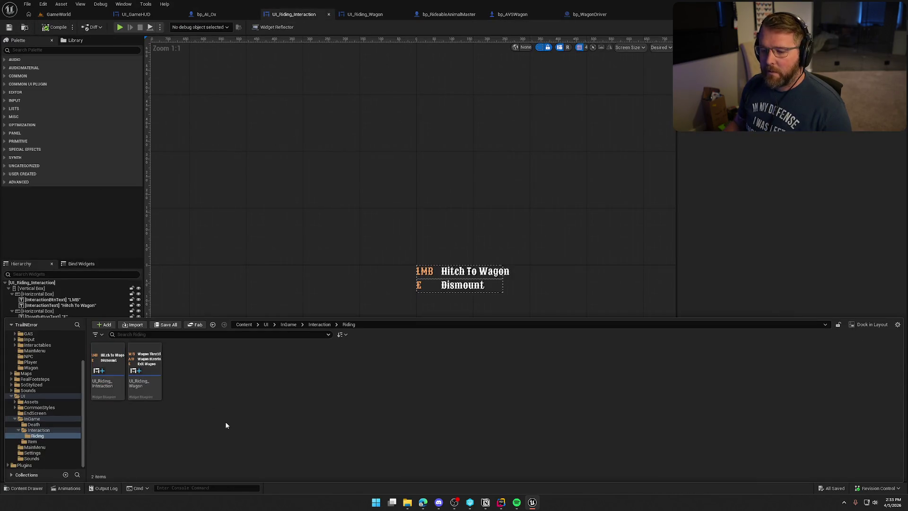
pyautogui.click(138, 363)
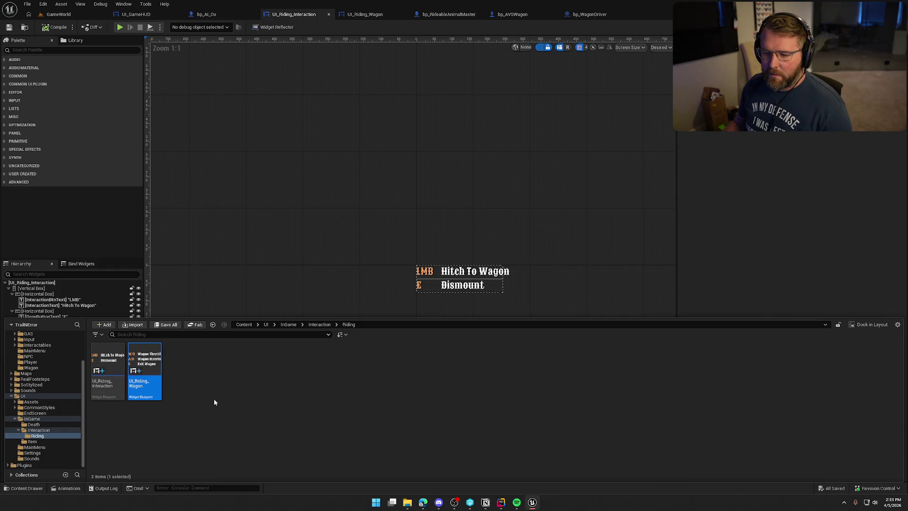
pyautogui.hotkey('ctrl', 'd')
pyautogui.press('BackSpace')
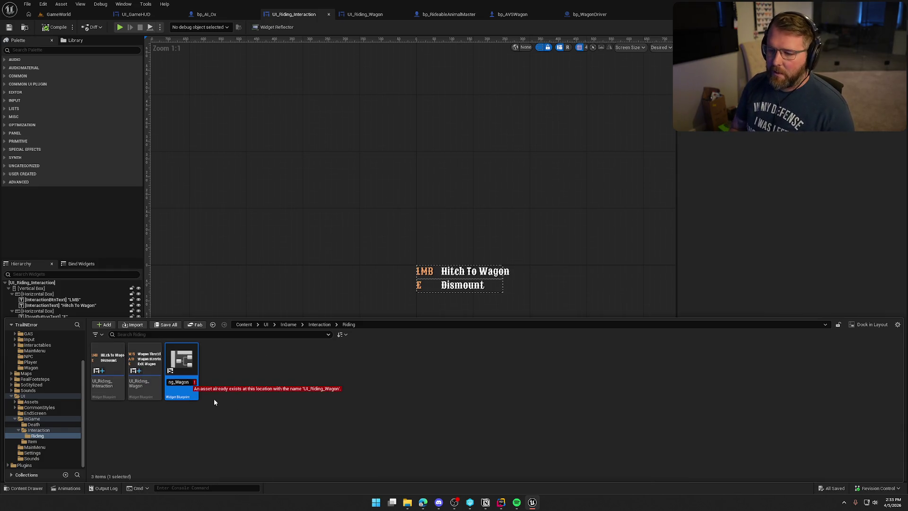
pyautogui.press('BackSpace')
pyautogui.press('BackSpace')
pyautogui.press('BackSpace')
pyautogui.press('BackSpace')
pyautogui.press('BackSpace')
pyautogui.press('BackSpace')
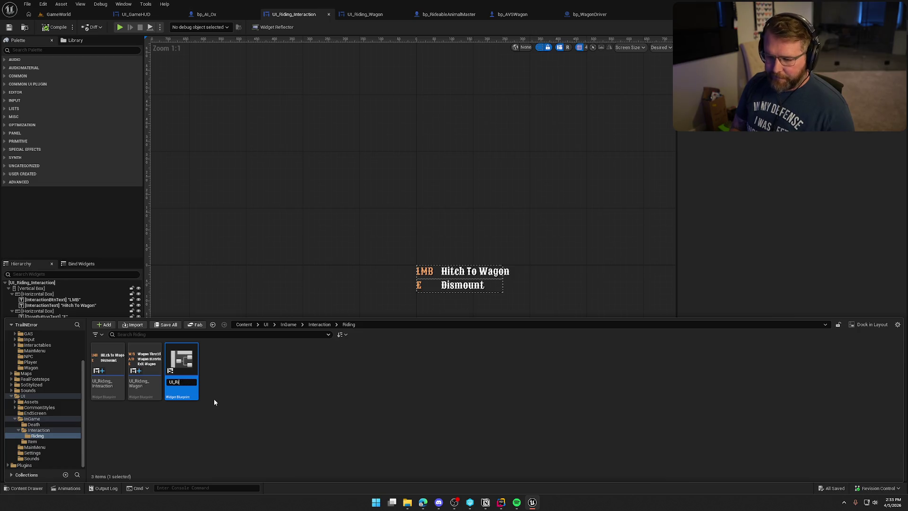
pyautogui.write('I_WagonSeat')
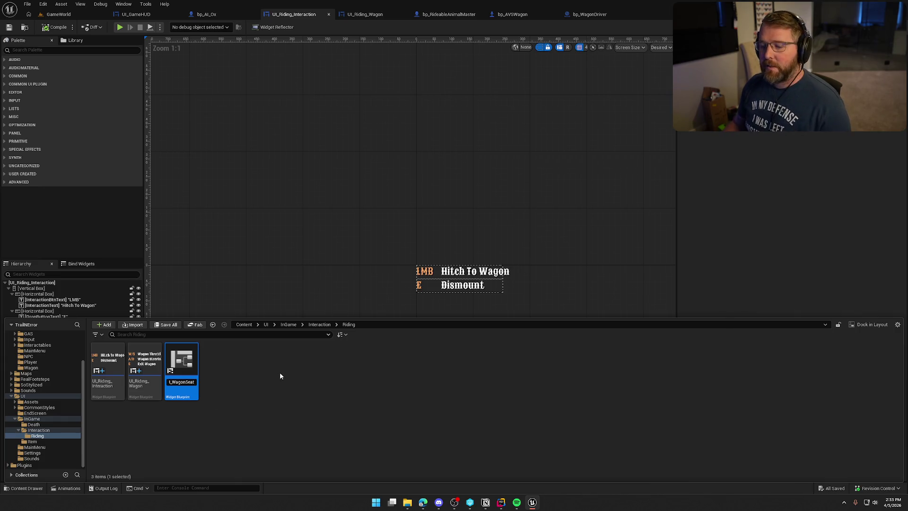
pyautogui.press('Return')
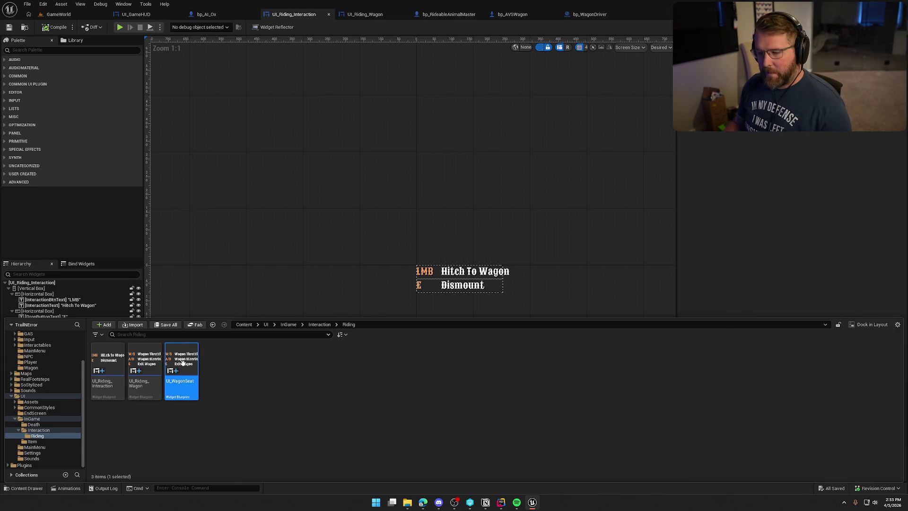
pyautogui.doubleClick(182, 364)
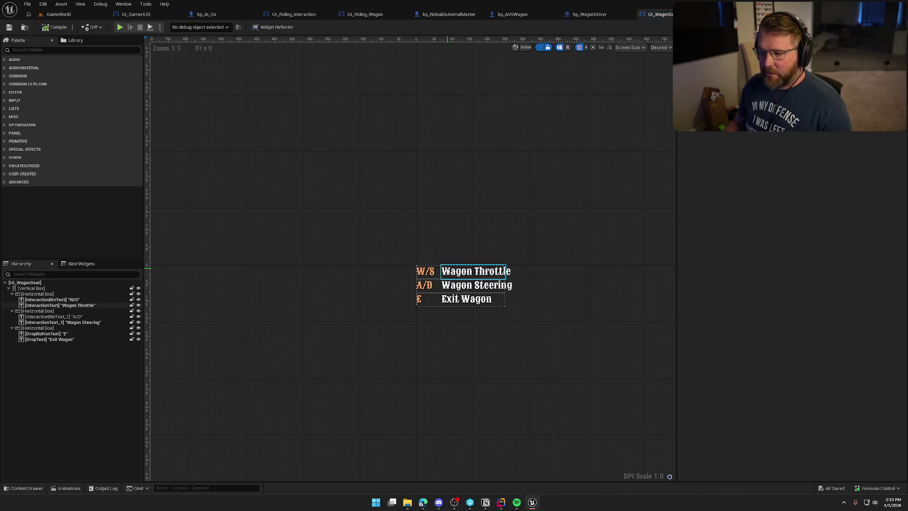
# - Delete the steering and exit wagon rows and change the remaining key text to E
pyautogui.click(38, 311)
pyautogui.keyDown('shift'); pyautogui.click(36, 339); pyautogui.keyUp('shift')
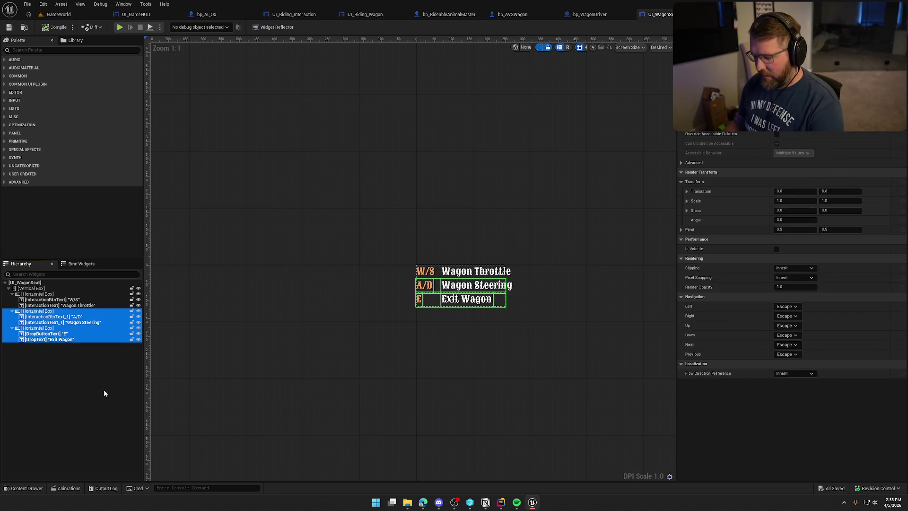
pyautogui.press('Delete')
pyautogui.click(426, 271)
pyautogui.click(794, 166)
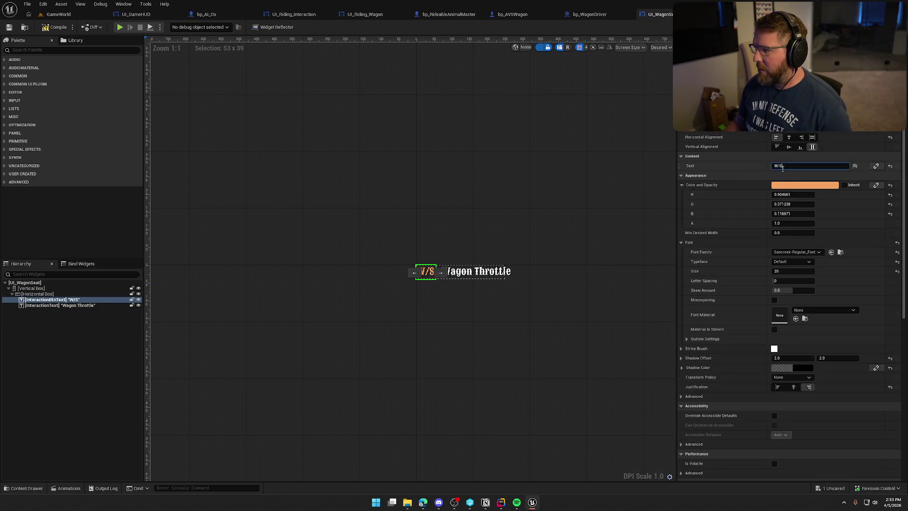
pyautogui.write('E')
pyautogui.press('Return')
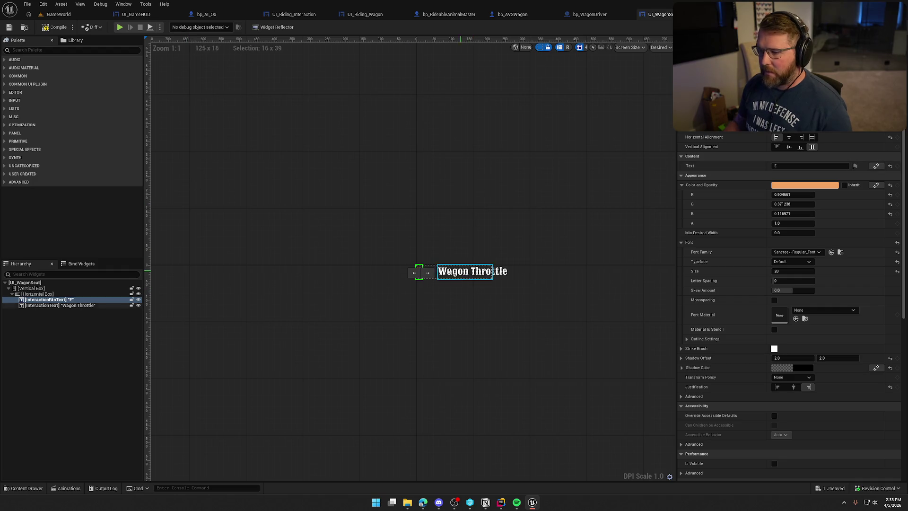
pyautogui.hotkey('ctrl', 's')
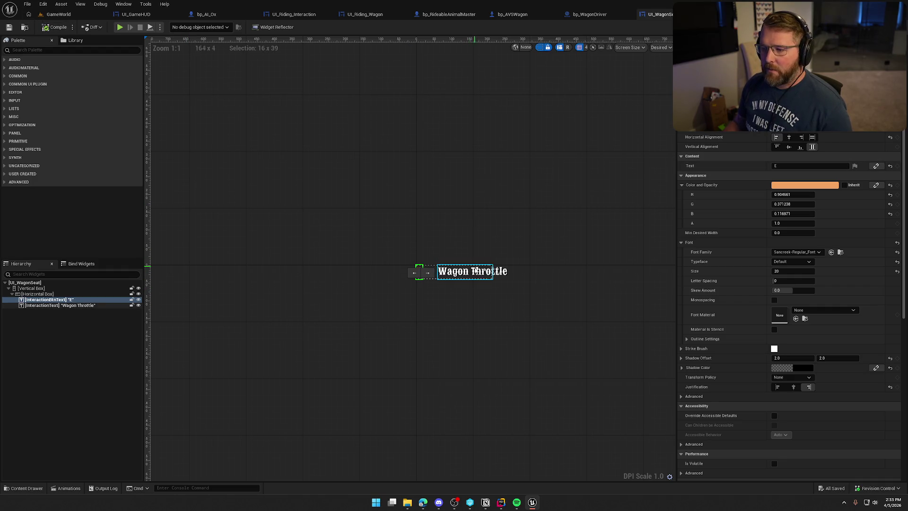
# - Change the Wagon Throttle label to 'Exit Seat' and compile and save the widget
pyautogui.click(466, 271)
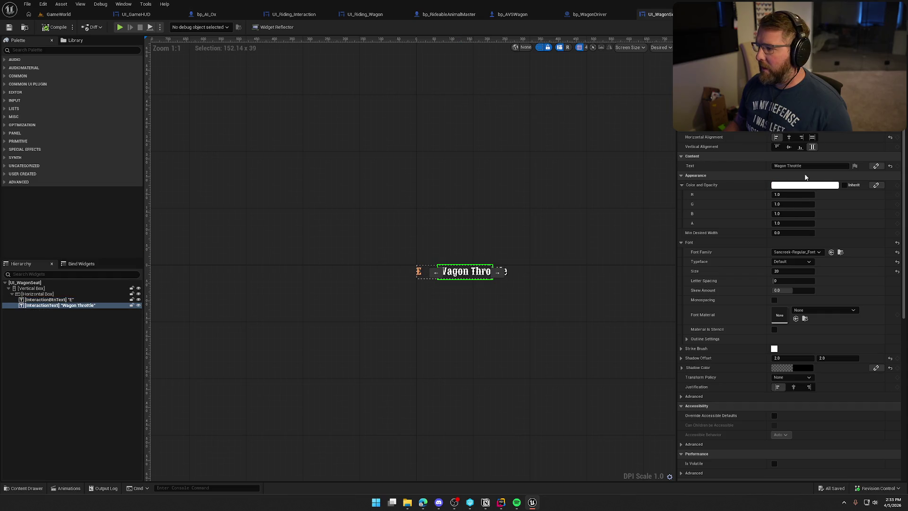
pyautogui.moveTo(806, 166); pyautogui.dragTo(746, 170)
pyautogui.write('Exit Seat')
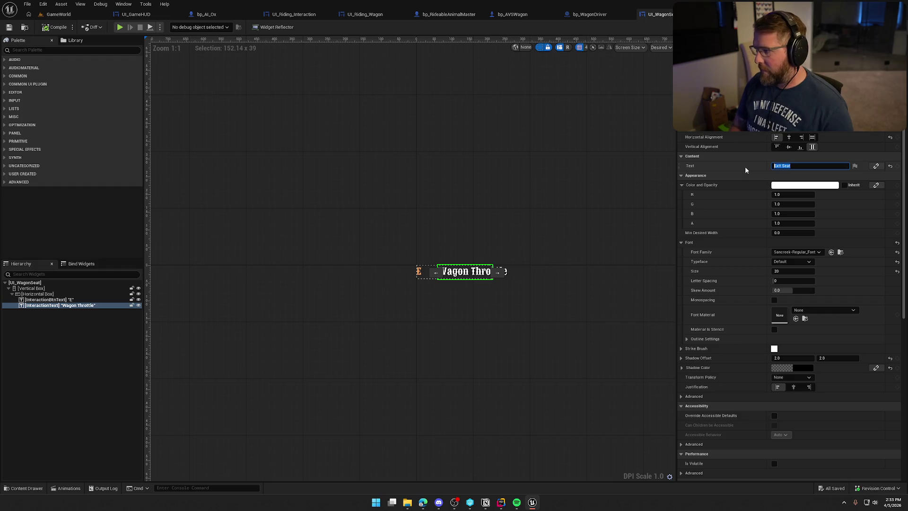
pyautogui.press('Return')
pyautogui.click(218, 126)
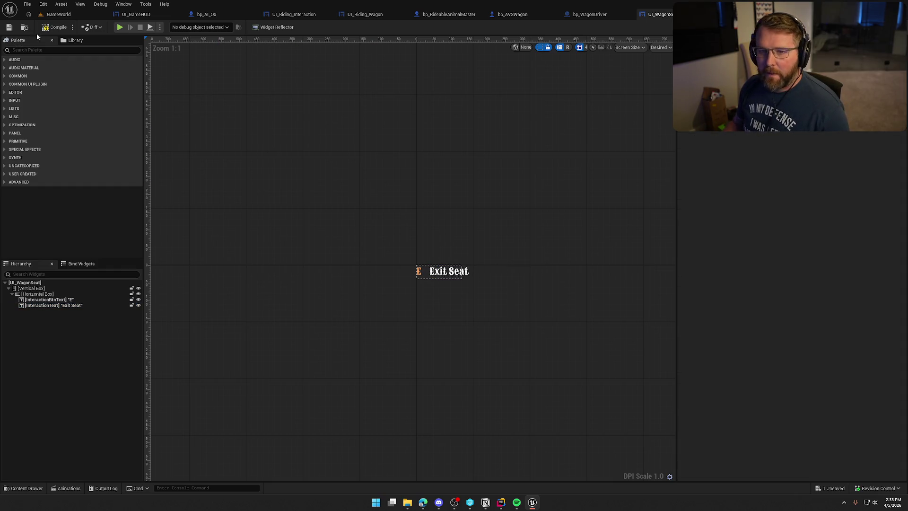
pyautogui.hotkey('ctrl', 's')
# - Browse the content browser to the Logic/Wagon folder
pyautogui.hotkey('ctrl', 'space')
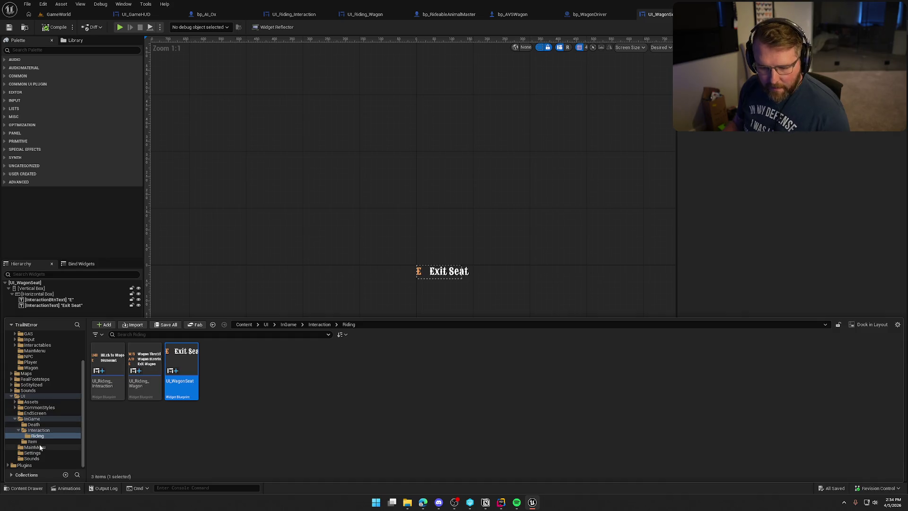
pyautogui.scroll(3, 40, 410)
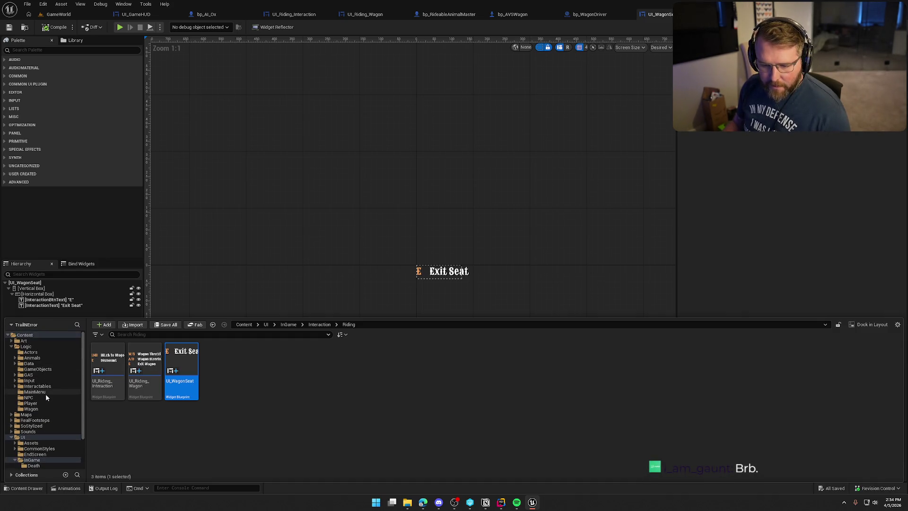
pyautogui.click(31, 409)
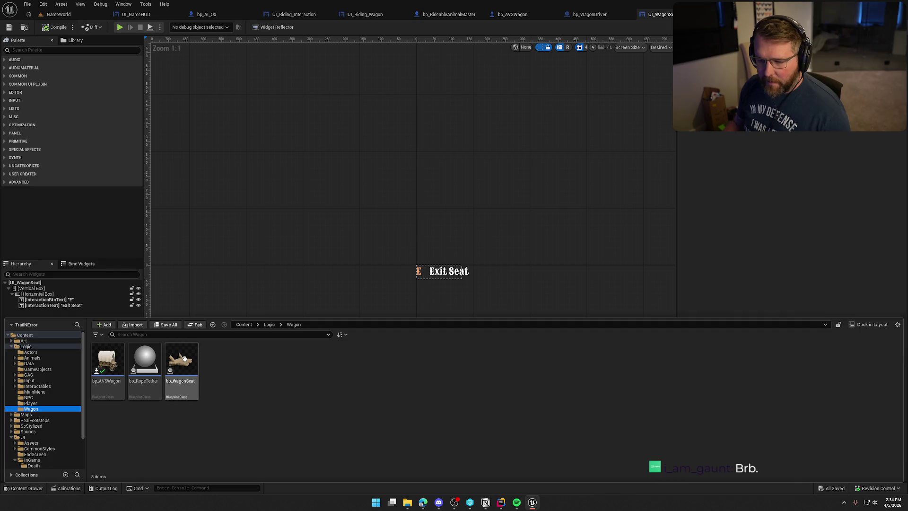
# - Add the Riding Interface to bp_WagonSeat's implemented interfaces in Class Settings
pyautogui.doubleClick(181, 361)
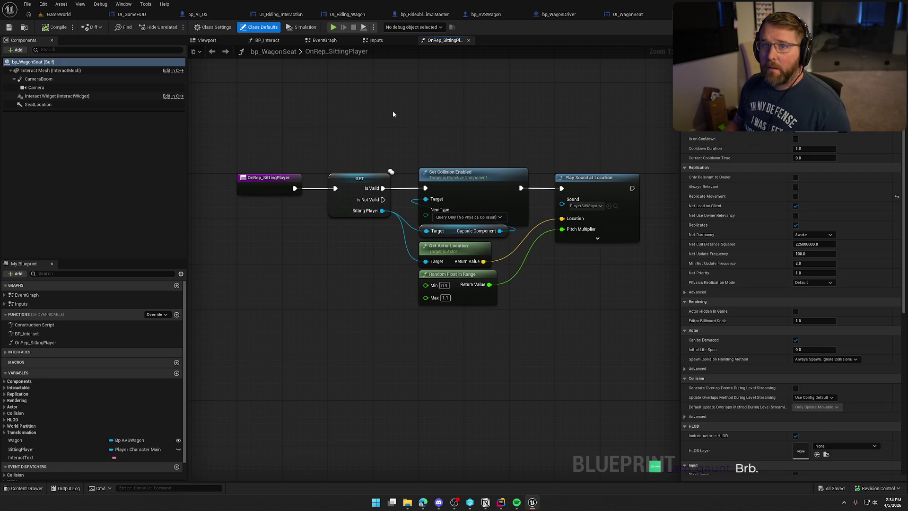
pyautogui.click(213, 27)
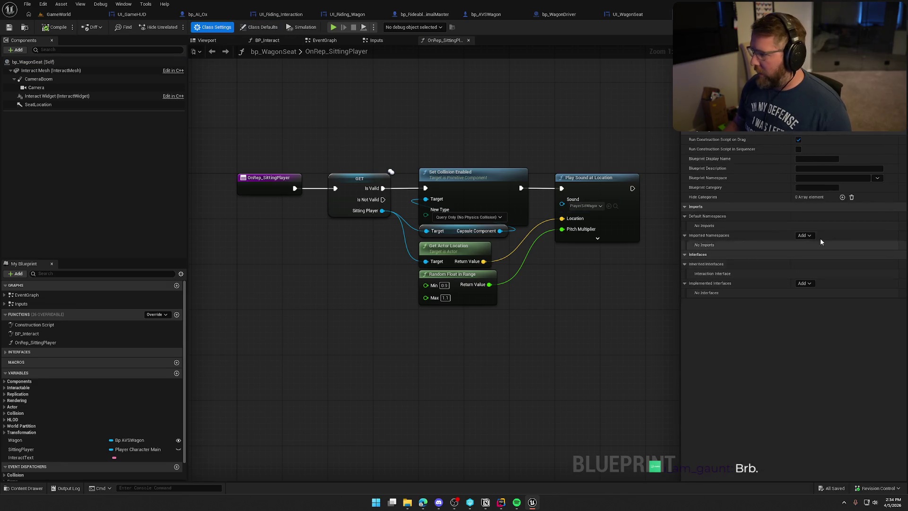
pyautogui.click(804, 283)
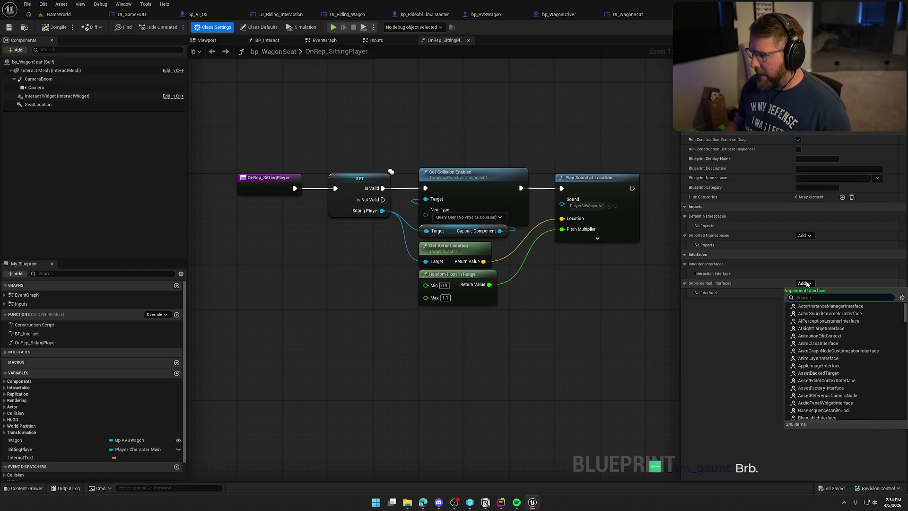
pyautogui.write('rid')
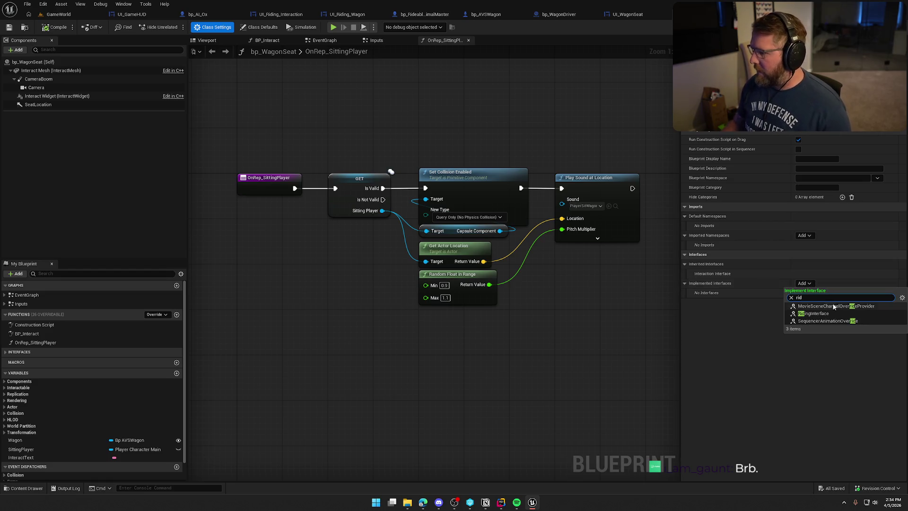
pyautogui.click(818, 314)
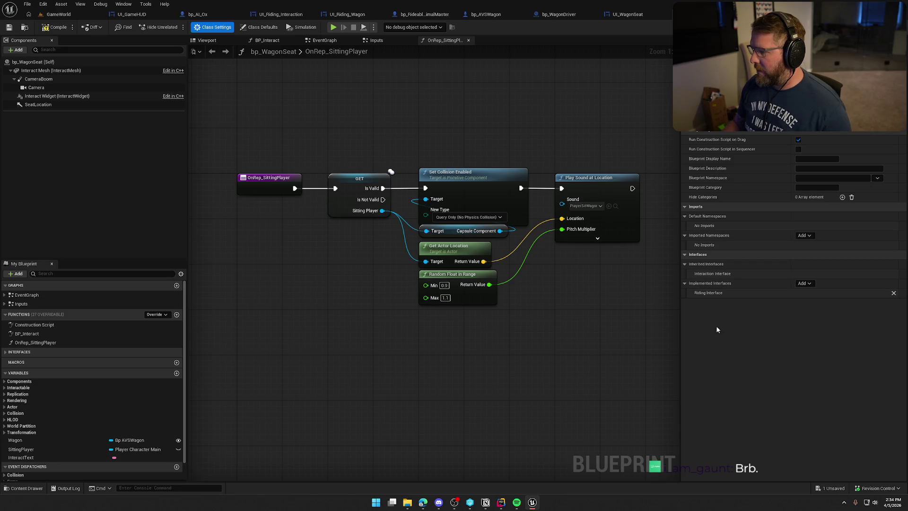
# - Make GetRidingWidget return 'Exit Seat' text and the UI_WagonSeat class, then save
pyautogui.click(5, 352)
pyautogui.click(5, 360)
pyautogui.doubleClick(33, 367)
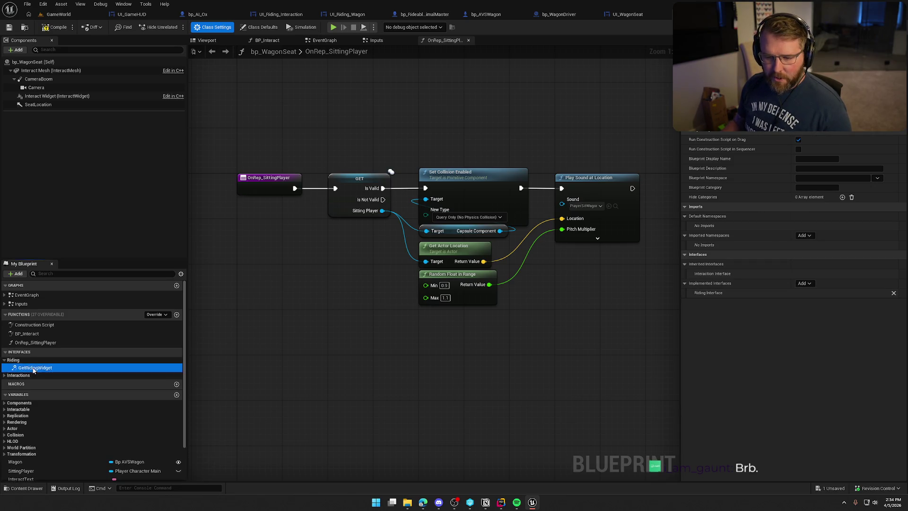
pyautogui.click(415, 221)
pyautogui.write('Exit Seat')
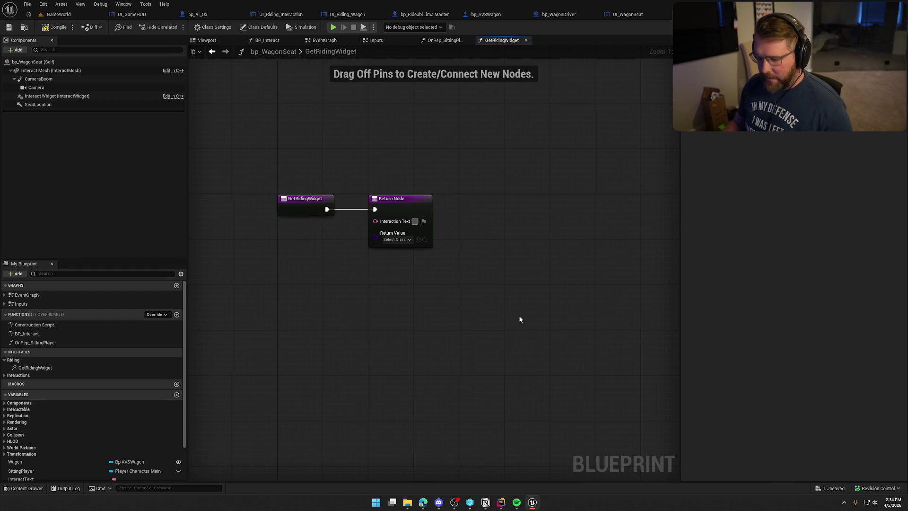
pyautogui.press('Return')
pyautogui.click(397, 245)
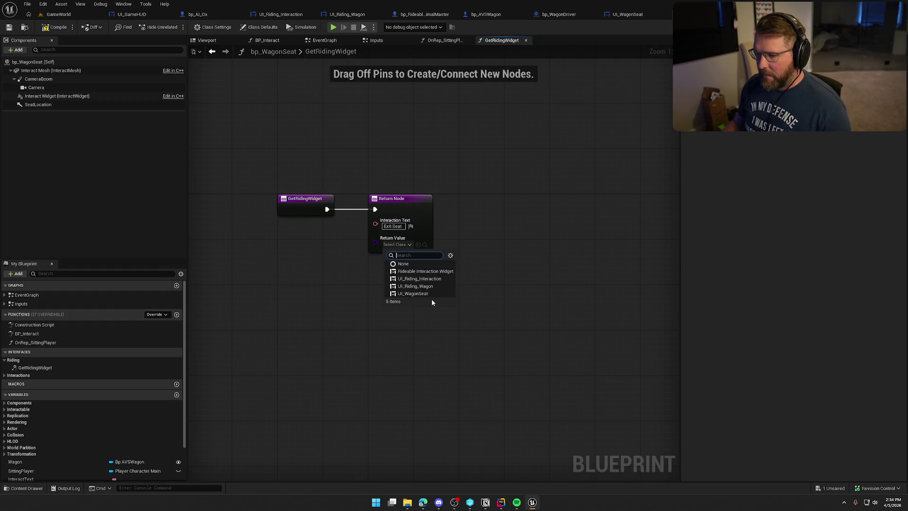
pyautogui.click(426, 294)
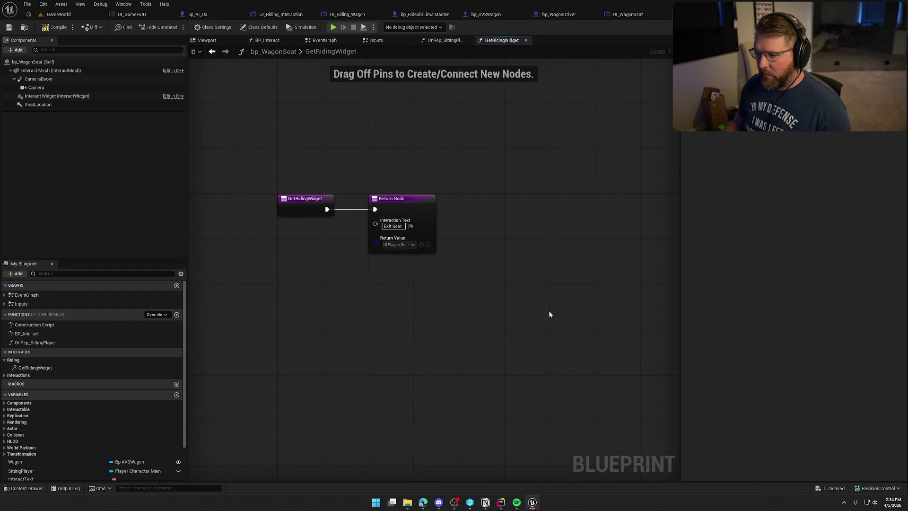
pyautogui.click(9, 27)
pyautogui.click(454, 330)
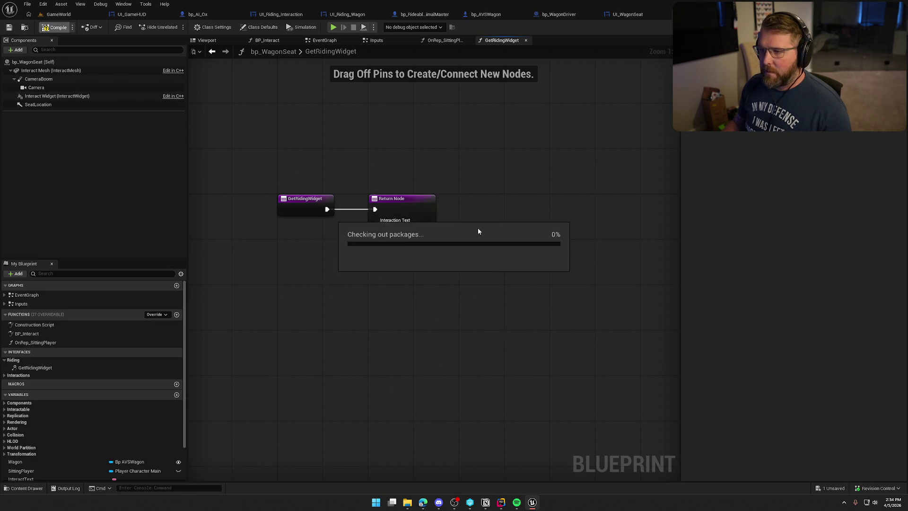
pyautogui.click(325, 40)
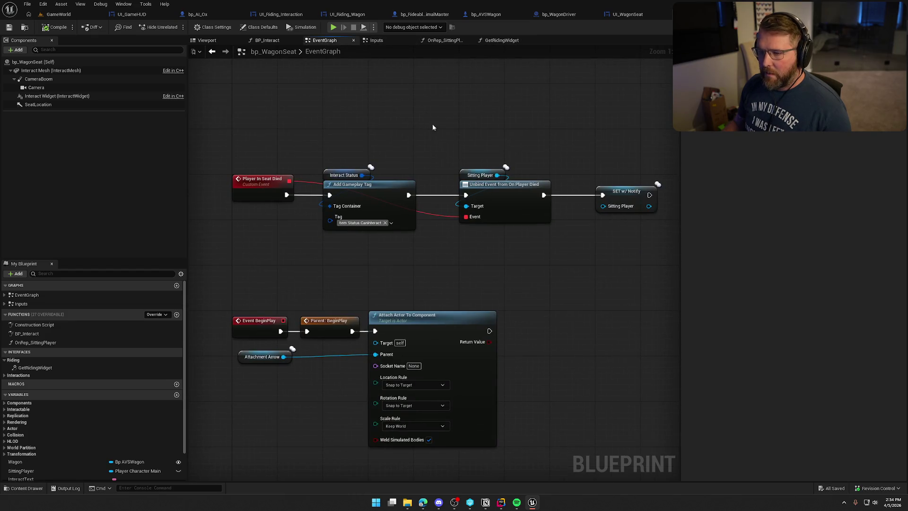
# - In BP_Interact, add Call On Riding Object on Interacting Player after Add Loose Gameplay Tags
pyautogui.click(264, 40)
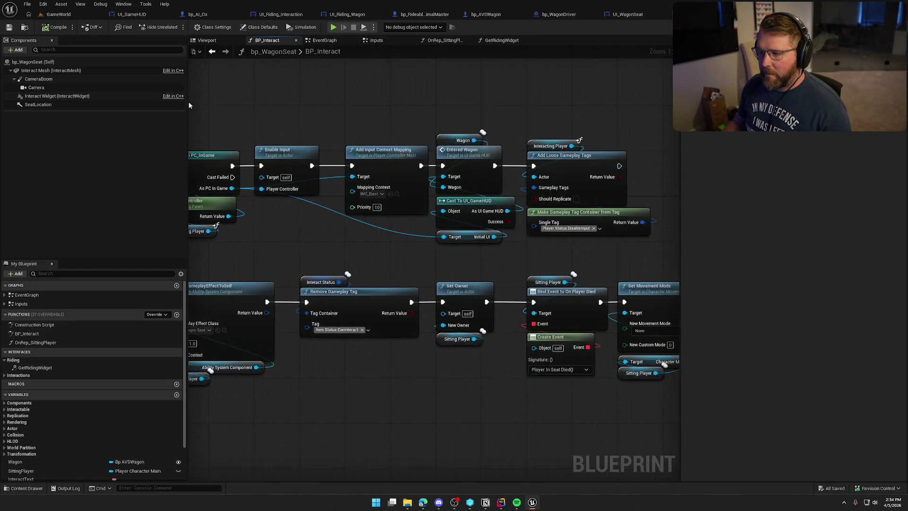
pyautogui.moveTo(456, 136); pyautogui.dragTo(443, 154)
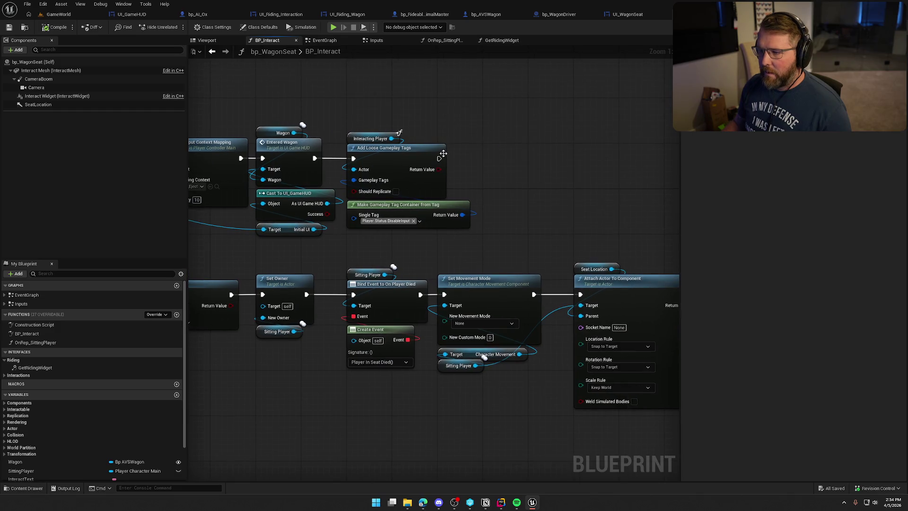
pyautogui.moveTo(392, 139); pyautogui.dragTo(487, 158)
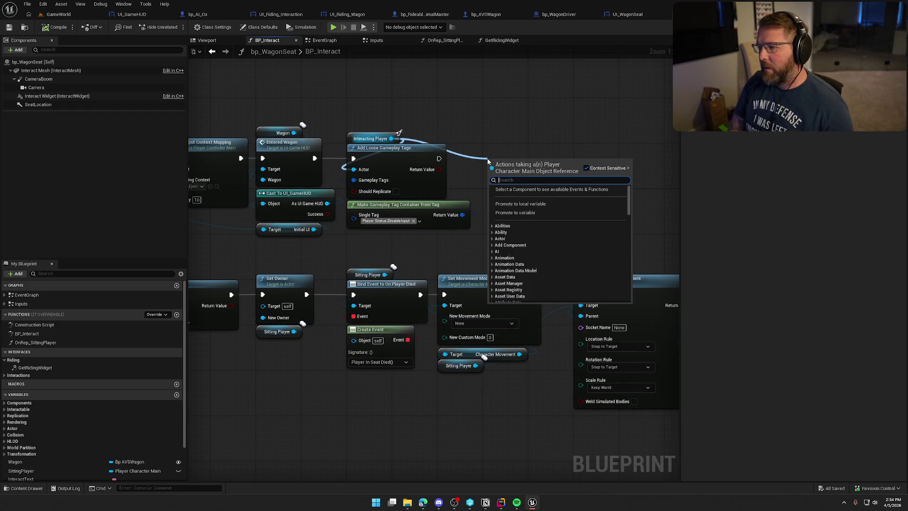
pyautogui.write('onridin')
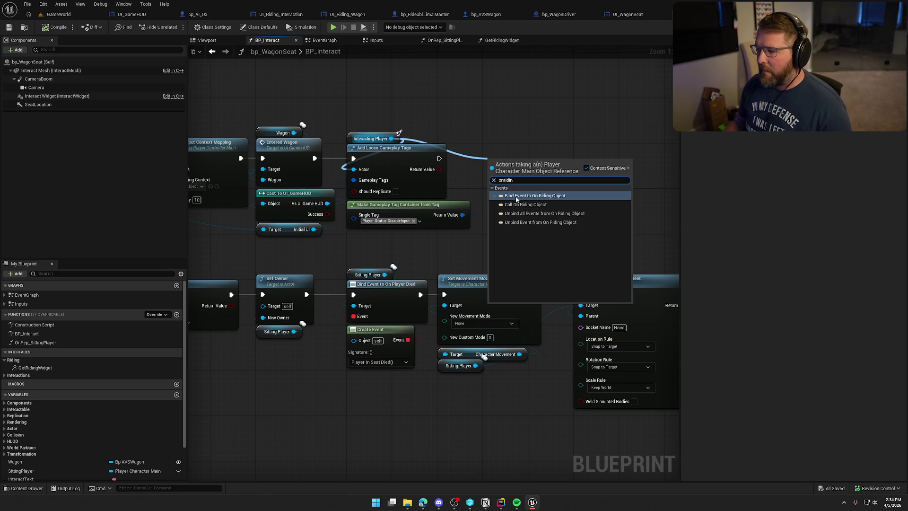
pyautogui.click(518, 205)
pyautogui.moveTo(487, 169); pyautogui.dragTo(440, 159)
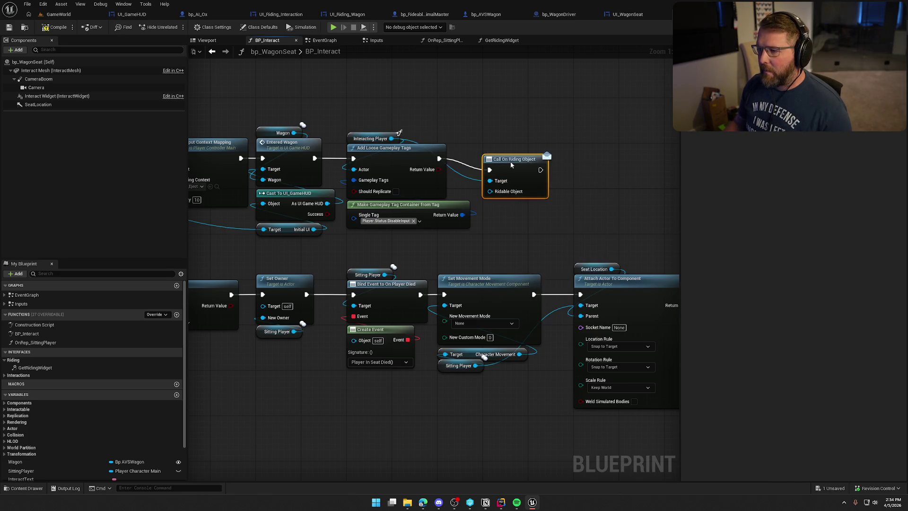
pyautogui.moveTo(510, 161); pyautogui.dragTo(512, 149)
# - Plug a Self reference into the Ridable Object input, discarding a stray Wagon getter
pyautogui.moveTo(492, 180)
pyautogui.mouseDown()
pyautogui.moveTo(395, 140)
pyautogui.moveTo(506, 203)
pyautogui.mouseUp()
pyautogui.moveTo(15, 462)
pyautogui.mouseDown()
pyautogui.moveTo(531, 210)
pyautogui.moveTo(499, 201)
pyautogui.moveTo(498, 189)
pyautogui.mouseUp()
pyautogui.press('Delete')
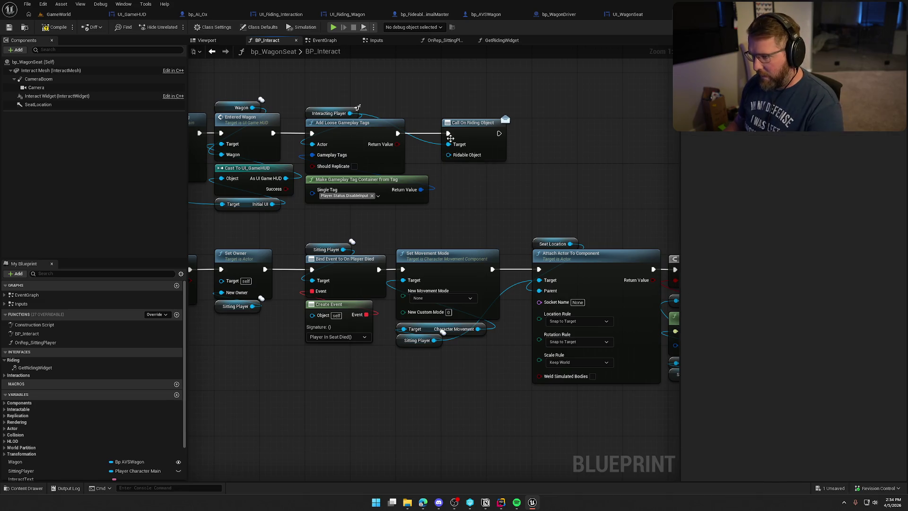
pyautogui.moveTo(448, 155); pyautogui.dragTo(461, 173)
pyautogui.write('self')
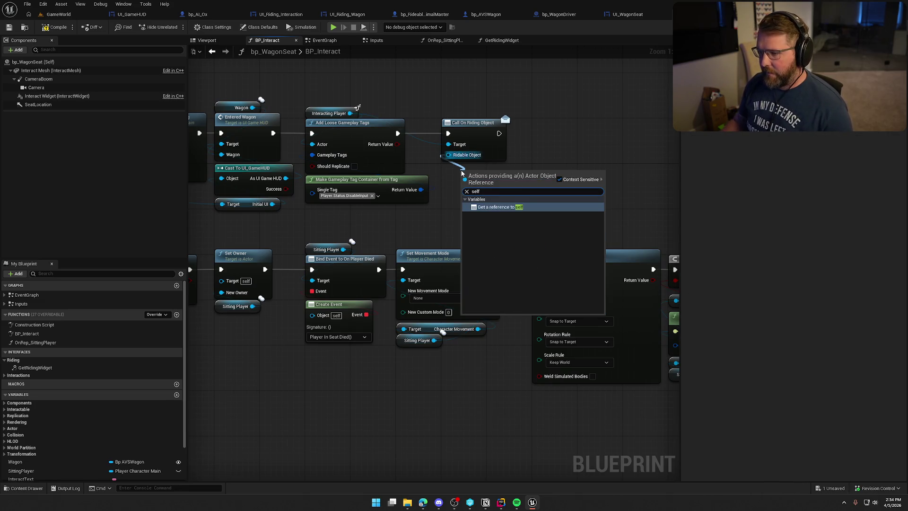
pyautogui.click(492, 209)
pyautogui.moveTo(441, 178); pyautogui.dragTo(459, 172)
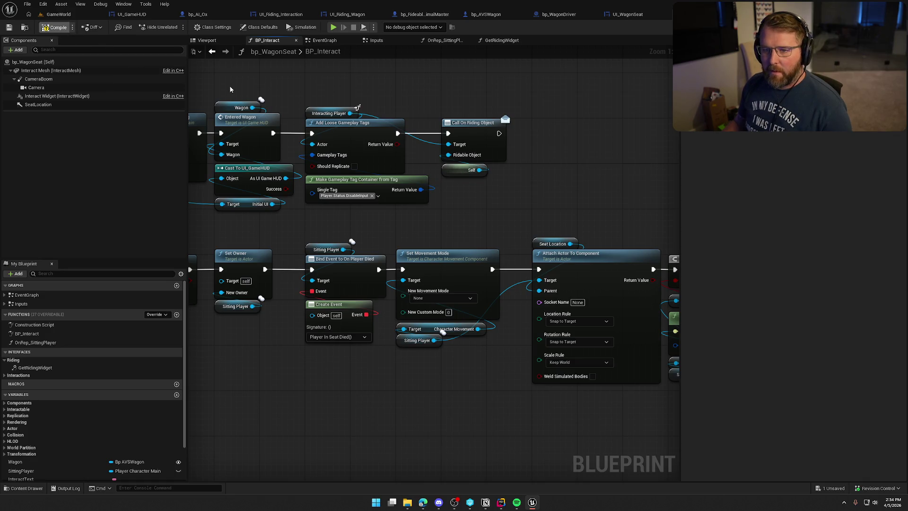
pyautogui.click(373, 42)
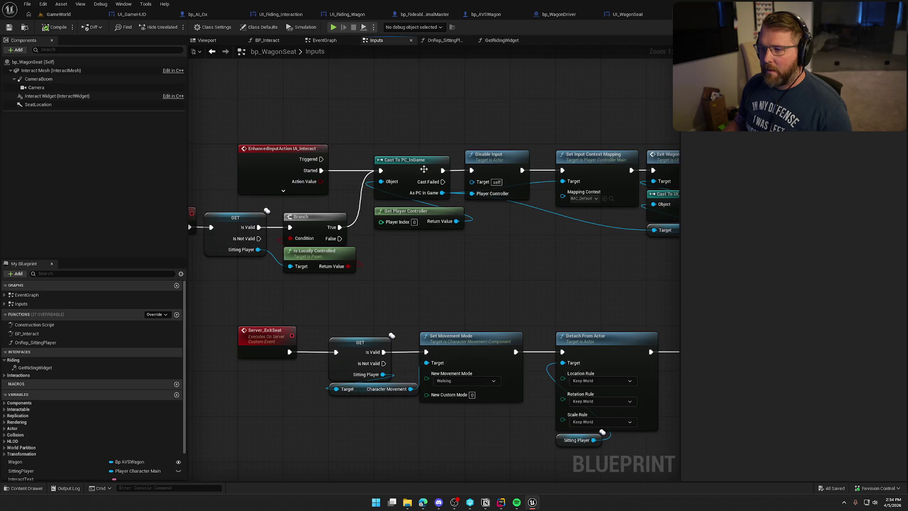
# - In the Inputs graph, call On Riding Object on Sitting Player before Server Exit Seat, then save
pyautogui.moveTo(394, 248)
pyautogui.mouseDown()
pyautogui.moveTo(553, 227)
pyautogui.moveTo(450, 235)
pyautogui.moveTo(466, 241)
pyautogui.moveTo(347, 240)
pyautogui.mouseUp()
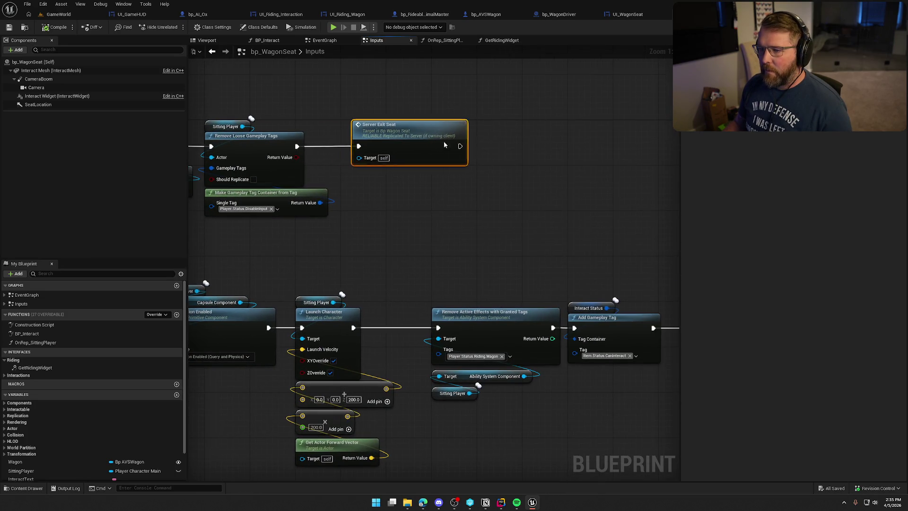
pyautogui.moveTo(444, 141); pyautogui.dragTo(557, 145)
pyautogui.click(373, 167)
pyautogui.moveTo(243, 127); pyautogui.dragTo(351, 150)
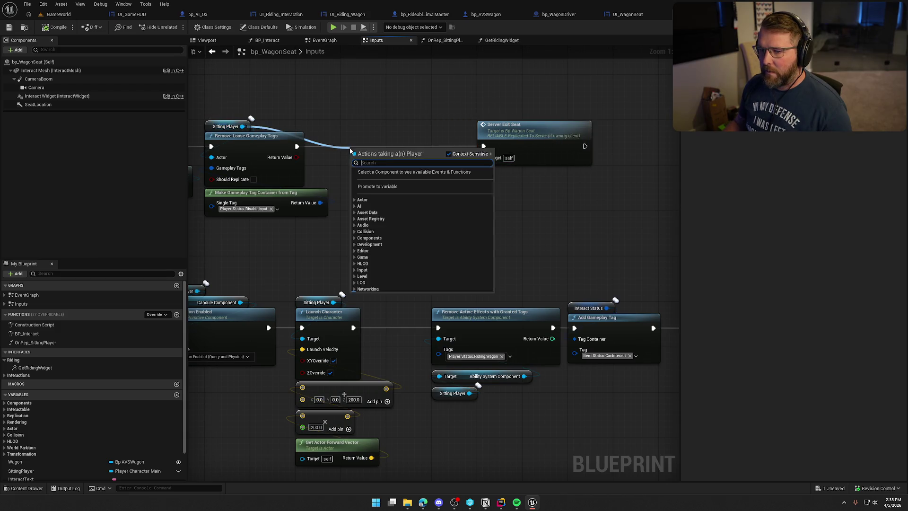
pyautogui.write('call o')
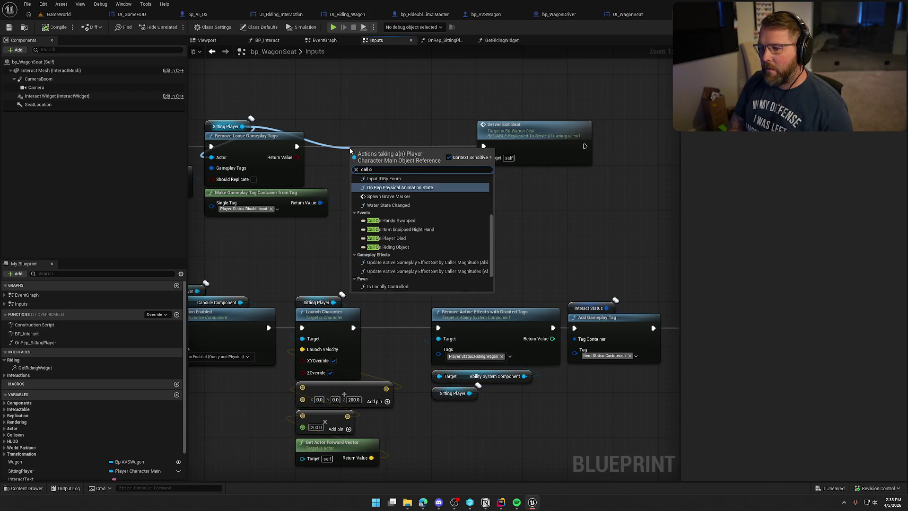
pyautogui.write('ri')
pyautogui.press('Return')
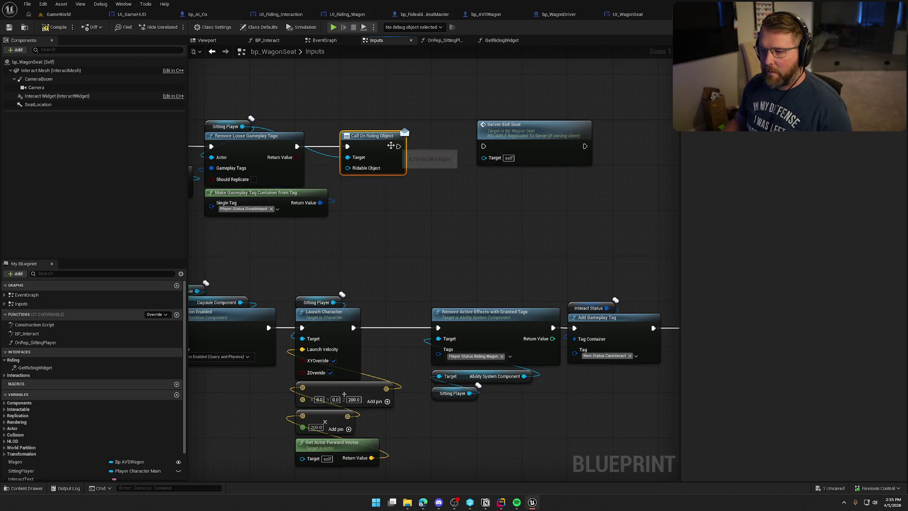
pyautogui.moveTo(486, 149); pyautogui.dragTo(486, 148)
pyautogui.moveTo(518, 138); pyautogui.dragTo(471, 139)
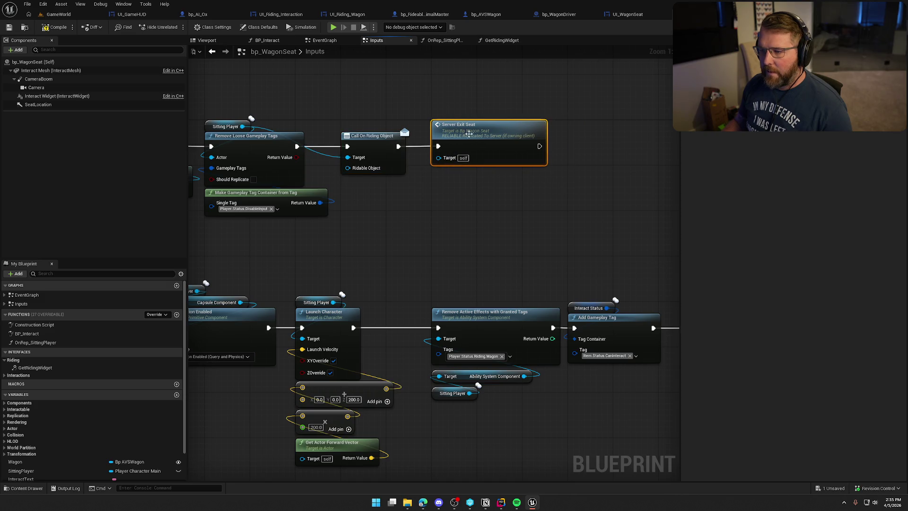
pyautogui.hotkey('ctrl', 's')
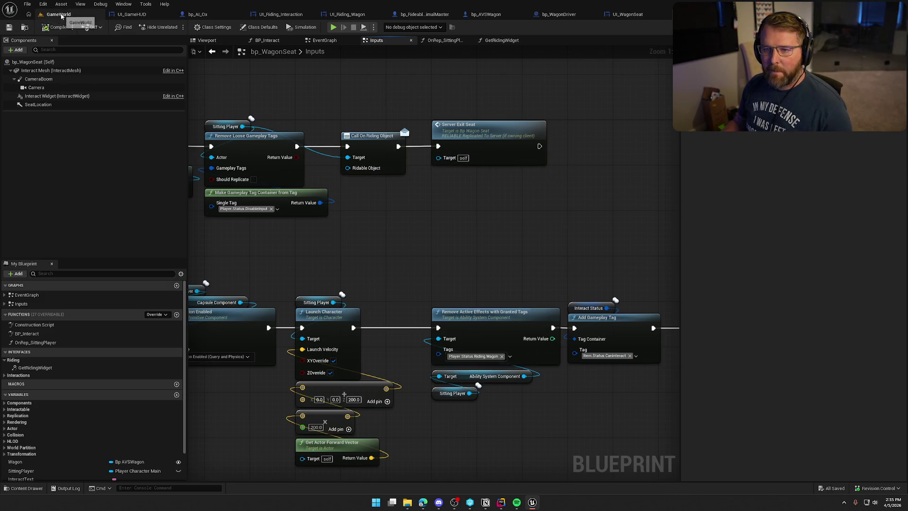
pyautogui.click(59, 14)
# - Play-test sitting on and leaving the wagon seat, driving, and dismounting with E, then stop
pyautogui.hotkey('alt', 'p')
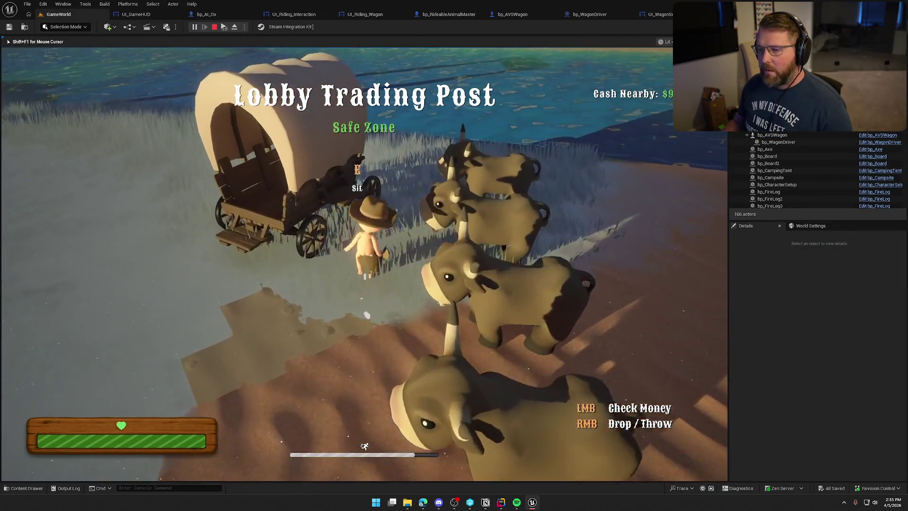
pyautogui.press('e')
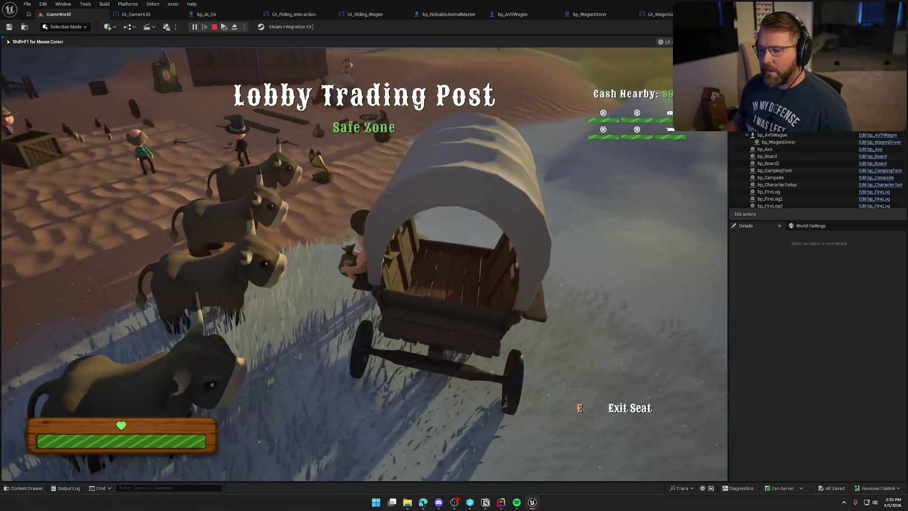
pyautogui.press('e')
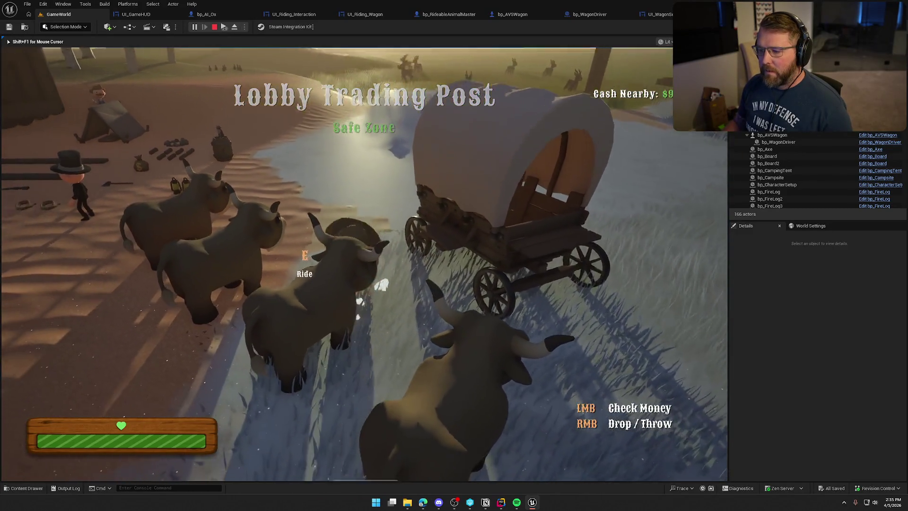
pyautogui.press('e')
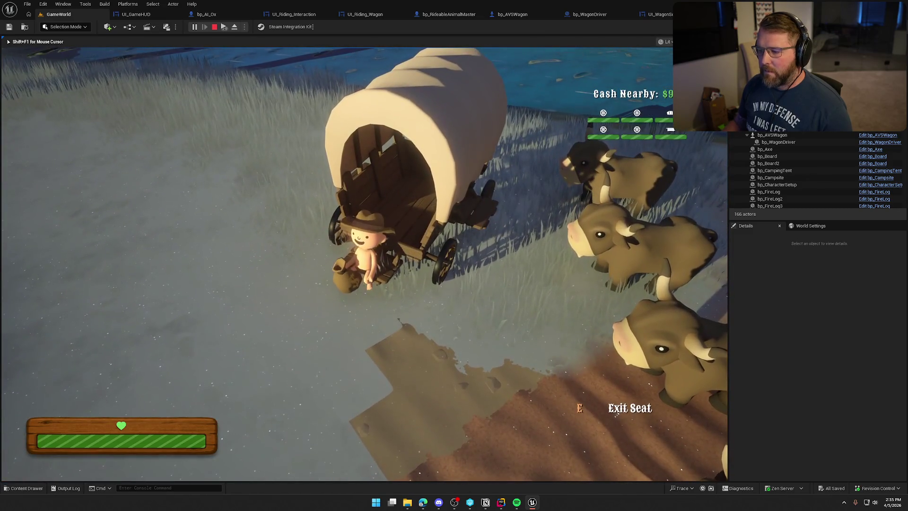
pyautogui.press('e')
pyautogui.hotkey('shift', 'w')
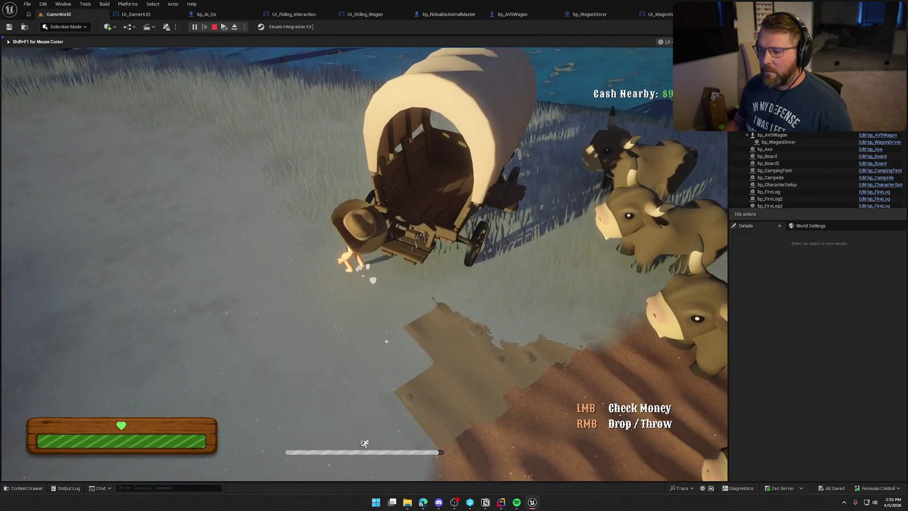
pyautogui.press('e')
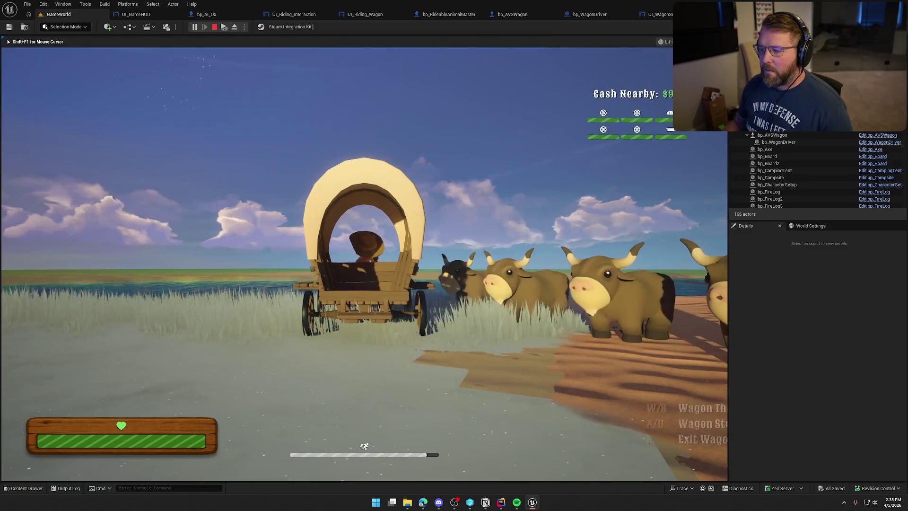
pyautogui.press('e')
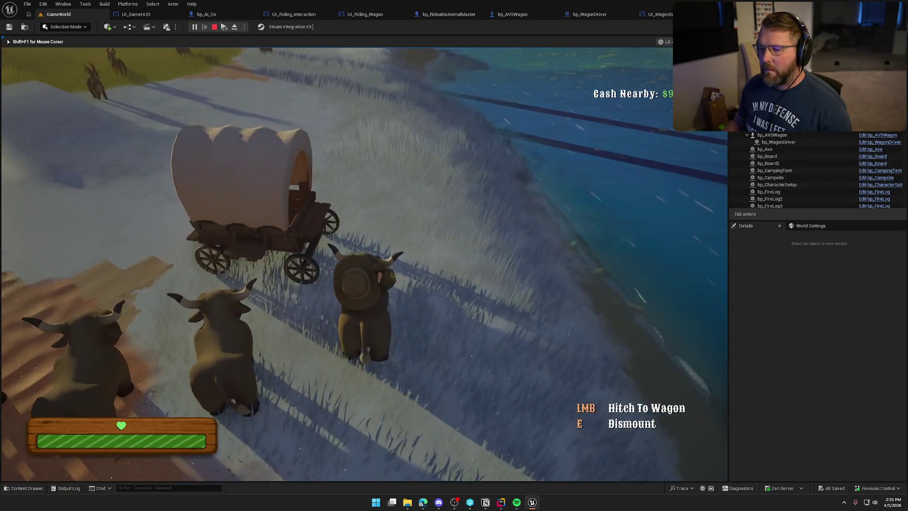
pyautogui.press('e')
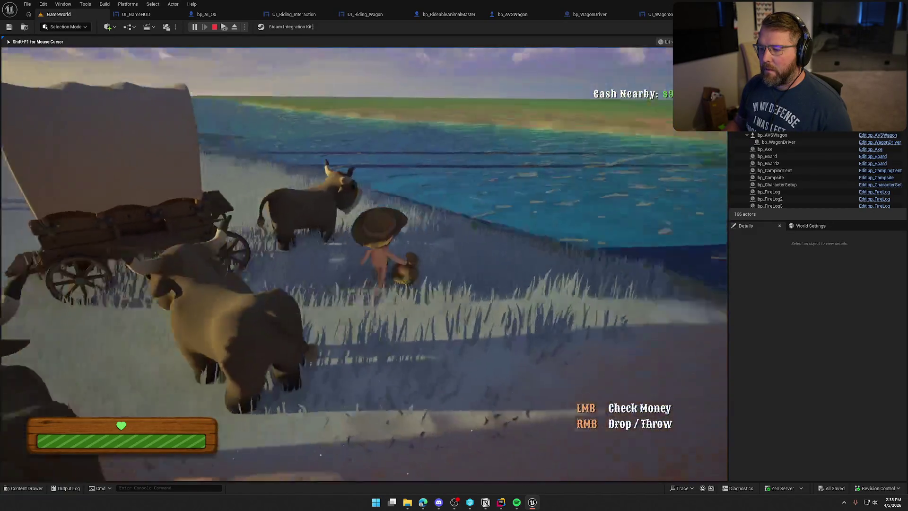
pyautogui.press('w')
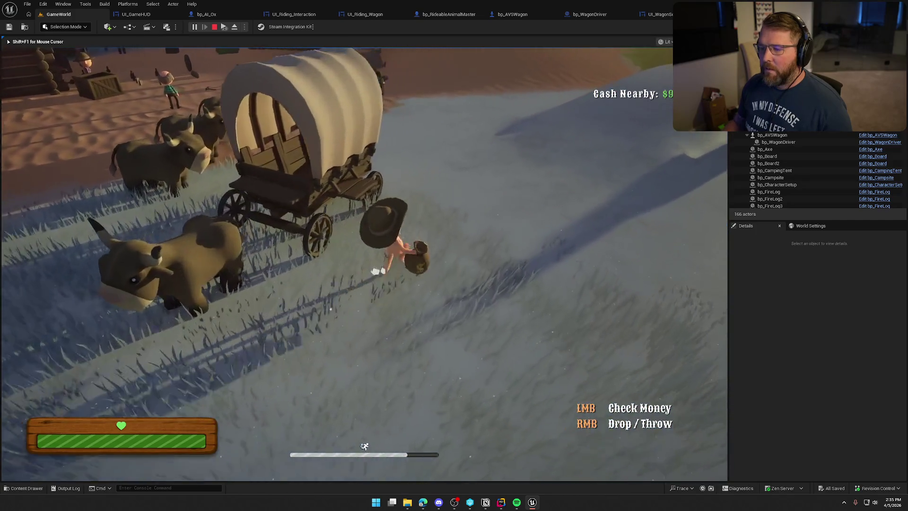
pyautogui.press('Escape')
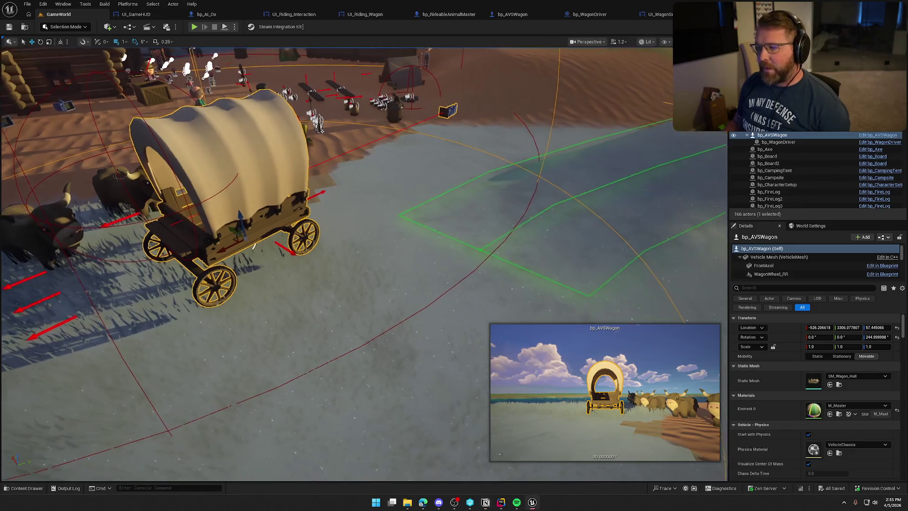
# - Close all nine blueprint and widget editor tabs, leaving only the GameWorld level
pyautogui.press('Escape')
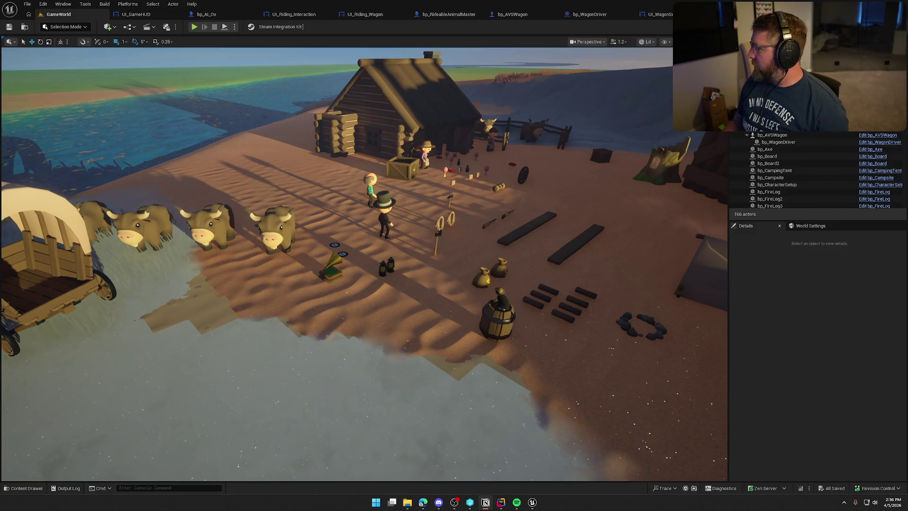
pyautogui.click(800, 363)
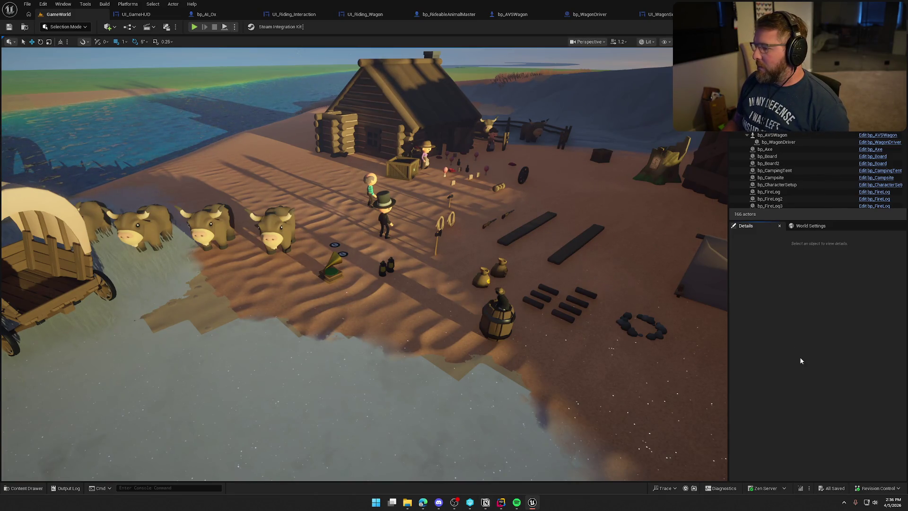
pyautogui.middleClick(147, 14)
pyautogui.middleClick(148, 14)
pyautogui.middleClick(148, 14)
pyautogui.middleClick(149, 15)
pyautogui.middleClick(150, 15)
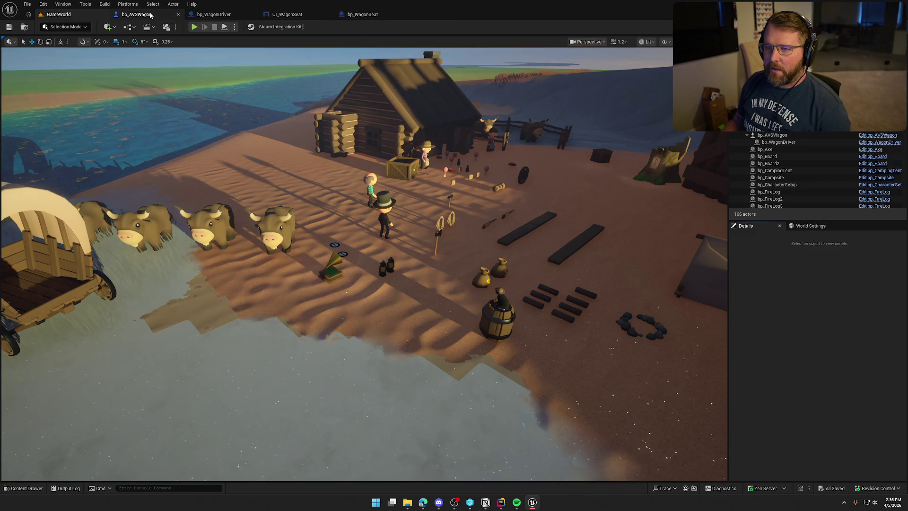
pyautogui.middleClick(150, 15)
pyautogui.middleClick(151, 15)
pyautogui.middleClick(150, 15)
pyautogui.middleClick(151, 15)
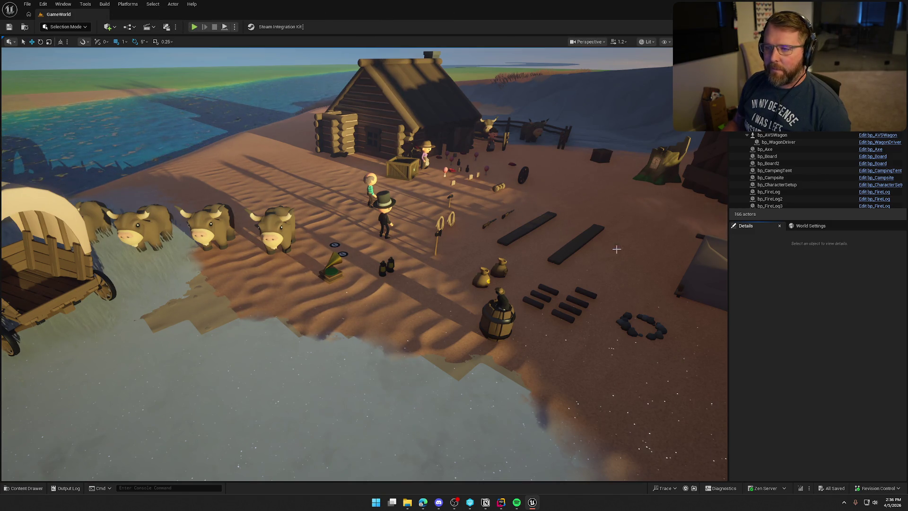
# - Close Rider's open source files and return to the Unreal level view
pyautogui.click(502, 507)
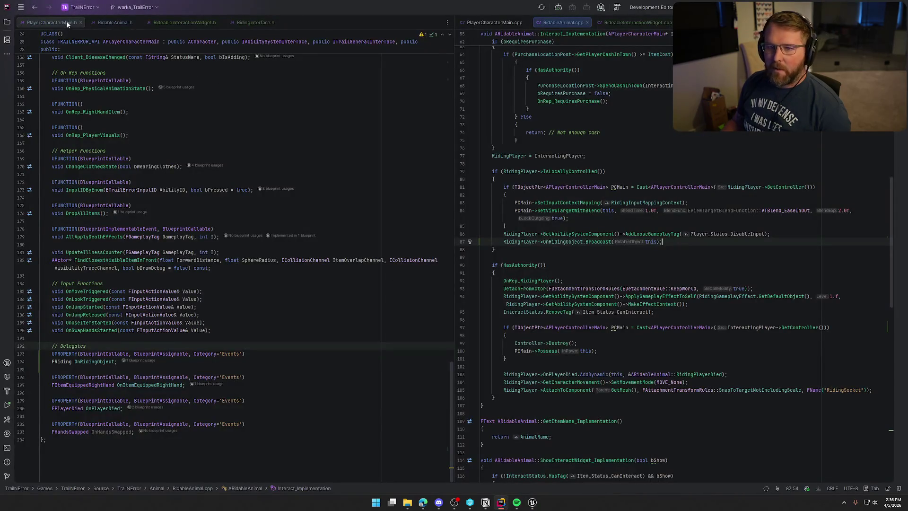
pyautogui.middleClick(67, 22)
pyautogui.middleClick(66, 22)
pyautogui.middleClick(66, 22)
pyautogui.middleClick(66, 22)
pyautogui.middleClick(66, 23)
pyautogui.middleClick(66, 22)
pyautogui.middleClick(66, 22)
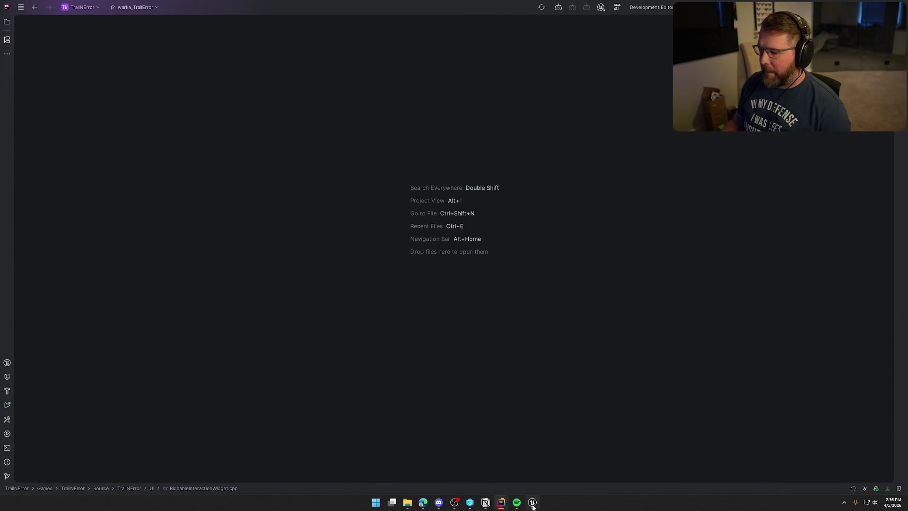
pyautogui.click(533, 505)
pyautogui.moveTo(488, 180); pyautogui.dragTo(413, 227)
# - Browse the content browser to the Logic/Interactables/Items folder
pyautogui.click(400, 220)
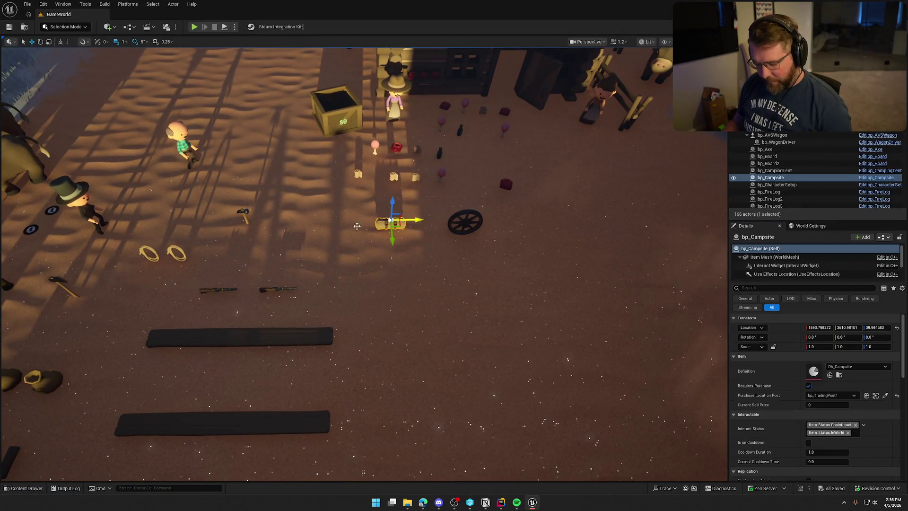
pyautogui.click(213, 292)
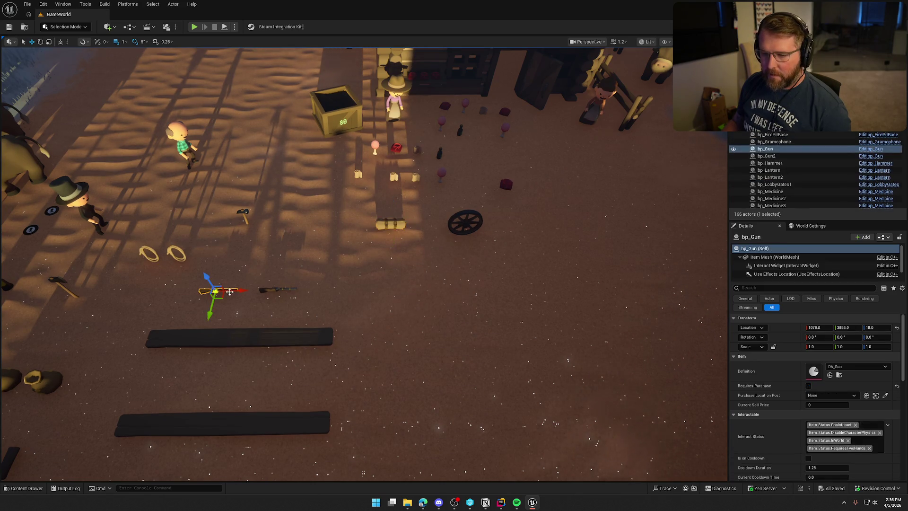
pyautogui.hotkey('ctrl', 'space')
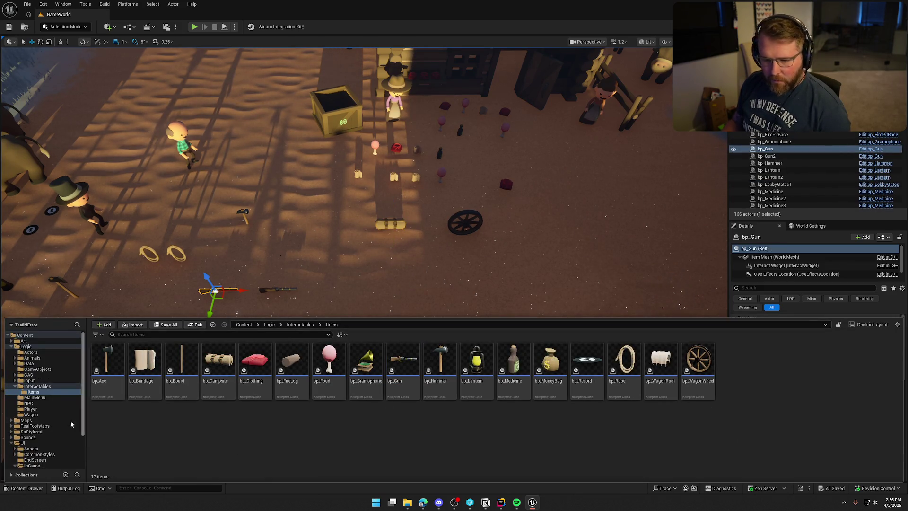
pyautogui.click(37, 386)
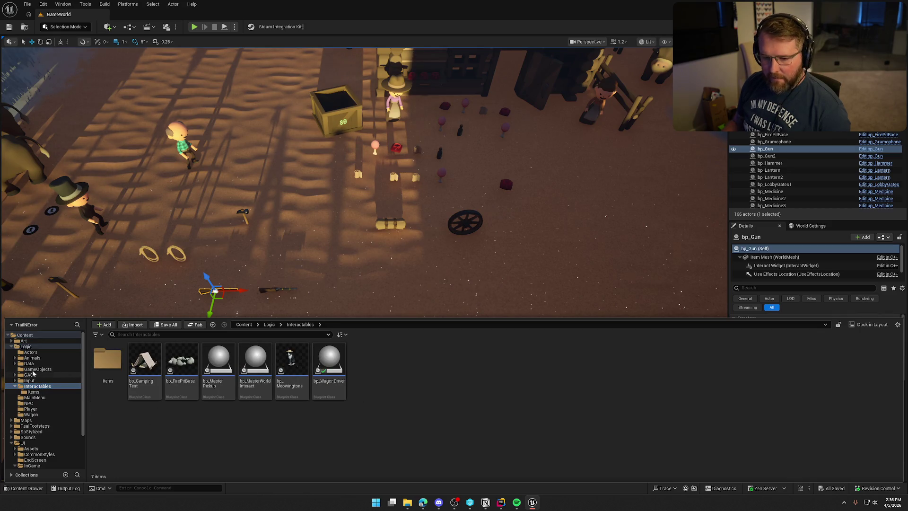
pyautogui.click(28, 363)
pyautogui.doubleClick(144, 365)
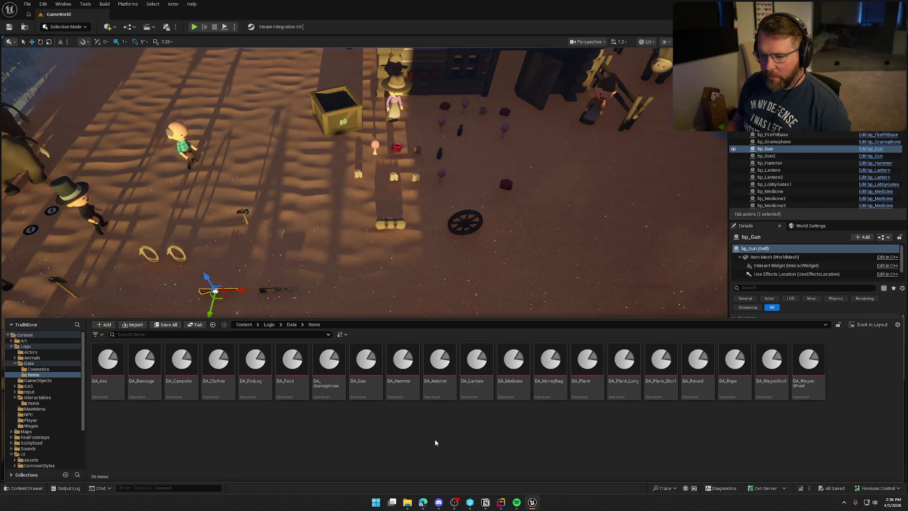
pyautogui.click(38, 397)
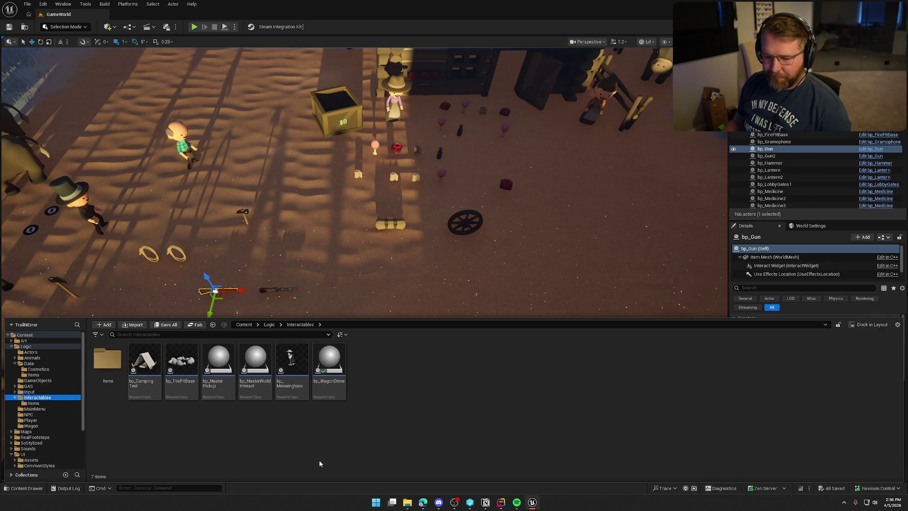
pyautogui.doubleClick(108, 360)
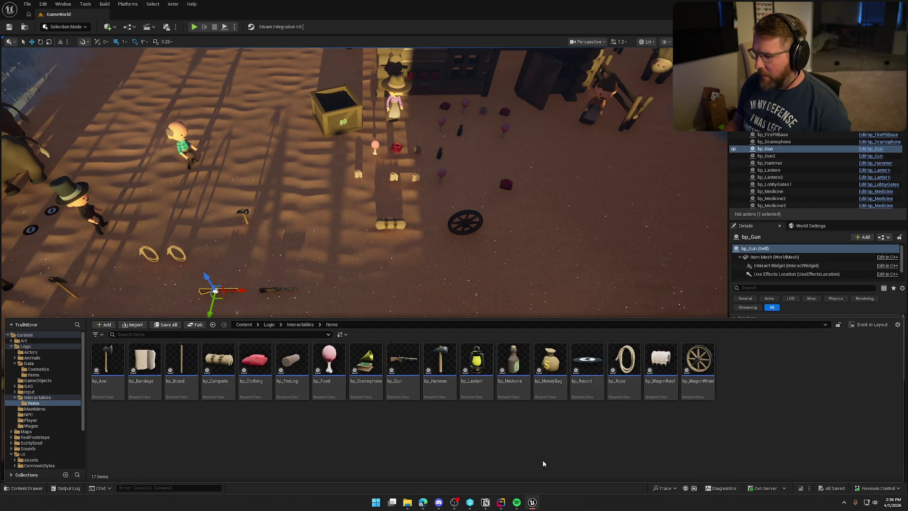
# - Duplicate bp_Record and name the copy bp_TutorialBook
pyautogui.click(588, 362)
pyautogui.hotkey('ctrl', 'd')
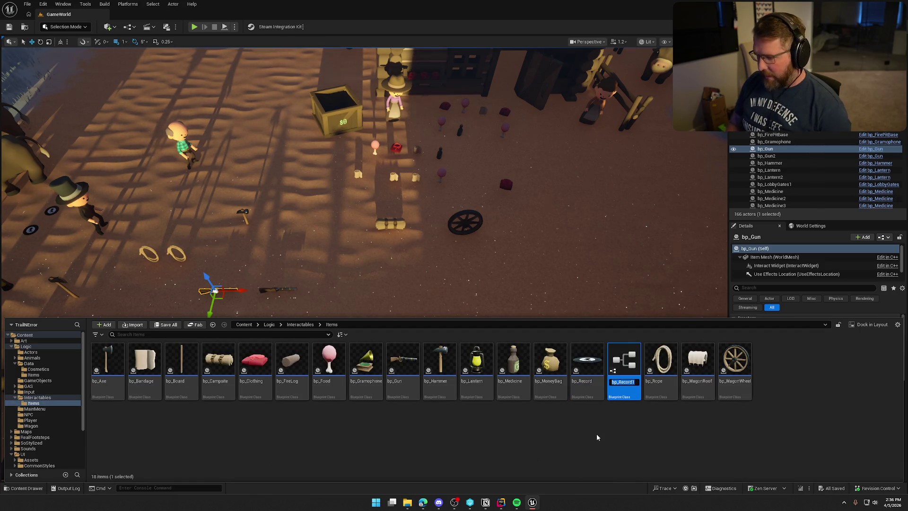
pyautogui.write('bp_Tut')
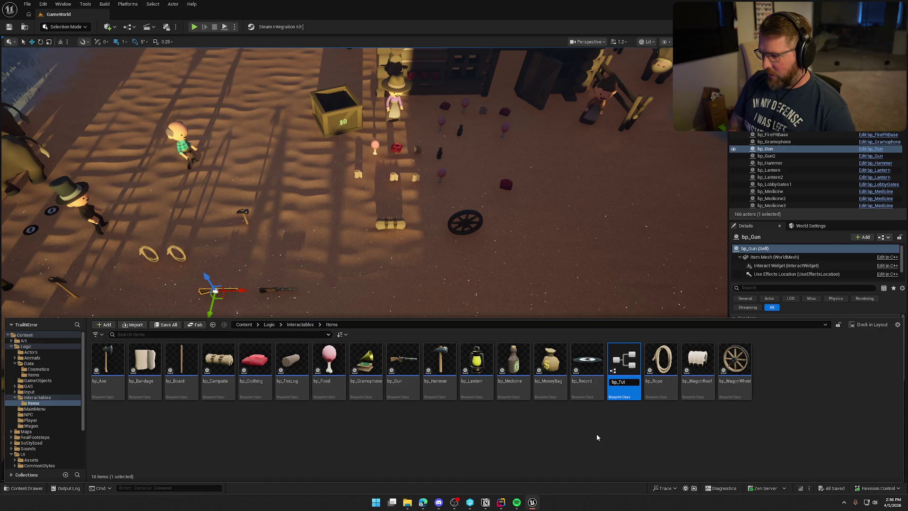
pyautogui.write('orialBook')
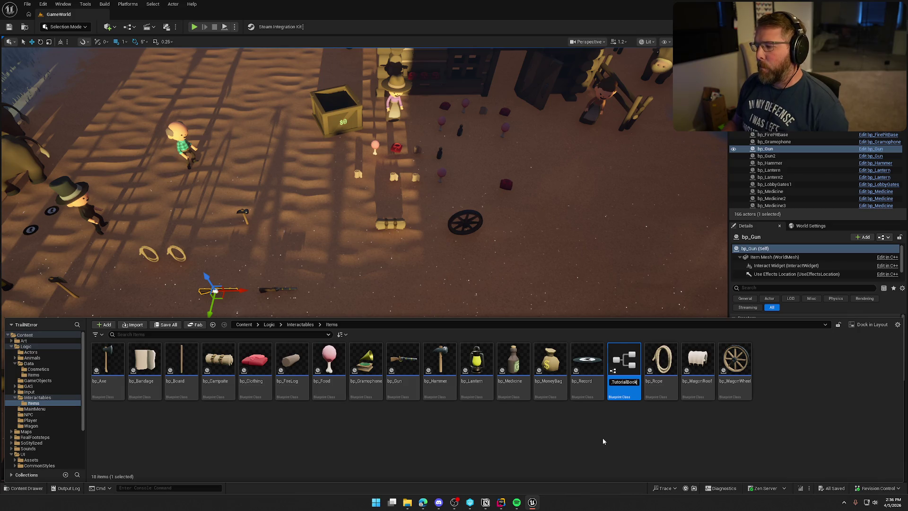
pyautogui.press('Return')
pyautogui.hotkey('ctrl', 'space')
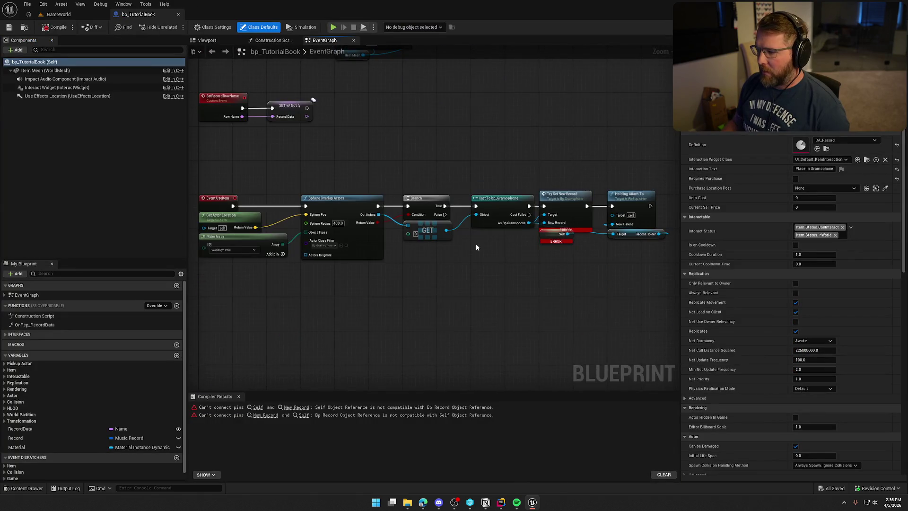
# - Delete the nodes after Event UseItem and the SetRecordRowName and SET w/ Notify nodes
pyautogui.scroll(2, 475, 282)
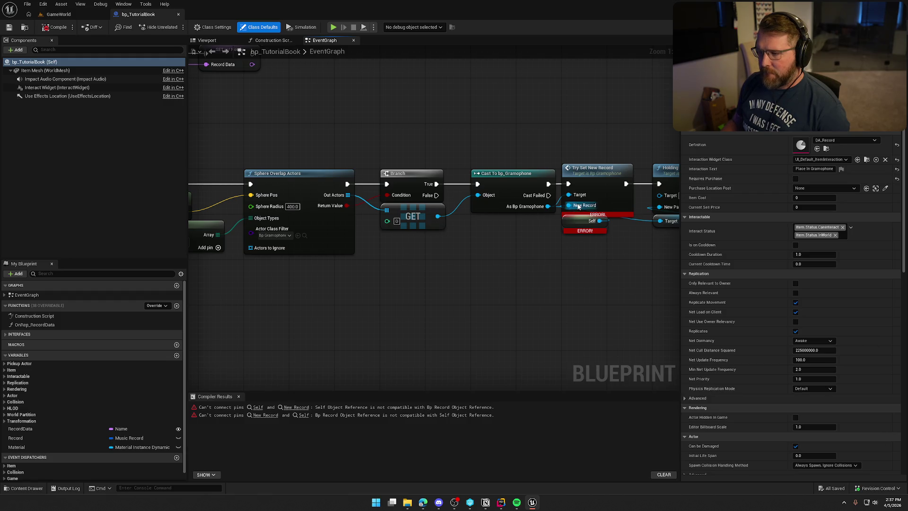
pyautogui.scroll(-3, 497, 265)
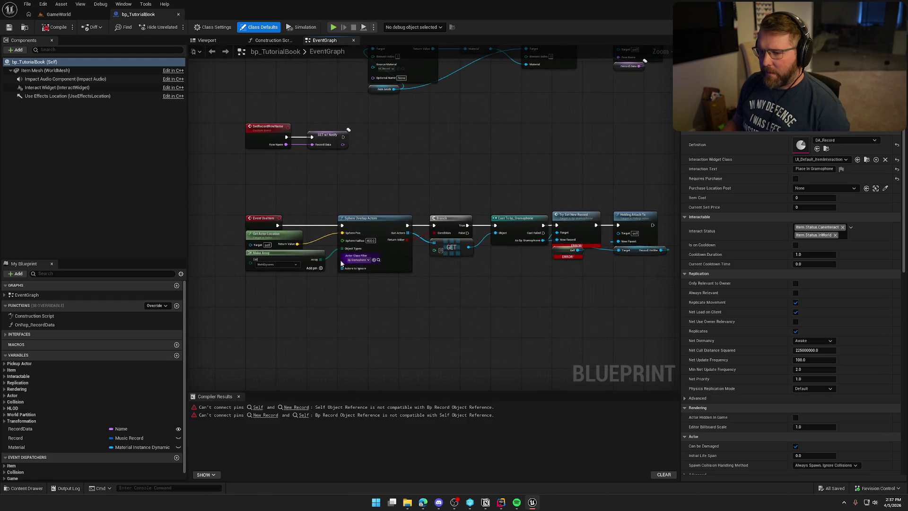
pyautogui.moveTo(431, 320); pyautogui.dragTo(423, 322)
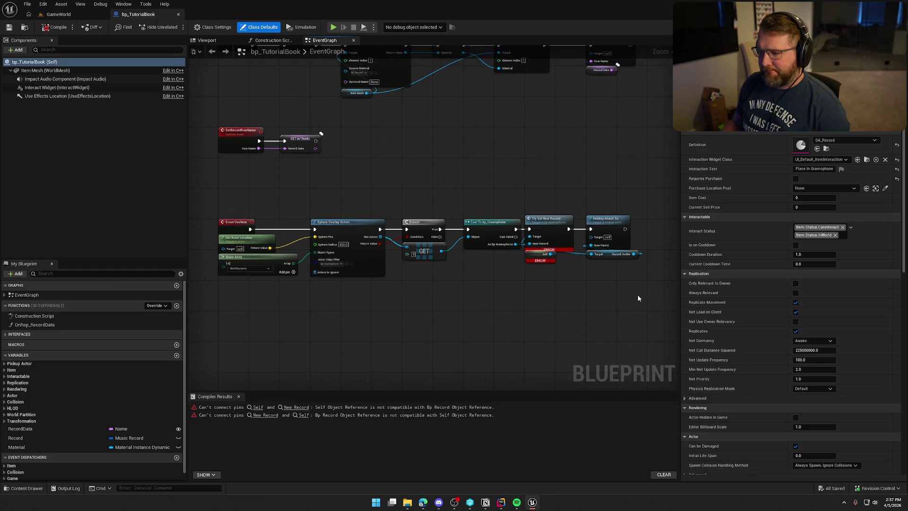
pyautogui.moveTo(634, 314)
pyautogui.mouseDown()
pyautogui.moveTo(620, 296)
pyautogui.moveTo(279, 192)
pyautogui.moveTo(288, 213)
pyautogui.moveTo(350, 262)
pyautogui.mouseUp()
pyautogui.press('Delete')
pyautogui.moveTo(233, 154); pyautogui.dragTo(273, 193)
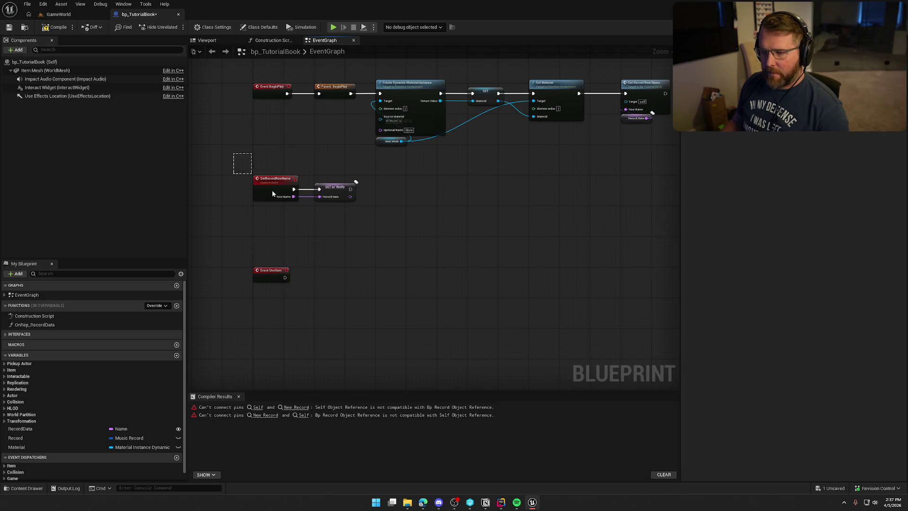
pyautogui.press('Delete')
# - Delete the whole BeginPlay chain and move Event UseItem higher in the graph
pyautogui.moveTo(373, 232); pyautogui.dragTo(401, 247)
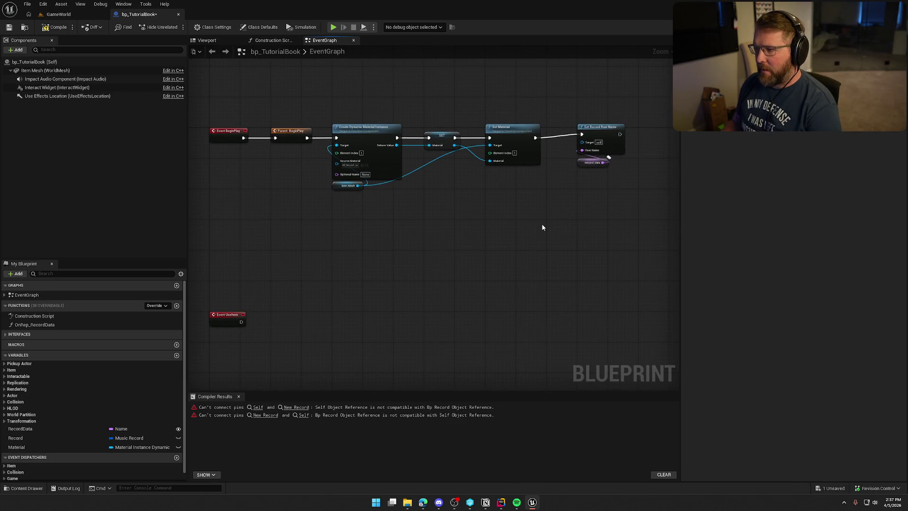
pyautogui.click(57, 428)
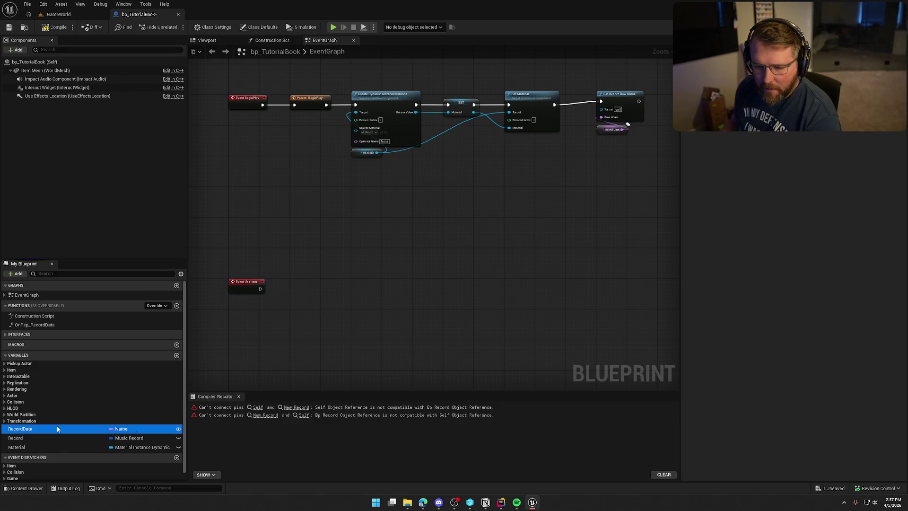
pyautogui.press('Delete')
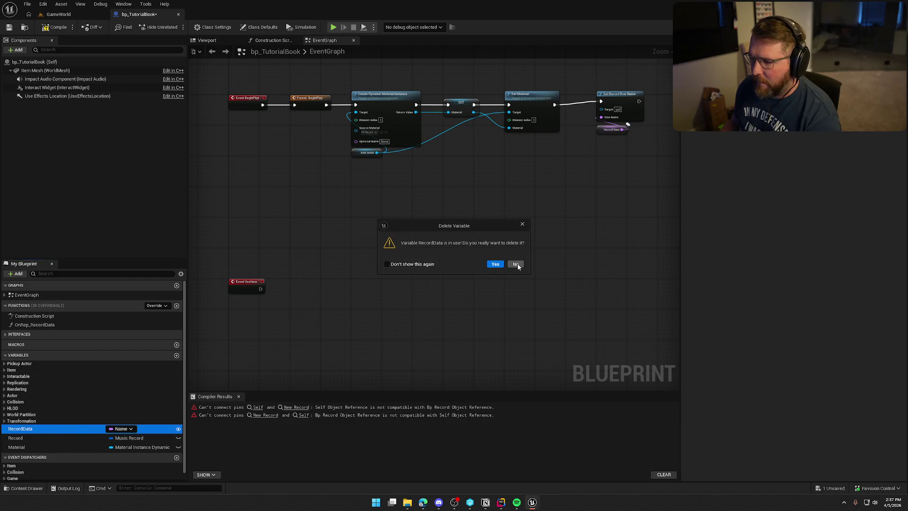
pyautogui.click(517, 265)
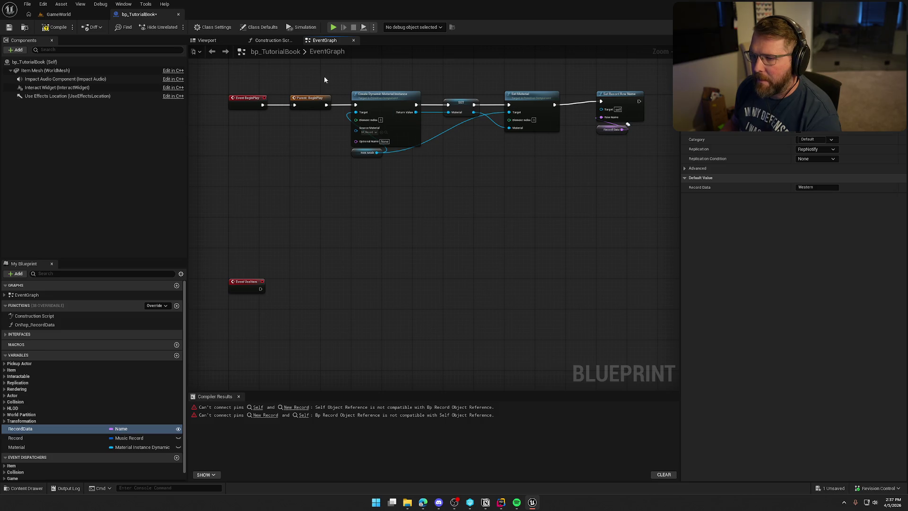
pyautogui.moveTo(233, 80); pyautogui.dragTo(661, 161)
pyautogui.press('Delete')
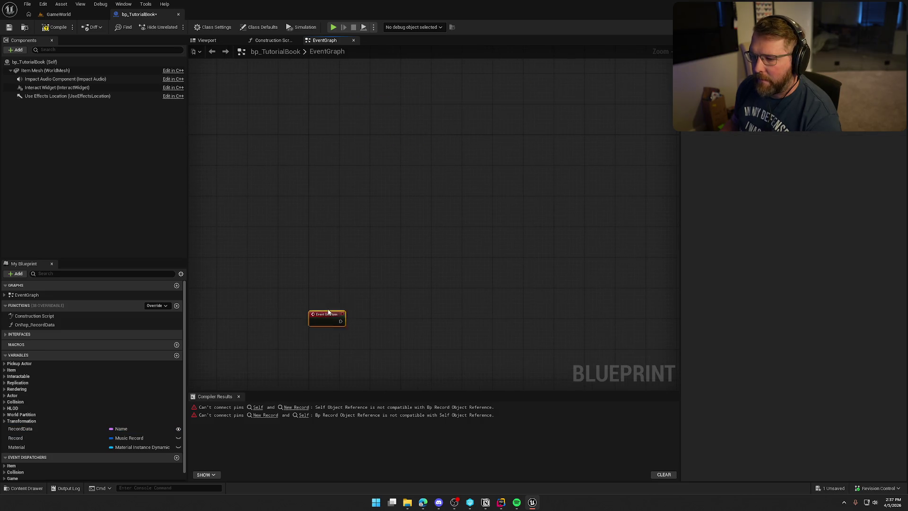
pyautogui.moveTo(328, 312); pyautogui.dragTo(323, 172)
pyautogui.click(326, 134)
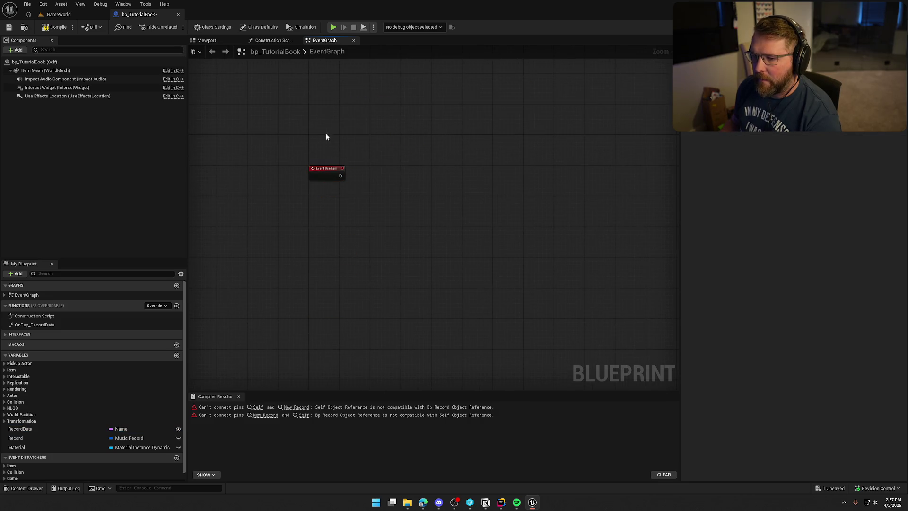
# - Delete the RecordData variable from the blueprint
pyautogui.click(23, 432)
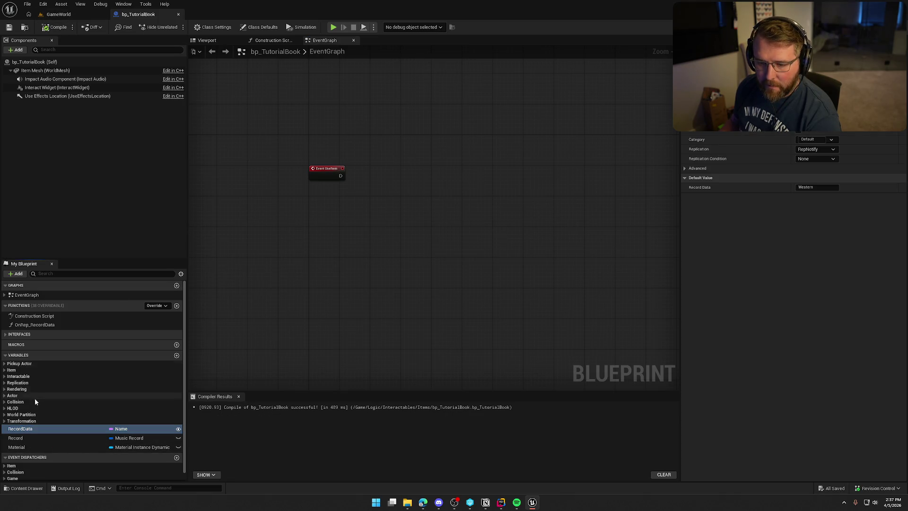
pyautogui.click(25, 440)
pyautogui.press('Delete')
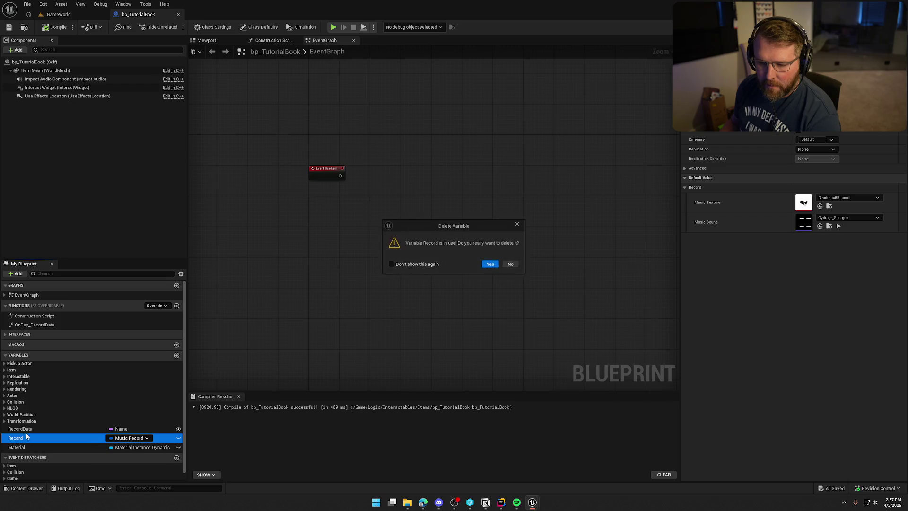
pyautogui.click(511, 264)
pyautogui.click(272, 40)
pyautogui.click(324, 40)
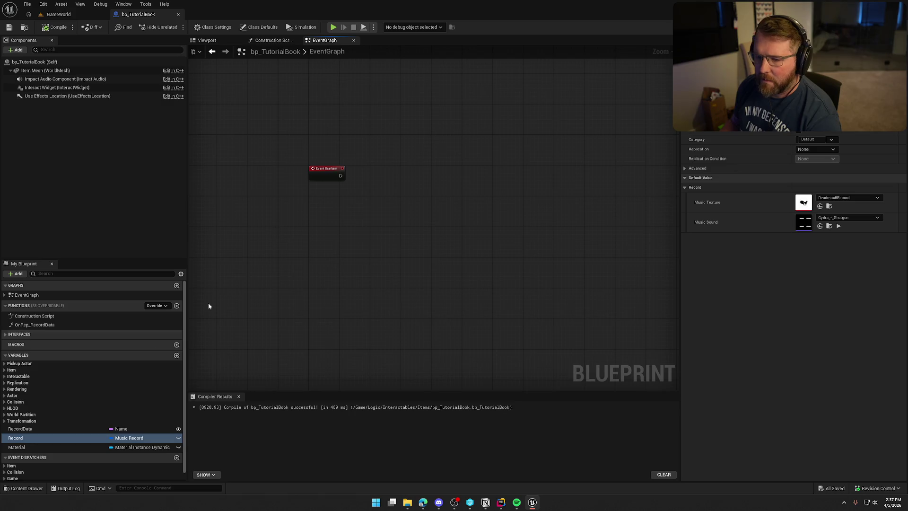
pyautogui.click(25, 431)
pyautogui.press('Delete')
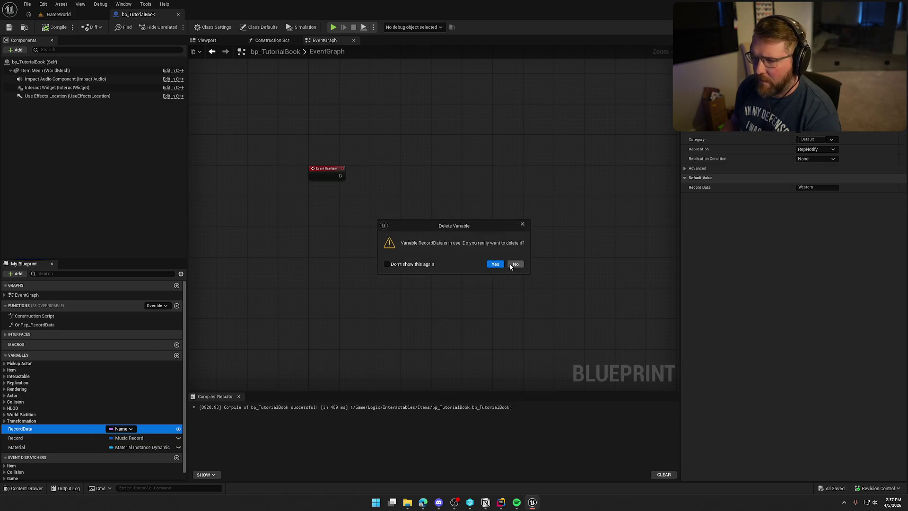
pyautogui.click(496, 264)
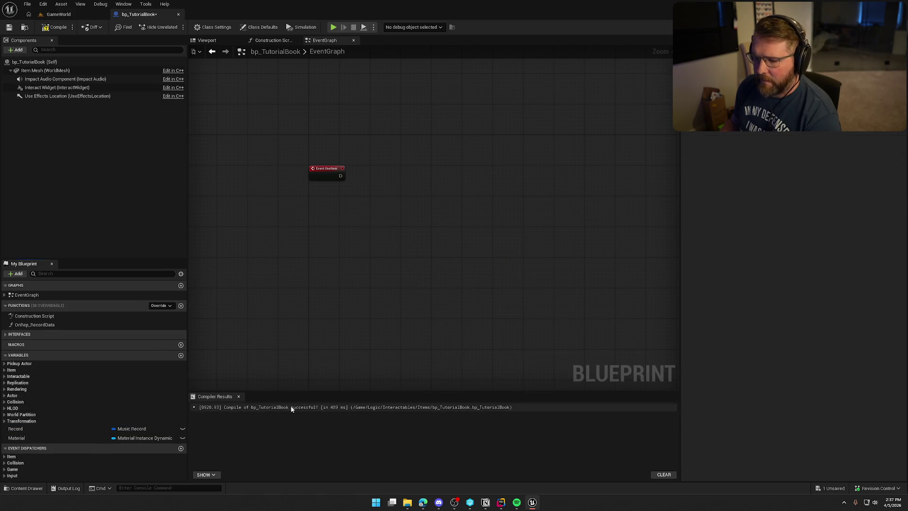
# - Delete the Record and Material variables and the OnRep_RecordData function
pyautogui.click(24, 429)
pyautogui.press('Delete')
pyautogui.click(490, 264)
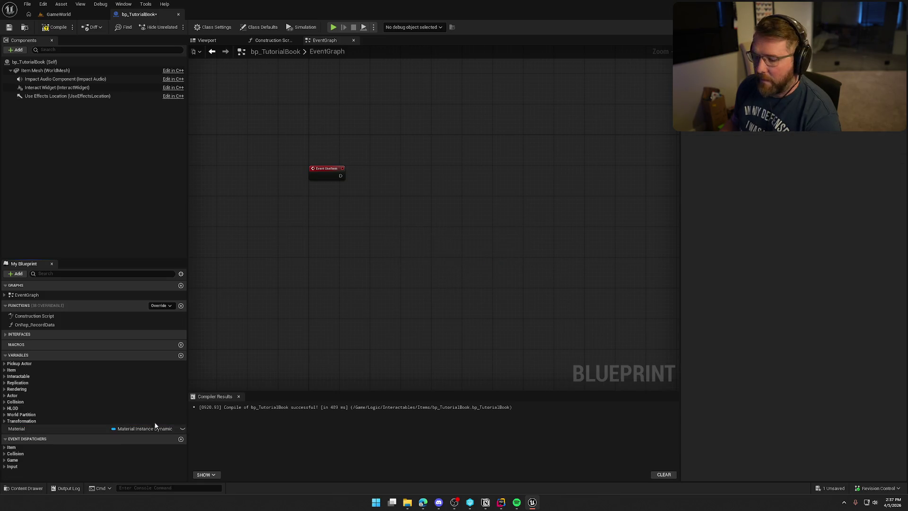
pyautogui.click(16, 428)
pyautogui.press('Delete')
pyautogui.click(492, 264)
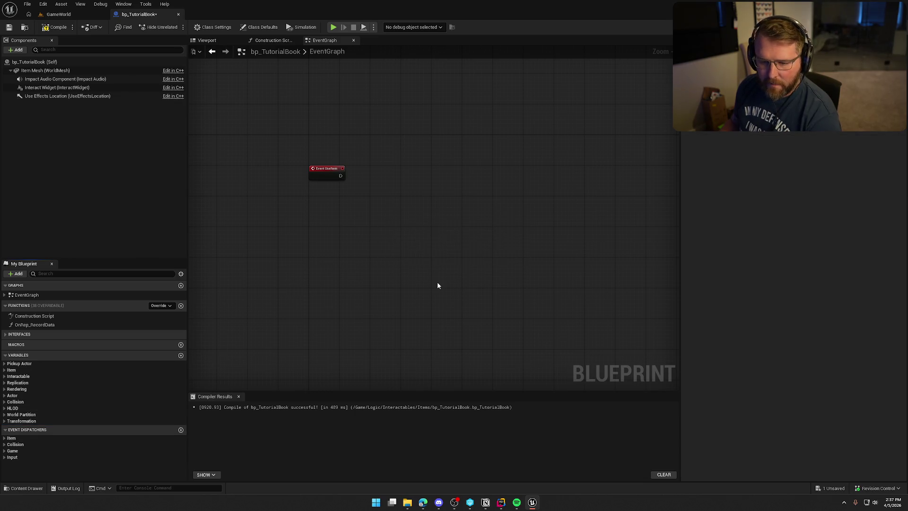
pyautogui.click(113, 325)
pyautogui.press('Delete')
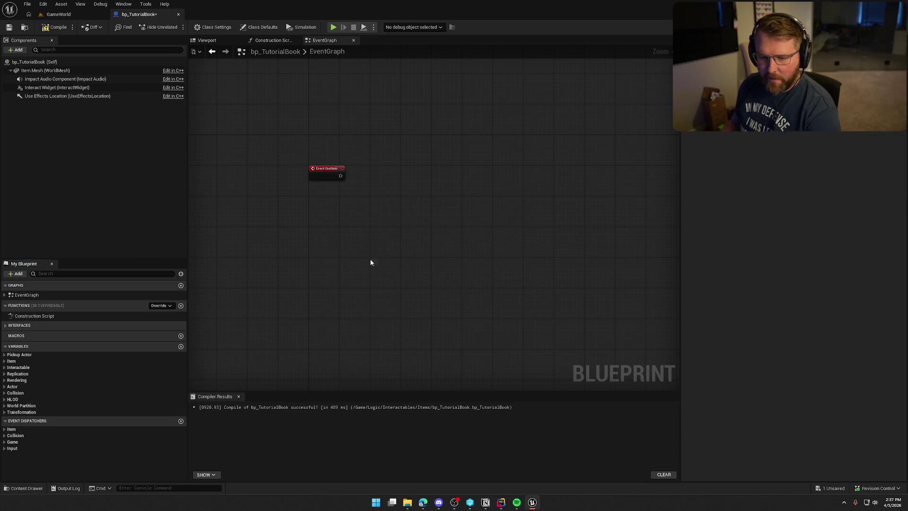
# - Check the Trail General and Interactions interface functions, then compile and save the blueprint
pyautogui.click(7, 325)
pyautogui.click(7, 334)
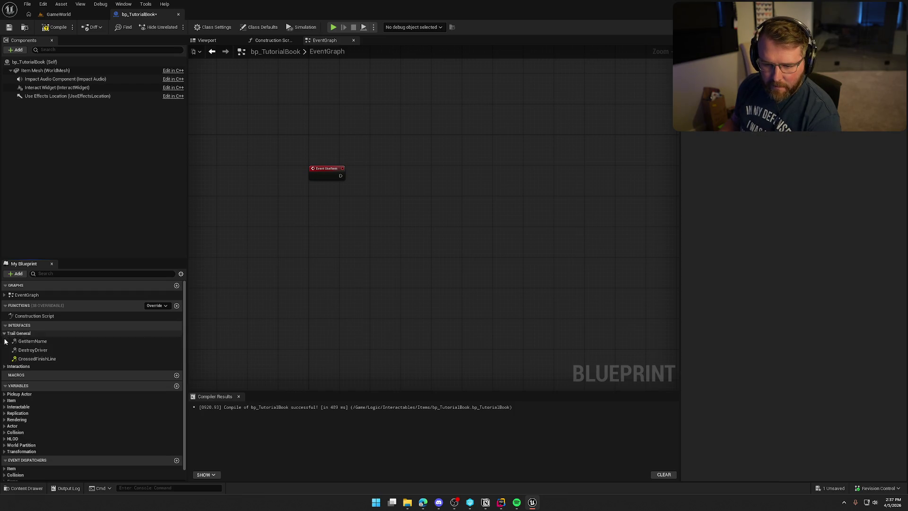
pyautogui.click(6, 367)
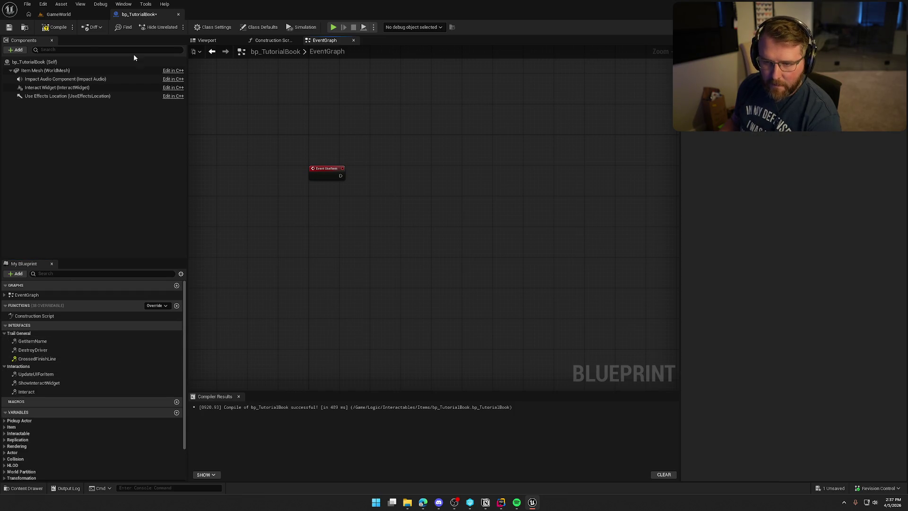
pyautogui.hotkey('ctrl', 's')
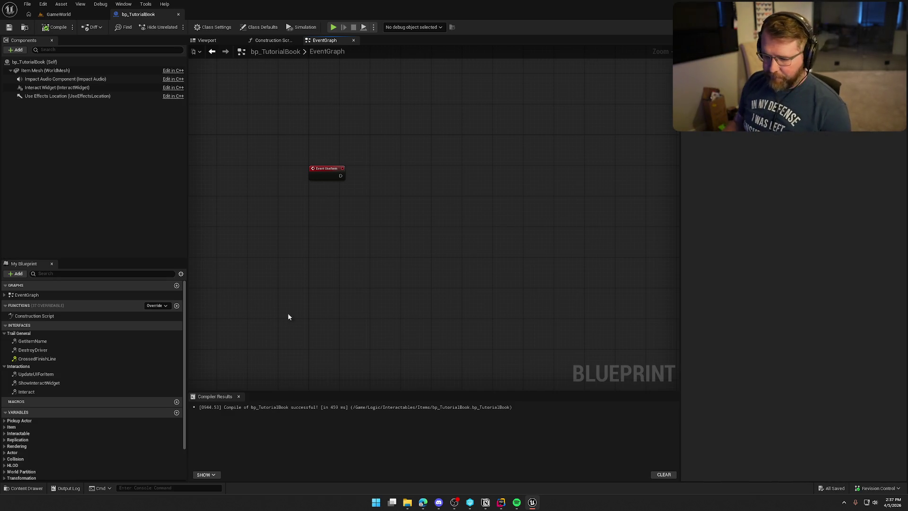
pyautogui.click(239, 397)
pyautogui.click(211, 40)
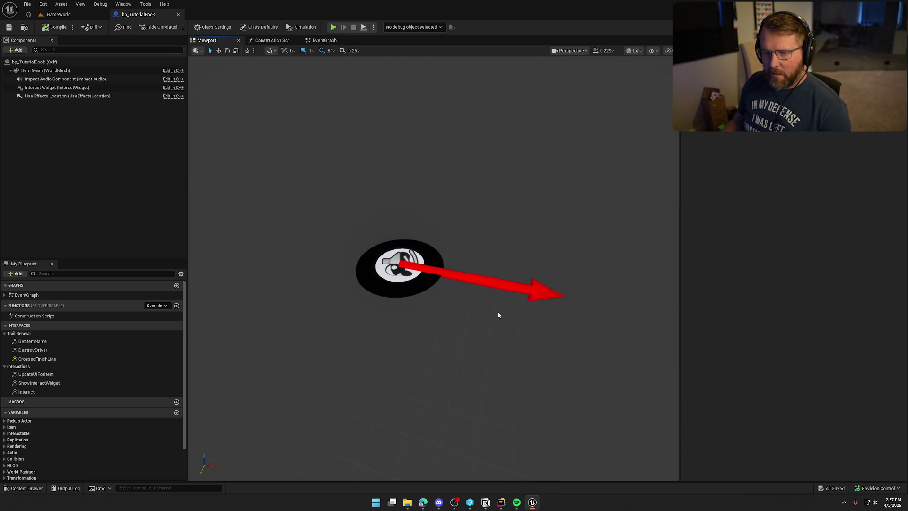
pyautogui.scroll(-3, 490, 306)
pyautogui.scroll(-3, 490, 306)
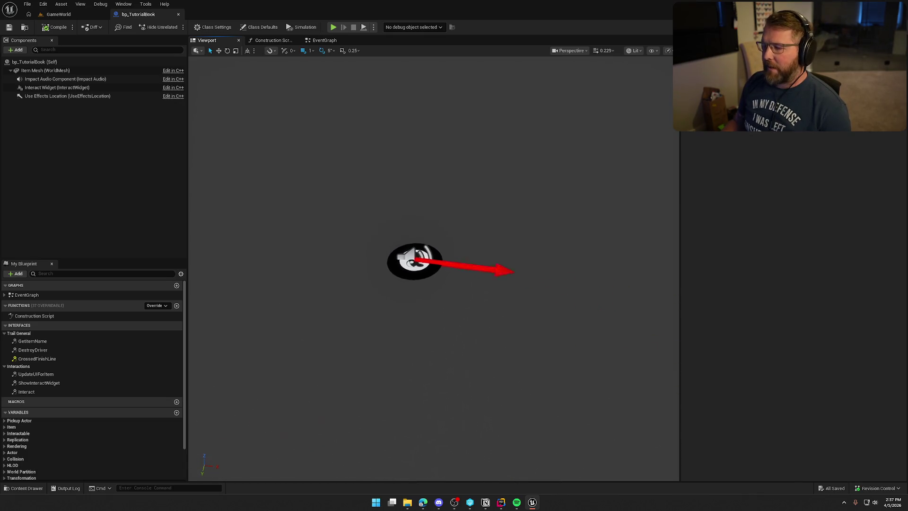
# - Duplicate DA_Wagon Wheel in Data/Items as a new data asset named DA_TutorialBook
pyautogui.hotkey('ctrl', 'space')
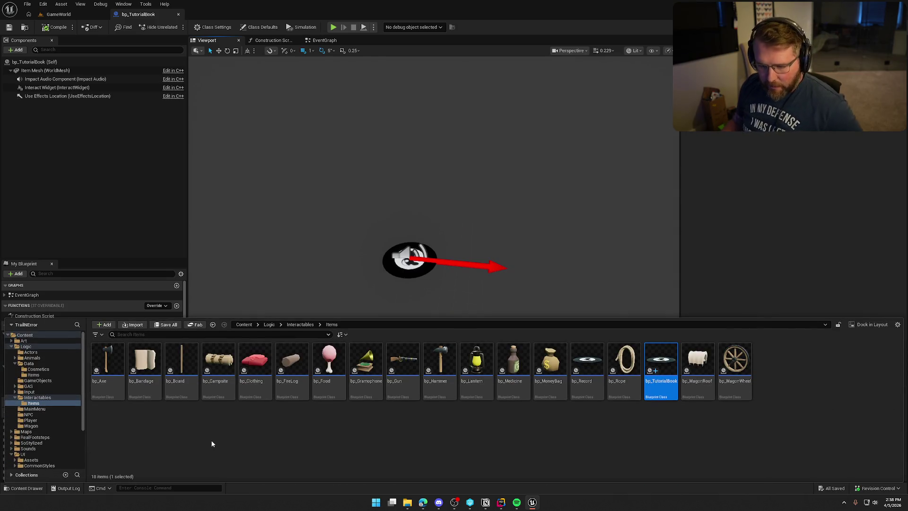
pyautogui.click(33, 375)
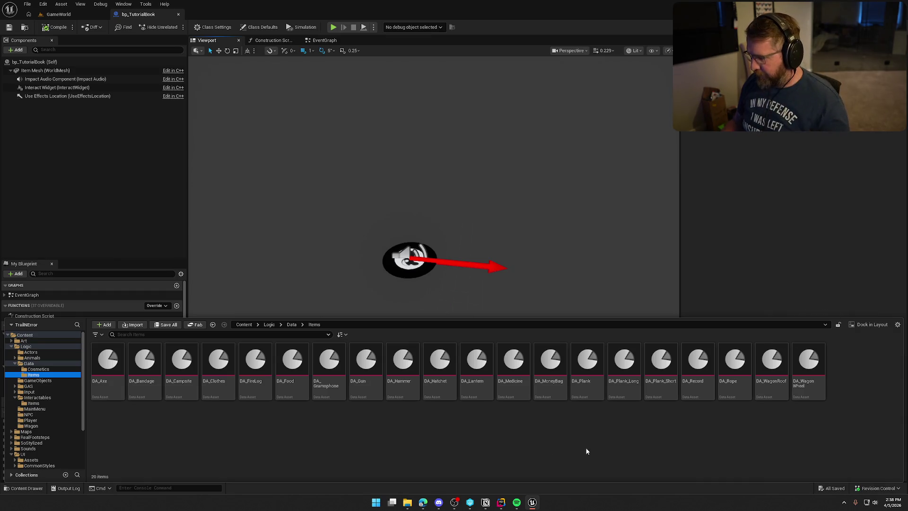
pyautogui.click(808, 364)
pyautogui.hotkey('ctrl', 'd')
pyautogui.write('D')
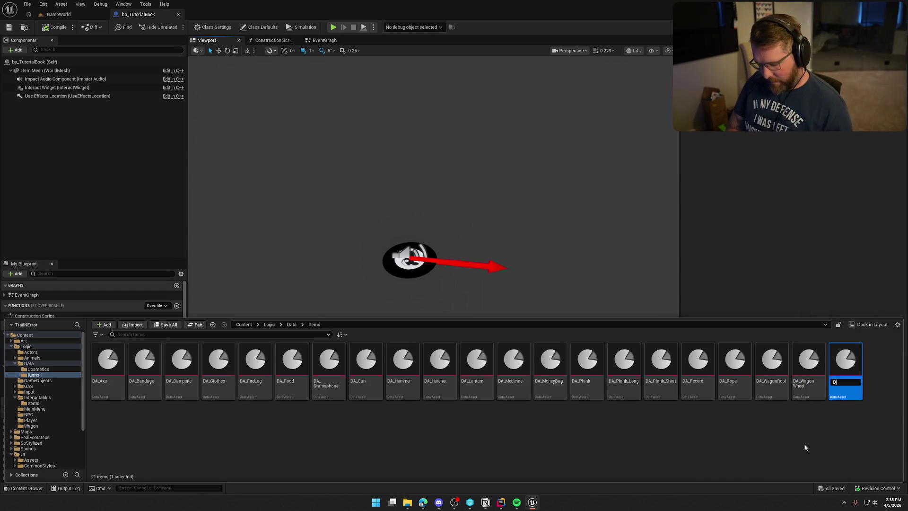
pyautogui.write('orialBook')
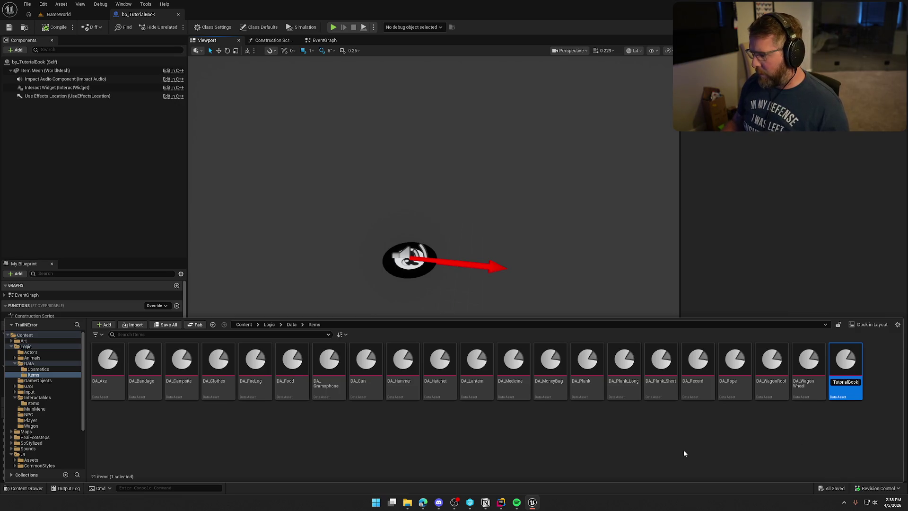
pyautogui.press('Return')
pyautogui.doubleClick(768, 374)
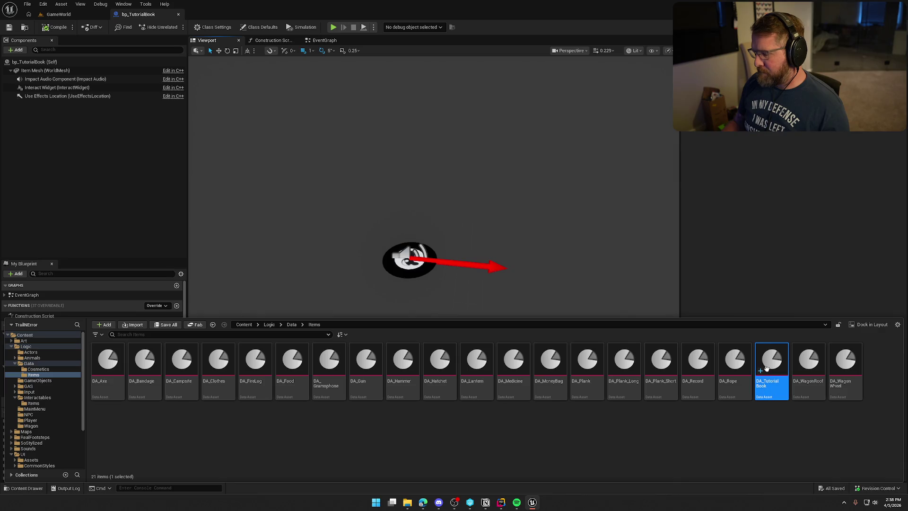
# - Fill in the Display Name, set description 'Learn to not die', and make Item Cost and Sell Price 0
pyautogui.click(383, 71)
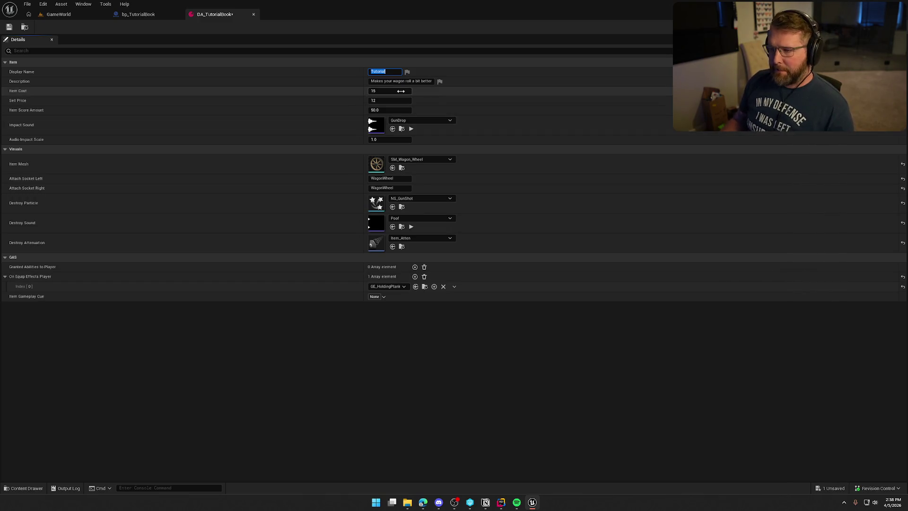
pyautogui.press('Tab')
pyautogui.write('Learn t')
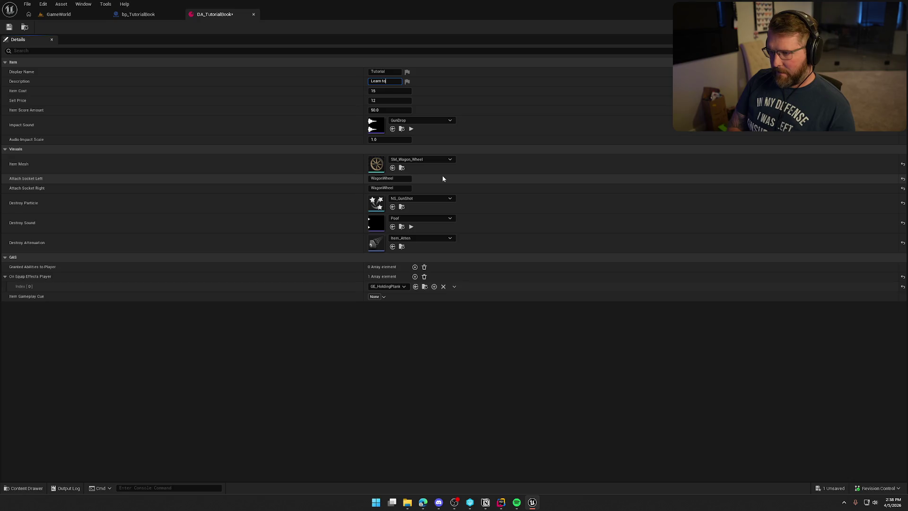
pyautogui.write('o not die')
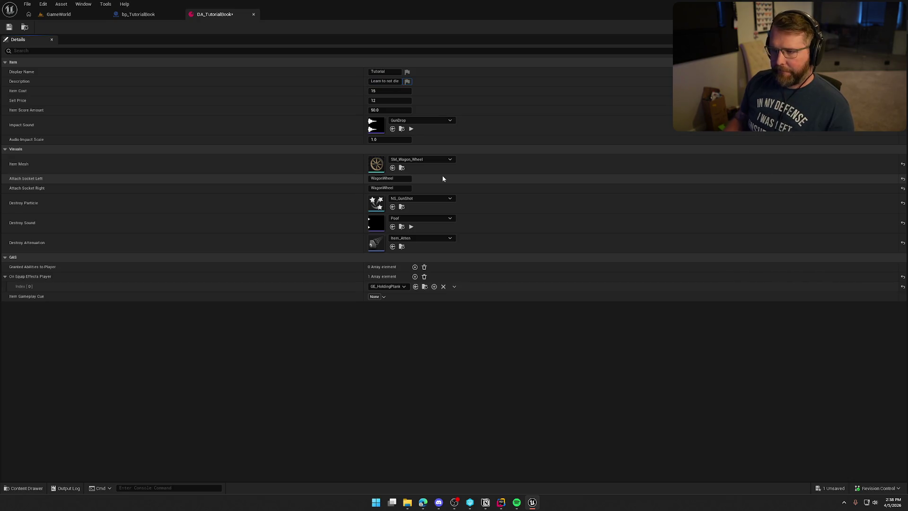
pyautogui.press('Tab')
pyautogui.write('0')
pyautogui.press('Tab')
pyautogui.write('0')
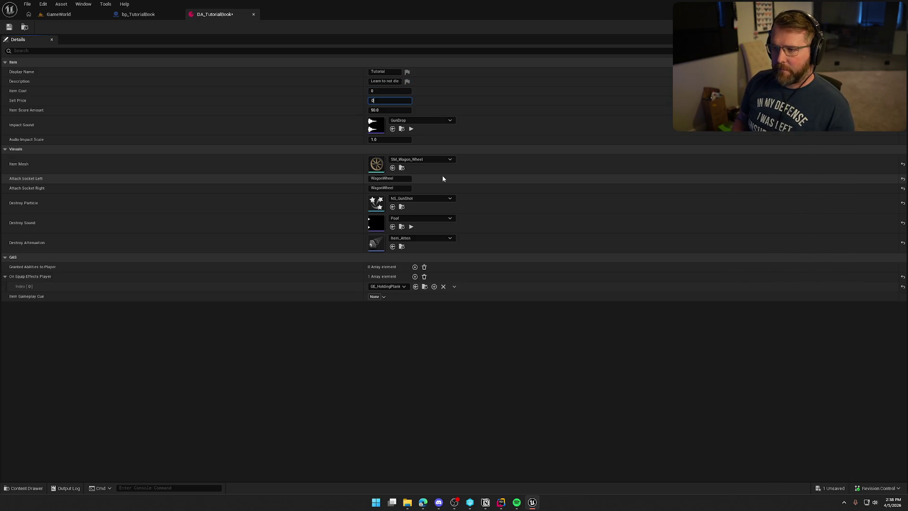
pyautogui.press('Tab')
pyautogui.write('0')
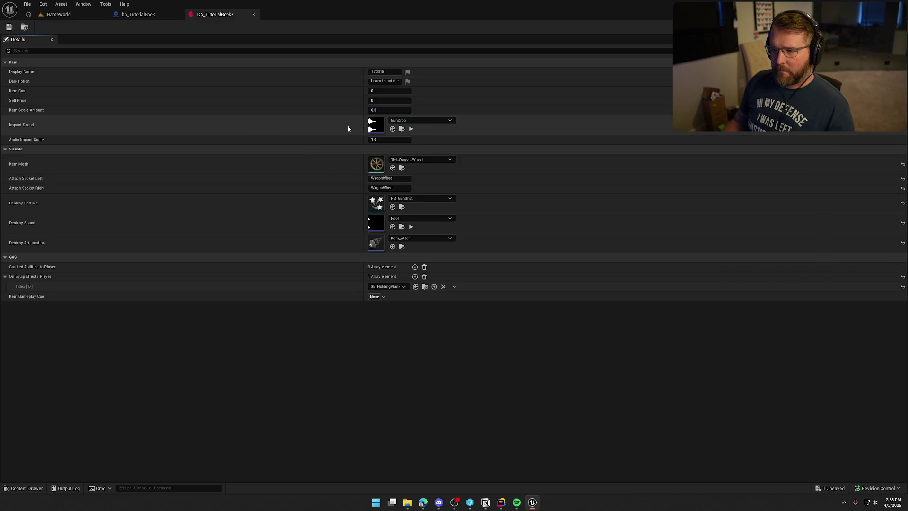
# - Set the item mesh to SM_Book_SurvivalGuide
pyautogui.click(410, 160)
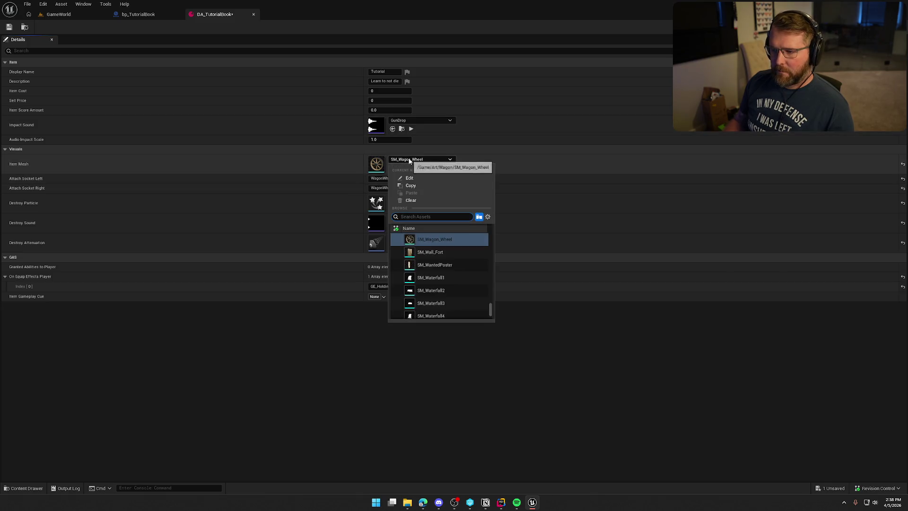
pyautogui.write('book')
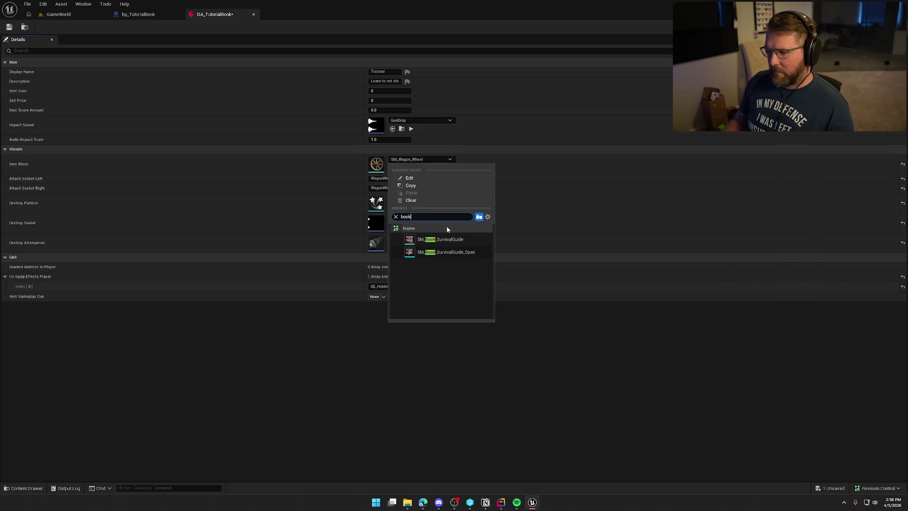
pyautogui.click(453, 243)
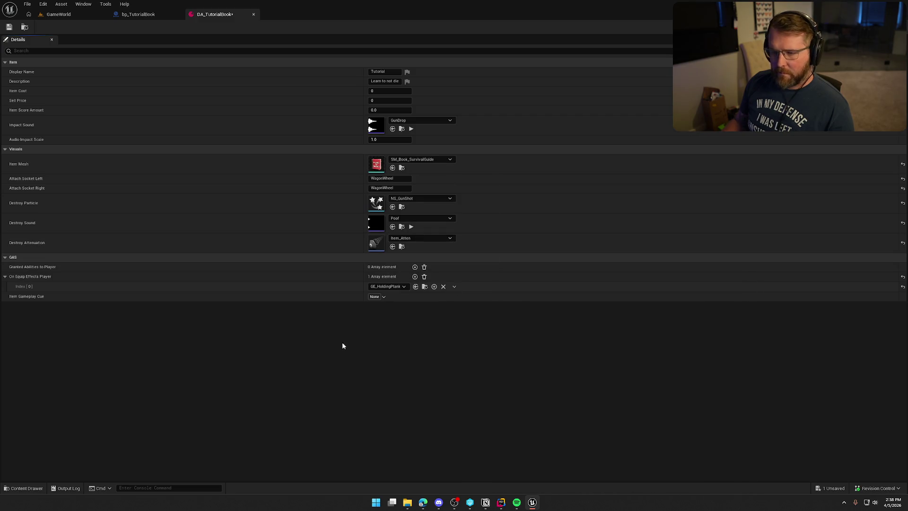
# - Set the book's left attach socket to LeftHand, copied from DA_Gun
pyautogui.click(389, 178)
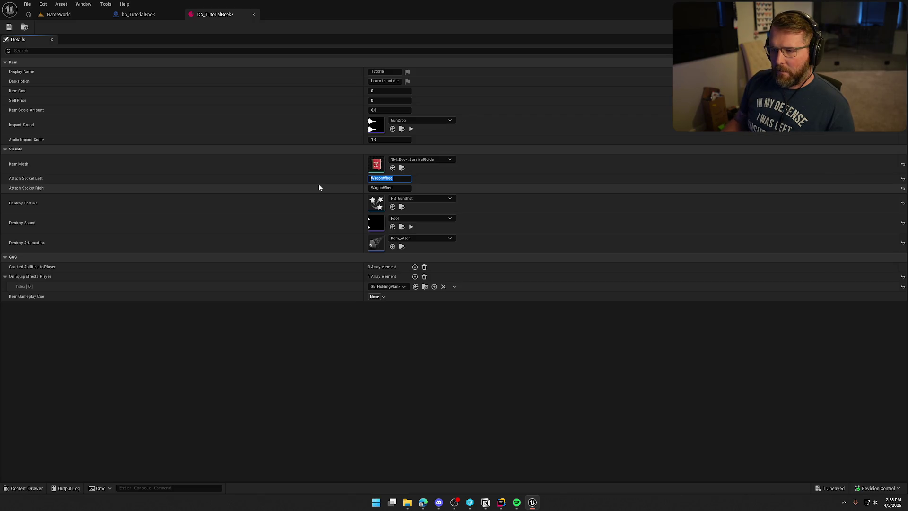
pyautogui.hotkey('ctrl', 'space')
pyautogui.doubleClick(444, 369)
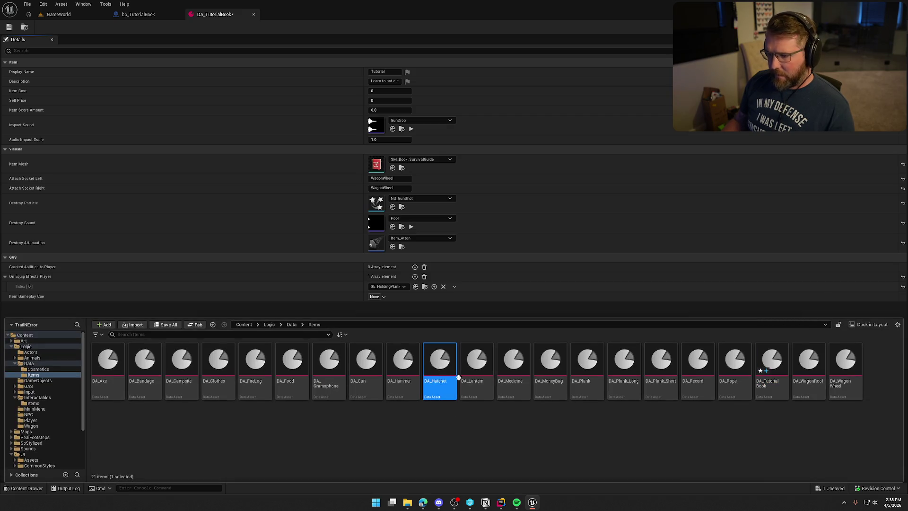
pyautogui.hotkey('ctrl', 'space')
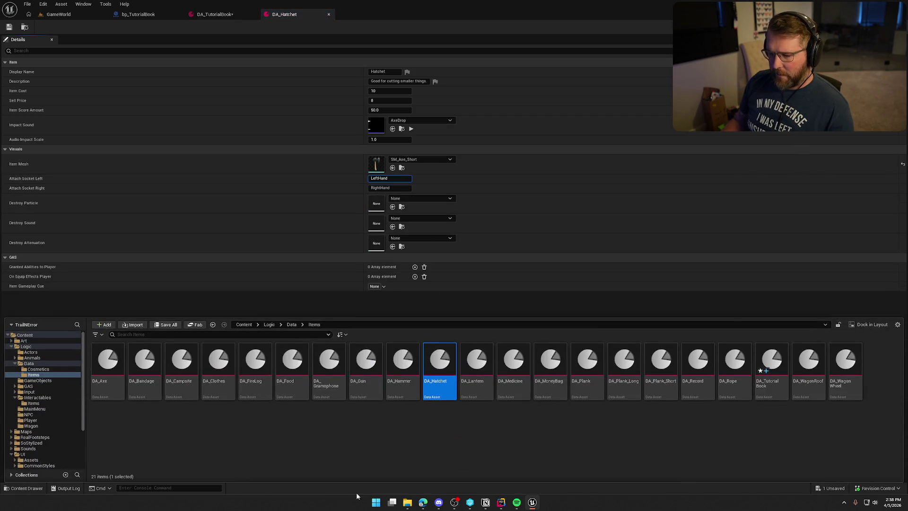
pyautogui.doubleClick(367, 369)
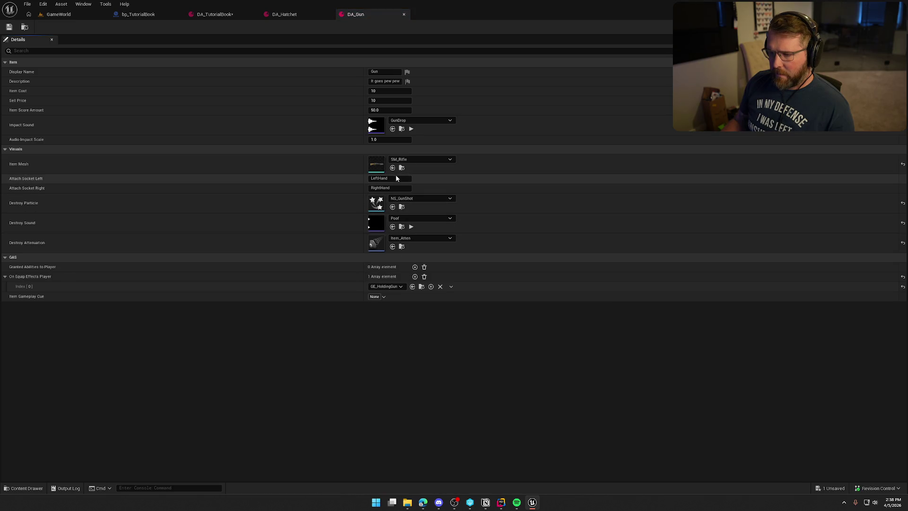
pyautogui.click(395, 177)
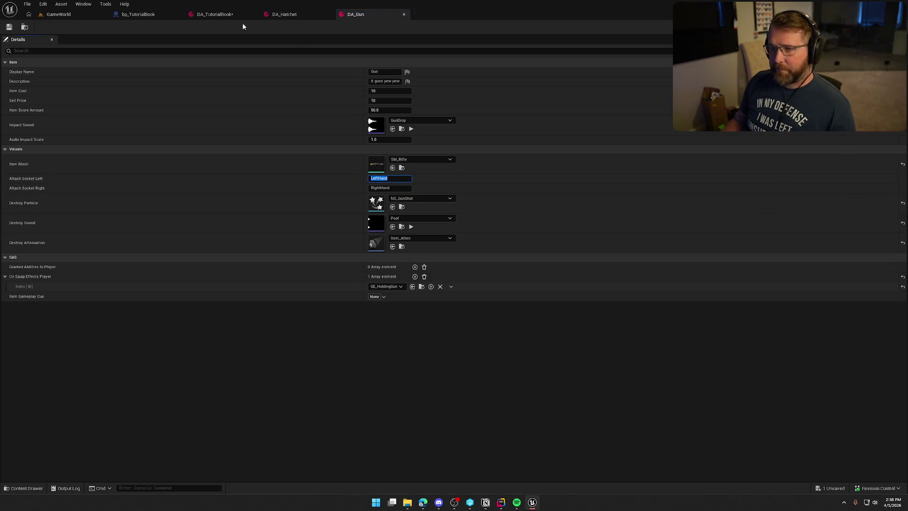
pyautogui.click(329, 15)
pyautogui.click(250, 17)
pyautogui.click(391, 178)
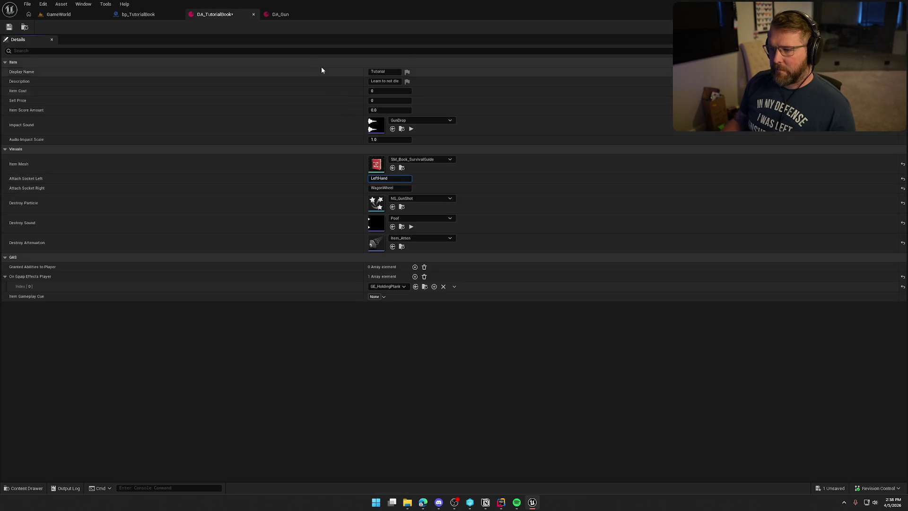
# - Set the book's right attach socket to RightHand, copied from DA_Gun
pyautogui.click(279, 14)
pyautogui.click(382, 189)
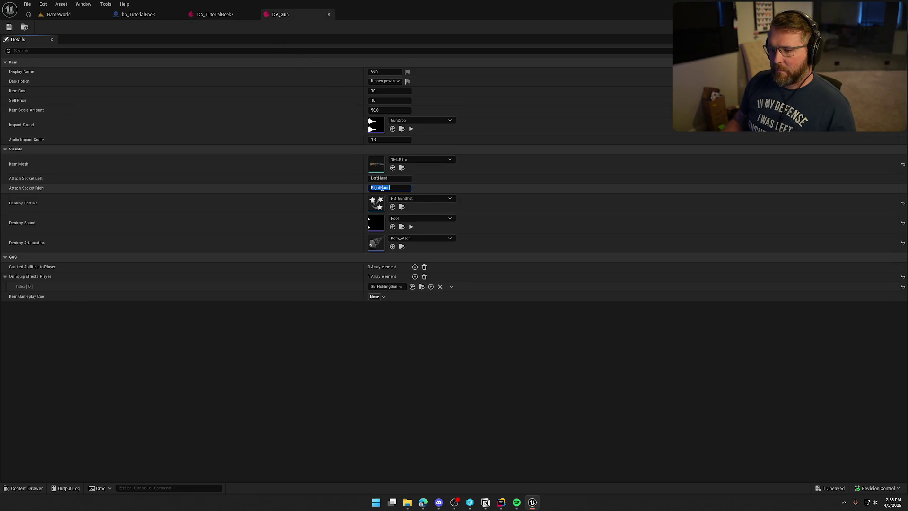
pyautogui.click(227, 15)
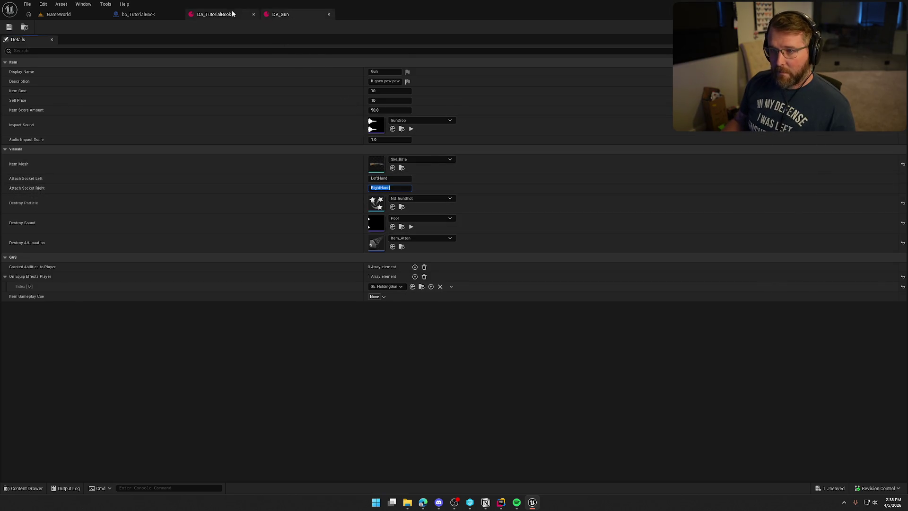
pyautogui.click(391, 188)
pyautogui.write('RightHand')
pyautogui.press('Return')
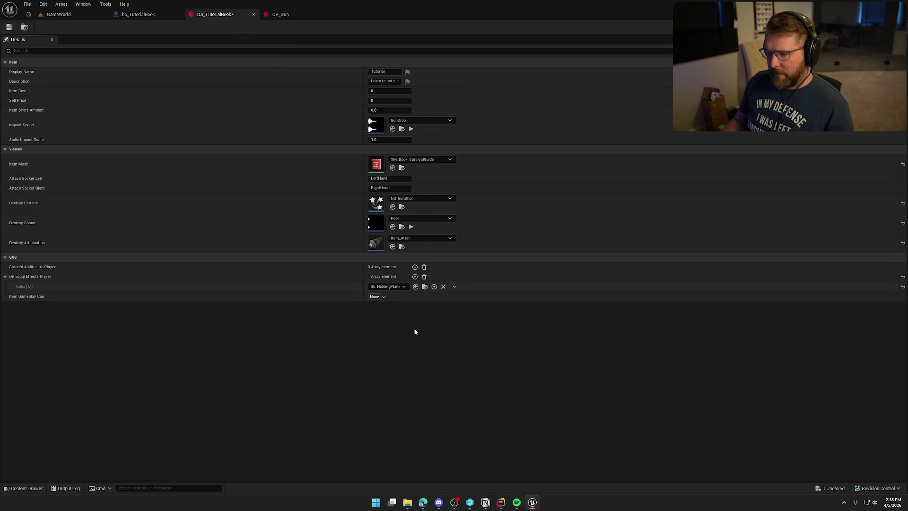
# - Clear the On Equip Effects Player array and save DA_TutorialBook
pyautogui.click(424, 276)
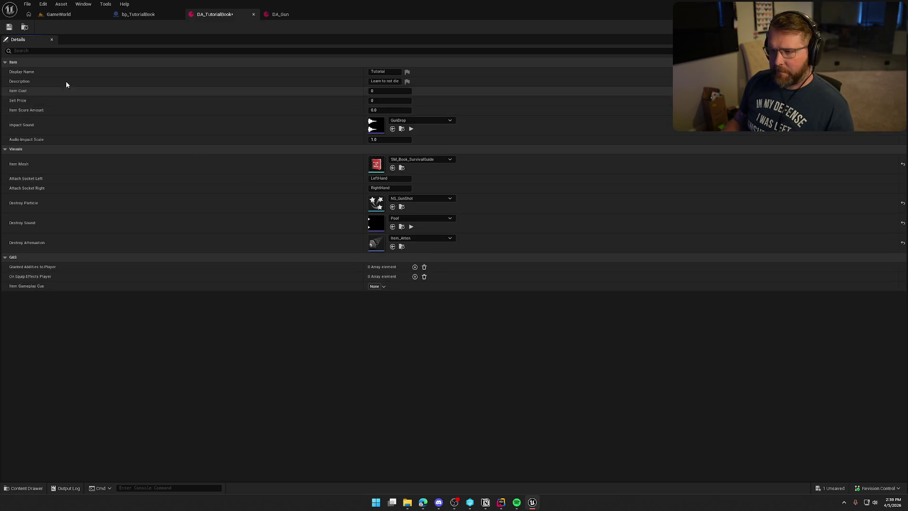
pyautogui.click(9, 27)
pyautogui.click(138, 14)
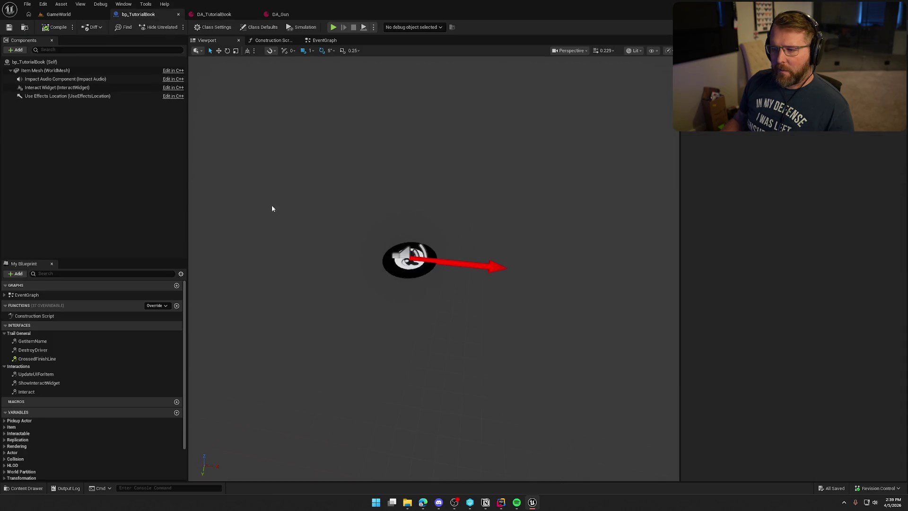
# - Set the Definition variable to DA_TutorialBook, then compile and save
pyautogui.click(11, 427)
pyautogui.scroll(-1, 41, 435)
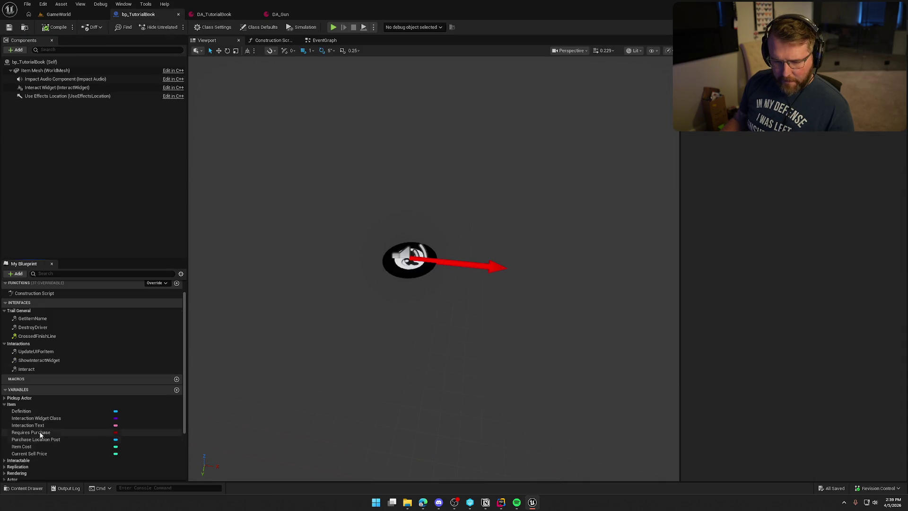
pyautogui.click(29, 411)
pyautogui.click(833, 127)
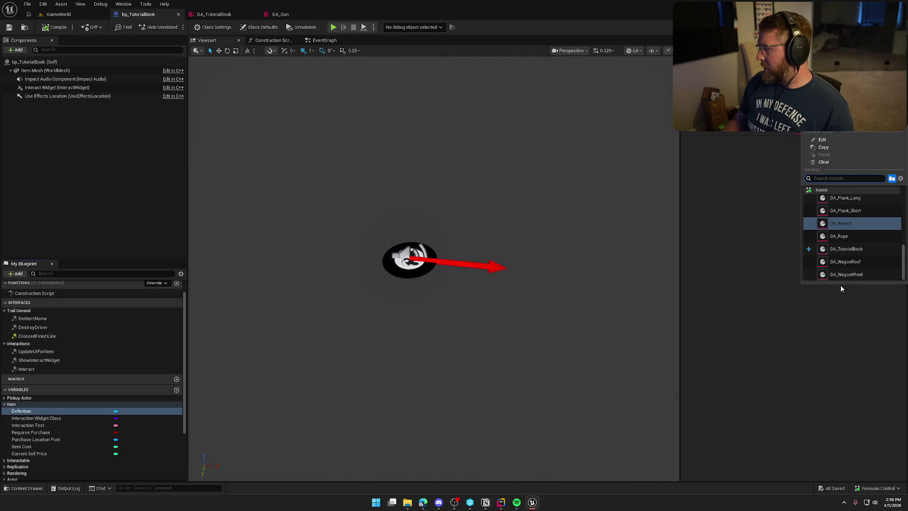
pyautogui.click(842, 249)
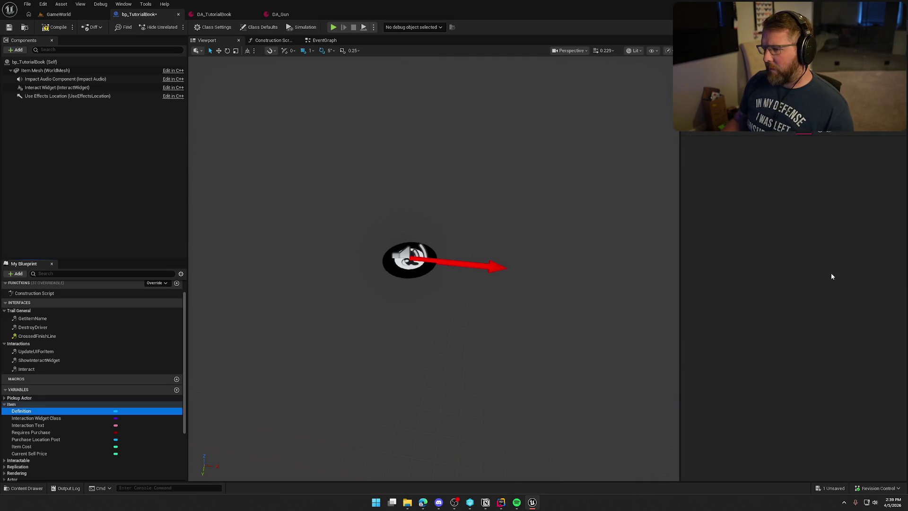
pyautogui.click(55, 27)
pyautogui.click(9, 27)
# - Give the Item Mesh component the SM_Book_SurvivalGuide static mesh and save
pyautogui.click(45, 71)
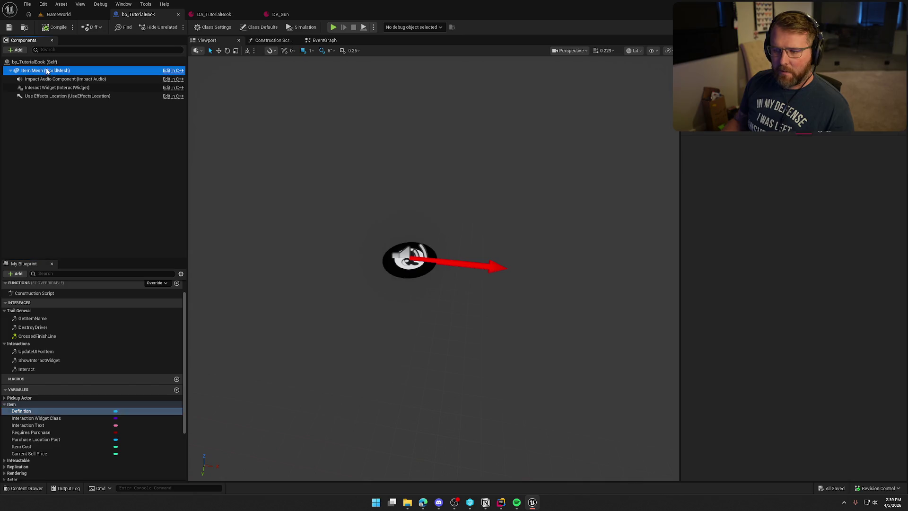
pyautogui.click(839, 179)
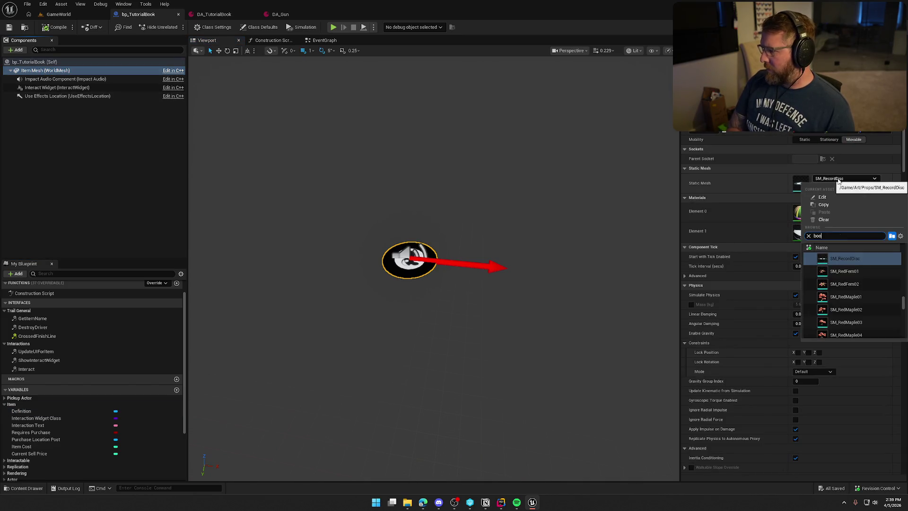
pyautogui.write('book')
pyautogui.click(830, 259)
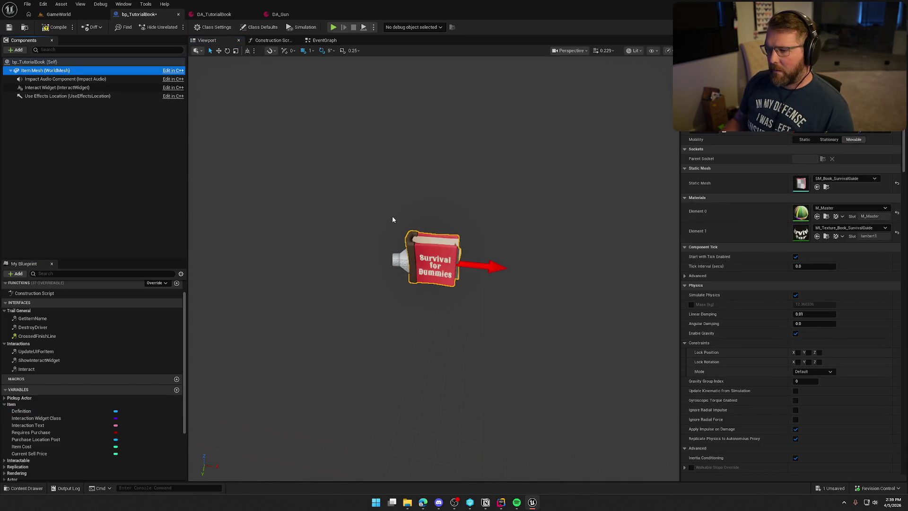
pyautogui.click(7, 28)
pyautogui.click(65, 16)
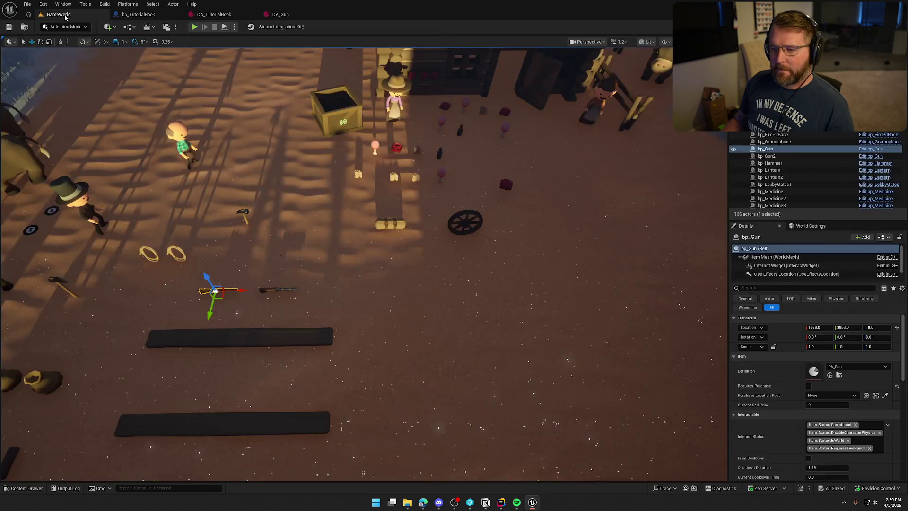
# - Drag bp_TutorialBook from Interactables/Items into the level, snap it to the ground, and nudge it near camp
pyautogui.hotkey('ctrl', 'space')
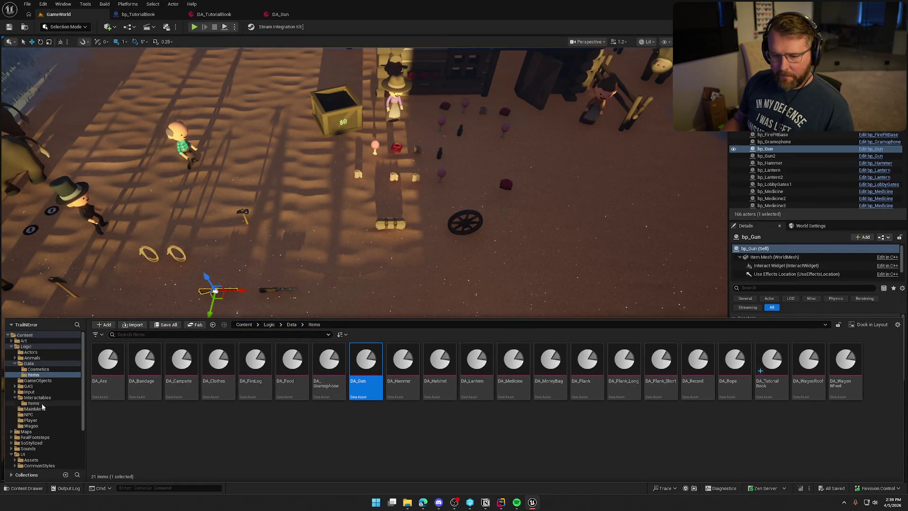
pyautogui.click(34, 403)
pyautogui.moveTo(661, 364)
pyautogui.mouseDown()
pyautogui.moveTo(435, 262)
pyautogui.moveTo(332, 233)
pyautogui.moveTo(310, 208)
pyautogui.mouseUp()
pyautogui.press('Escape')
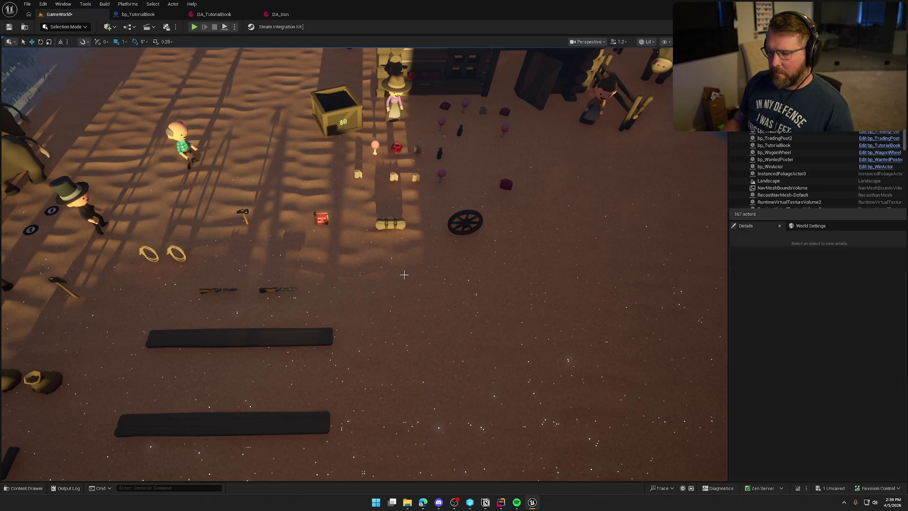
pyautogui.moveTo(404, 274); pyautogui.dragTo(401, 227)
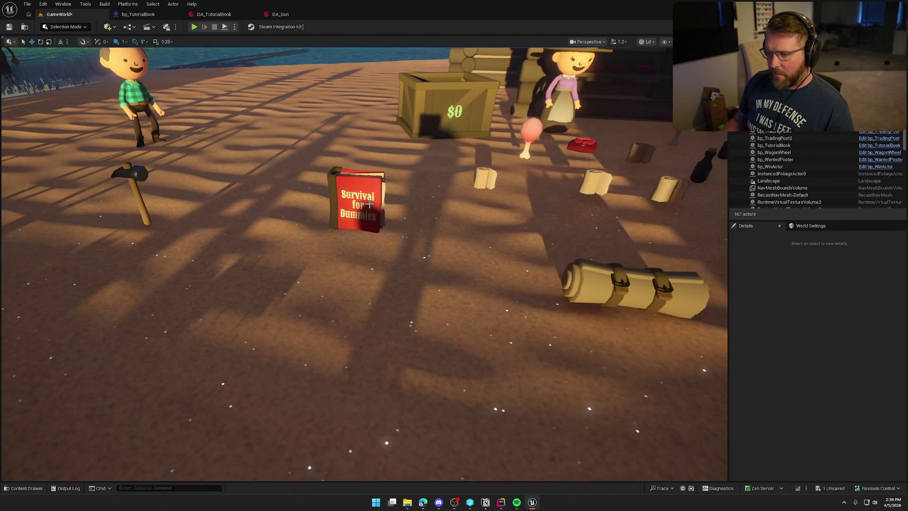
pyautogui.click(369, 204)
pyautogui.press('End')
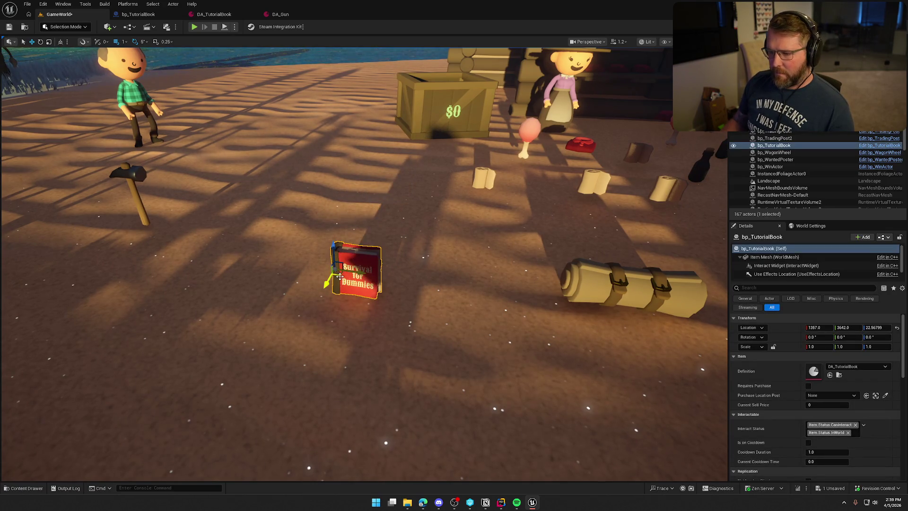
pyautogui.moveTo(356, 270); pyautogui.dragTo(351, 233)
pyautogui.click(434, 306)
pyautogui.scroll(-5, 434, 306)
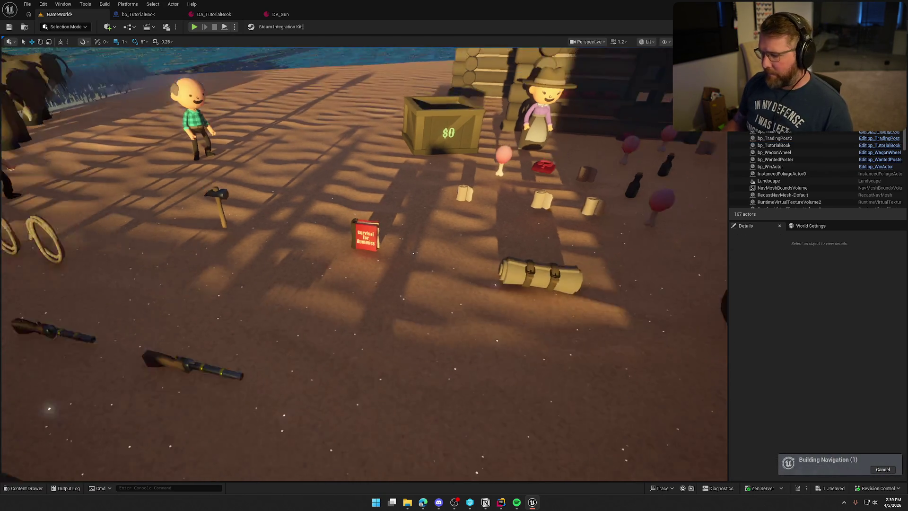
pyautogui.click(282, 15)
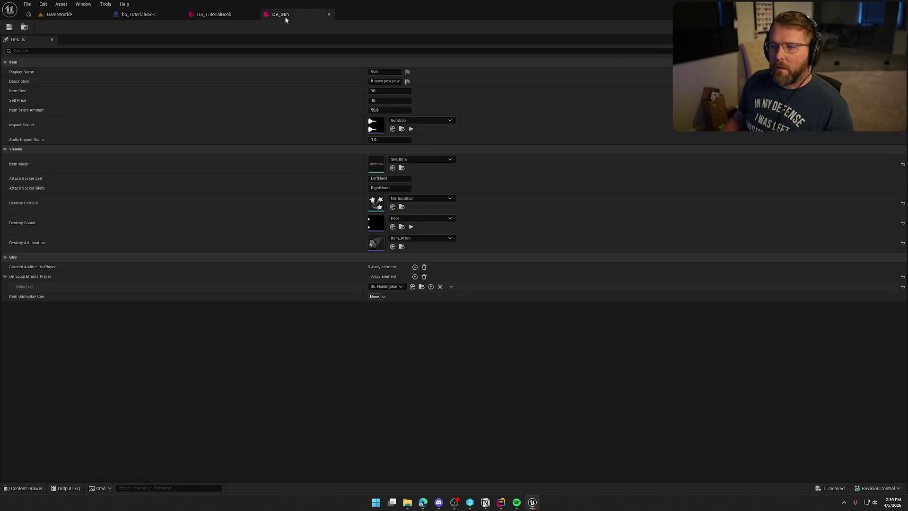
# - Close the DA_Gun and DA_TutorialBook tabs and reset the Interaction Text default value
pyautogui.middleClick(285, 17)
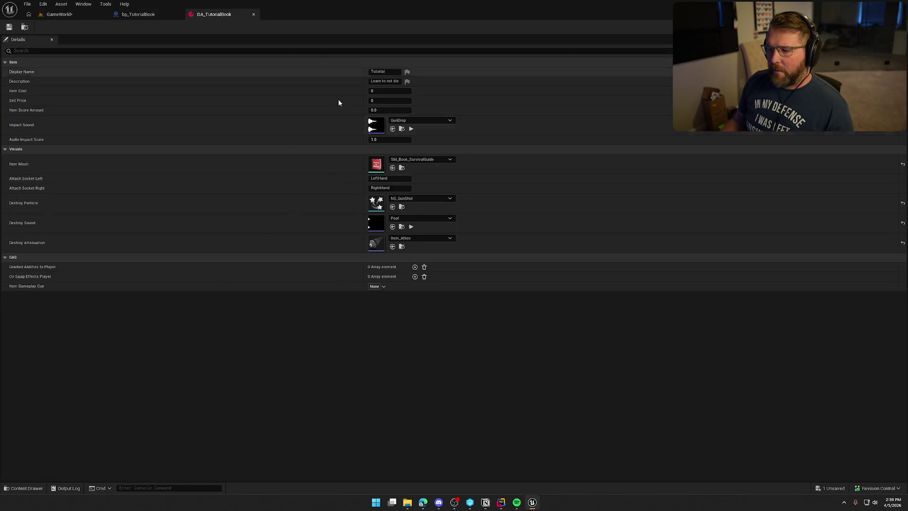
pyautogui.middleClick(207, 14)
pyautogui.click(138, 158)
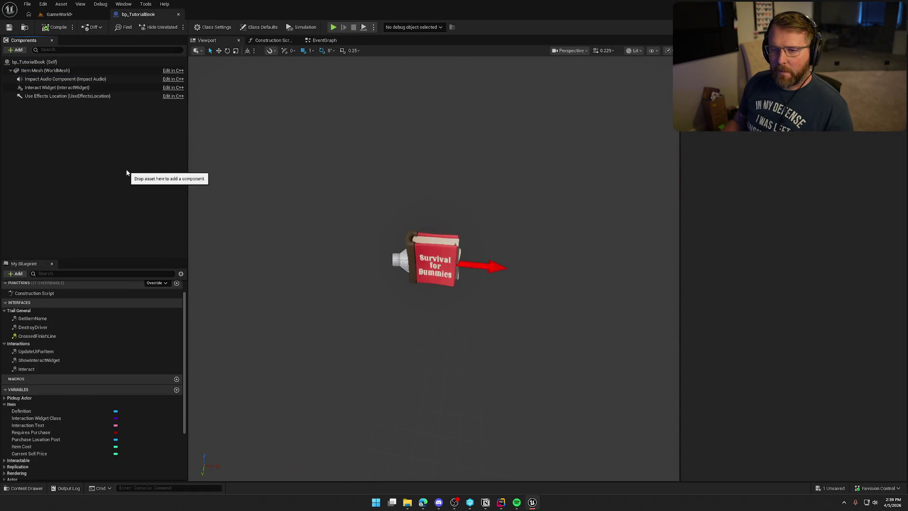
pyautogui.scroll(-3, 140, 400)
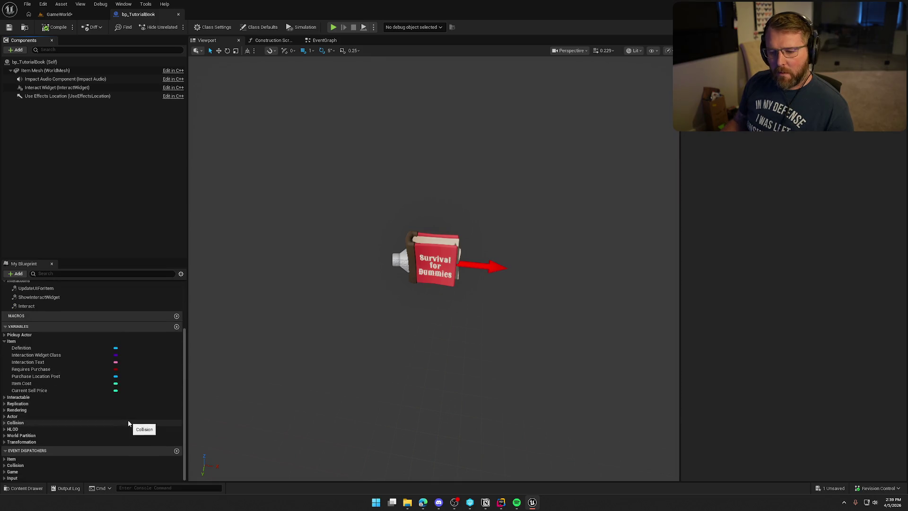
pyautogui.click(31, 370)
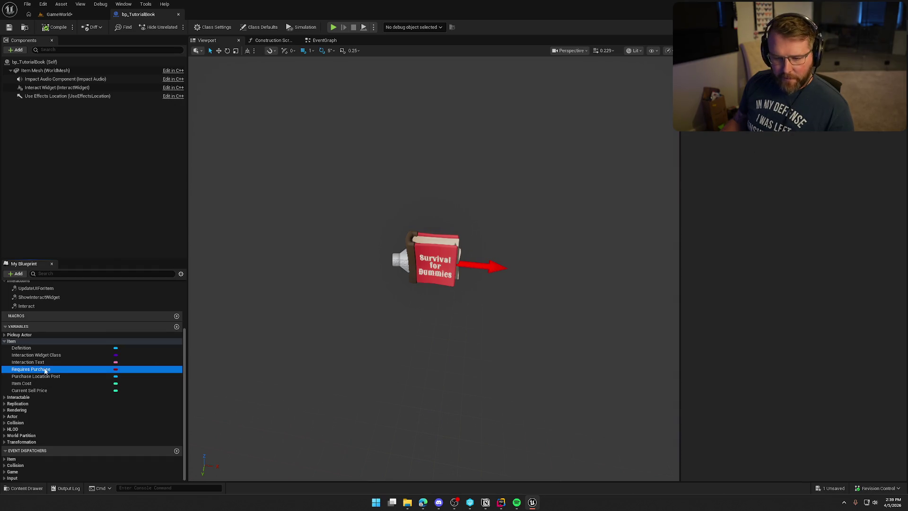
pyautogui.click(43, 362)
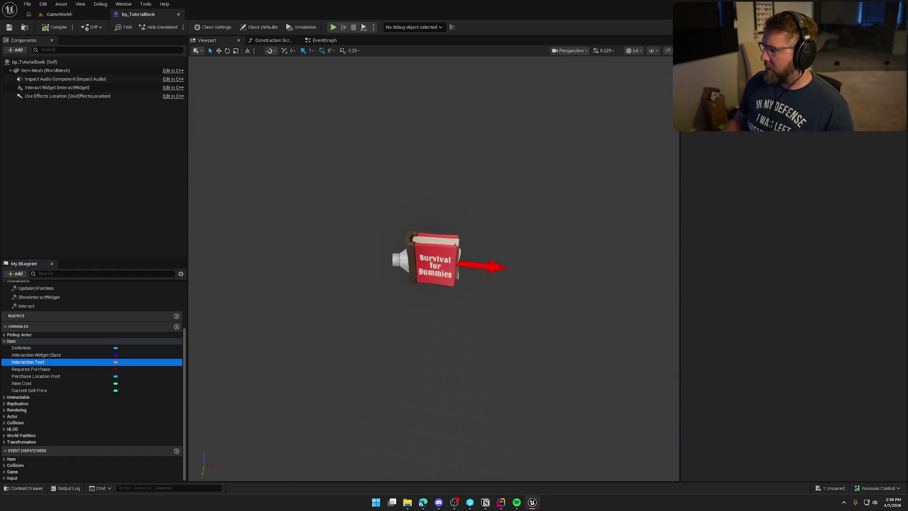
pyautogui.click(901, 122)
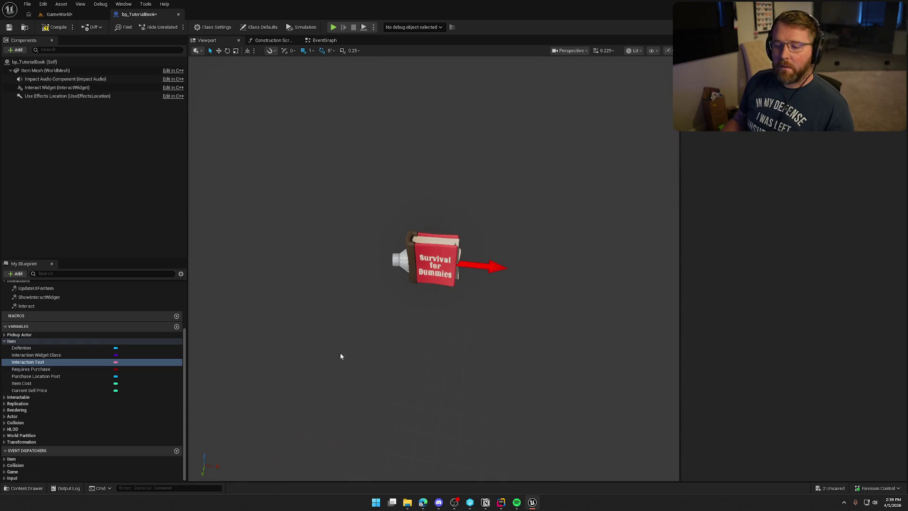
pyautogui.click(36, 355)
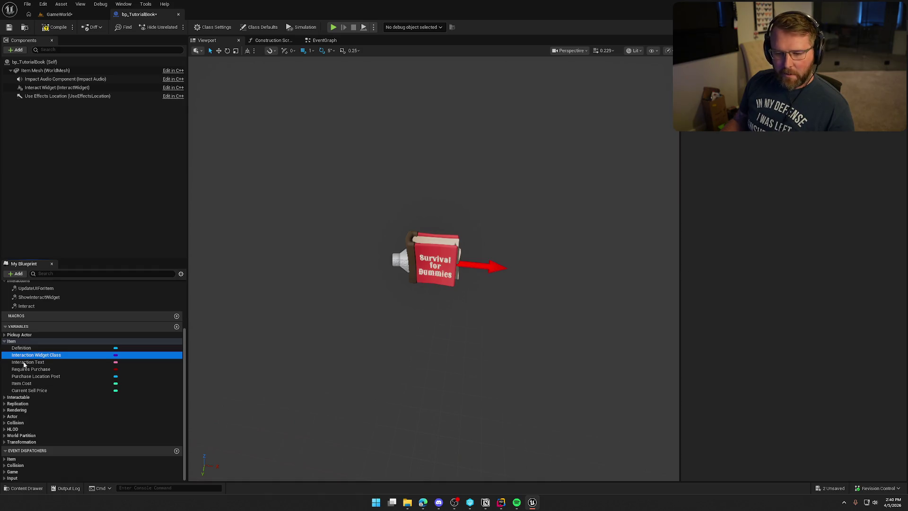
# - Expand the Pickup Actor and Interactable variable categories and save bp_TutorialBook
pyautogui.click(5, 335)
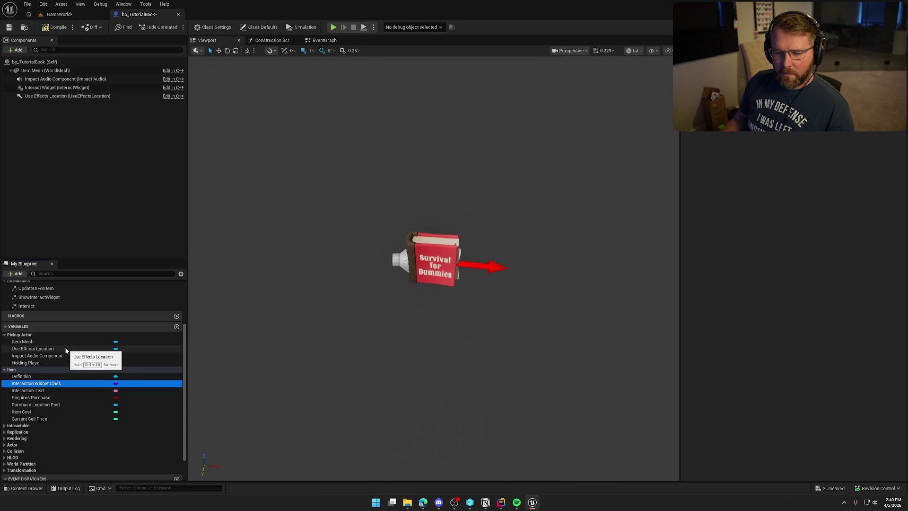
pyautogui.scroll(-2, 67, 378)
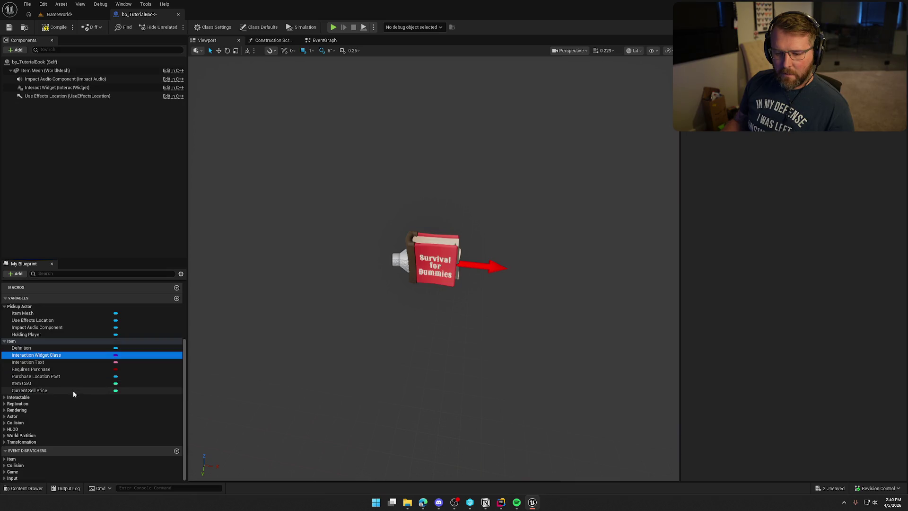
pyautogui.click(5, 397)
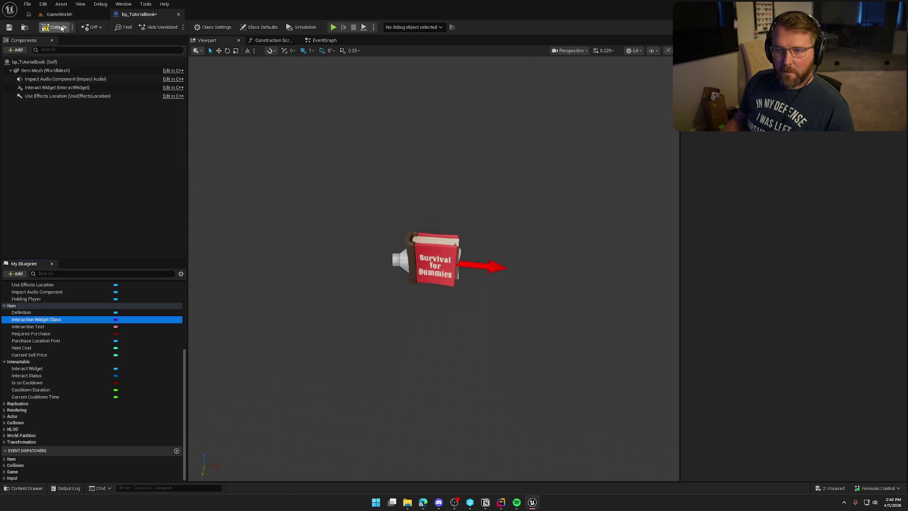
pyautogui.click(9, 27)
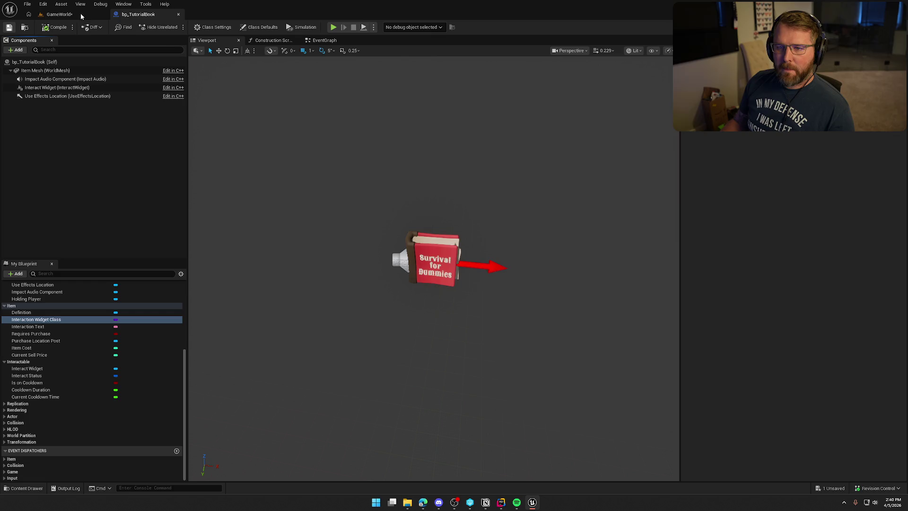
pyautogui.click(61, 15)
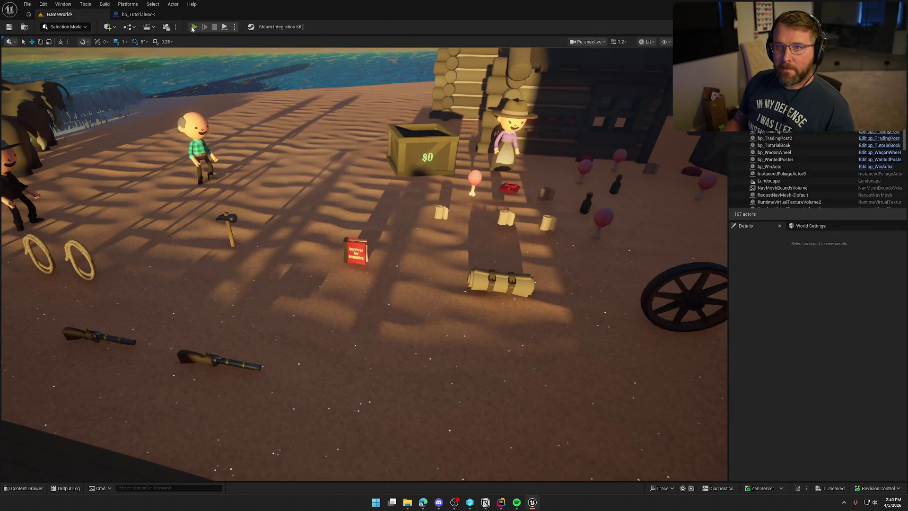
# - Play-test: walk to the book, pick it up with E, run around carrying it, then drop it
pyautogui.click(194, 27)
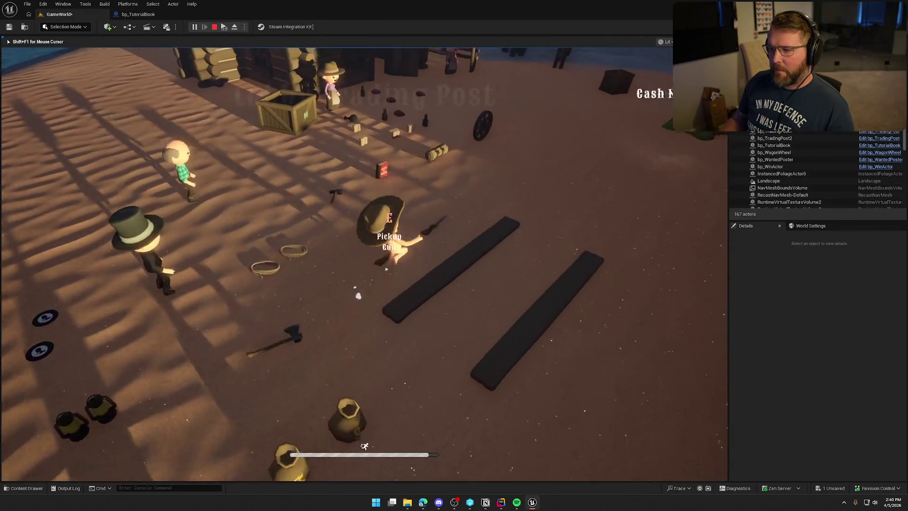
pyautogui.press('w')
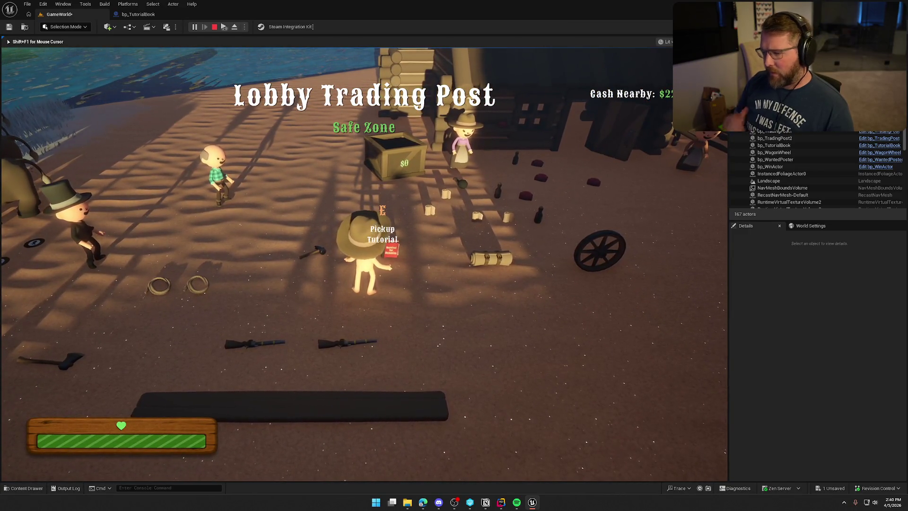
pyautogui.press('e')
pyautogui.press('w')
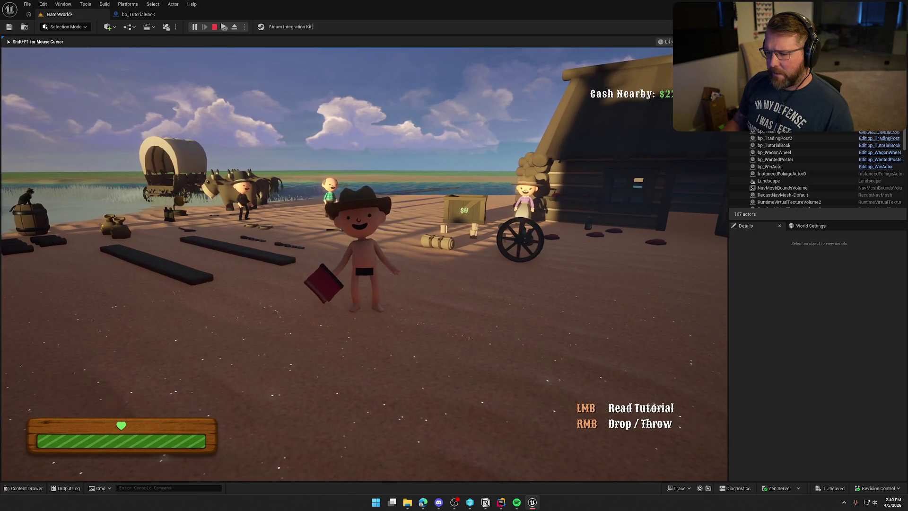
pyautogui.press('w')
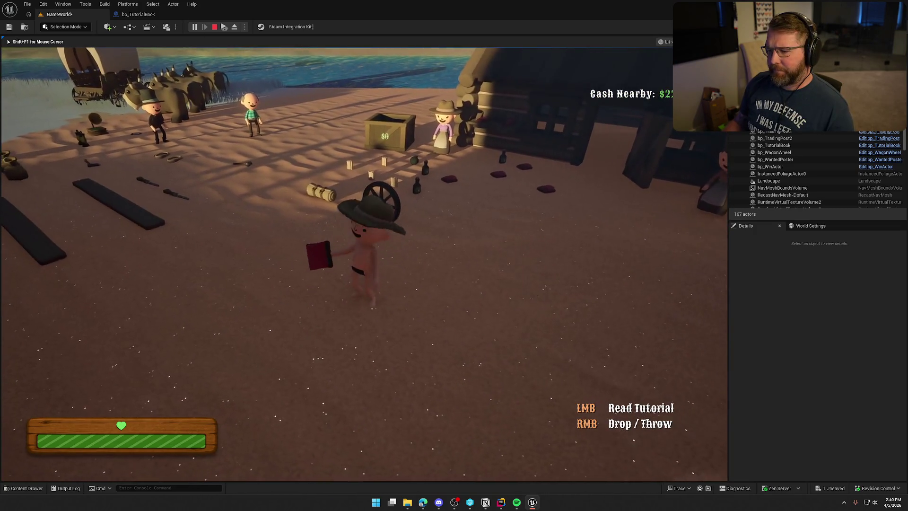
pyautogui.rightClick(364, 264)
pyautogui.hotkey('shift', 'F1')
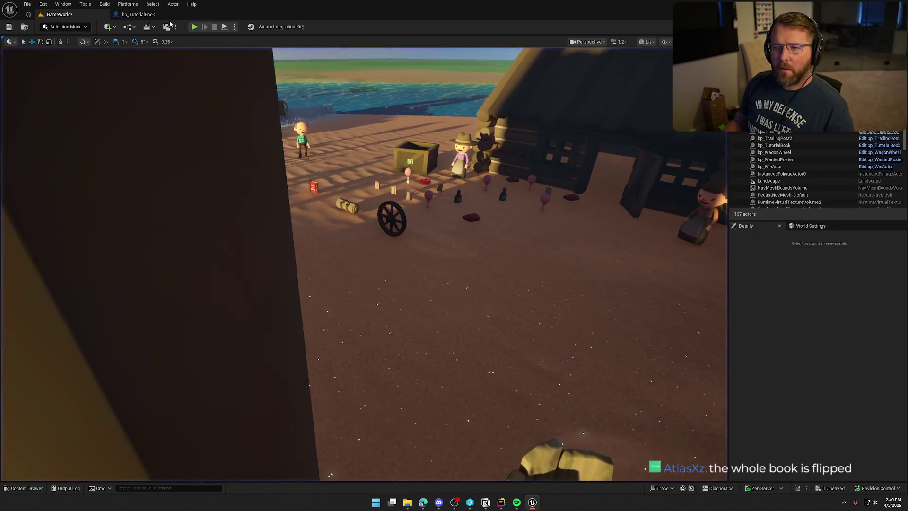
# - Inspect the Survival for Dummies book mesh up close in bp_TutorialBook's viewport
pyautogui.click(142, 15)
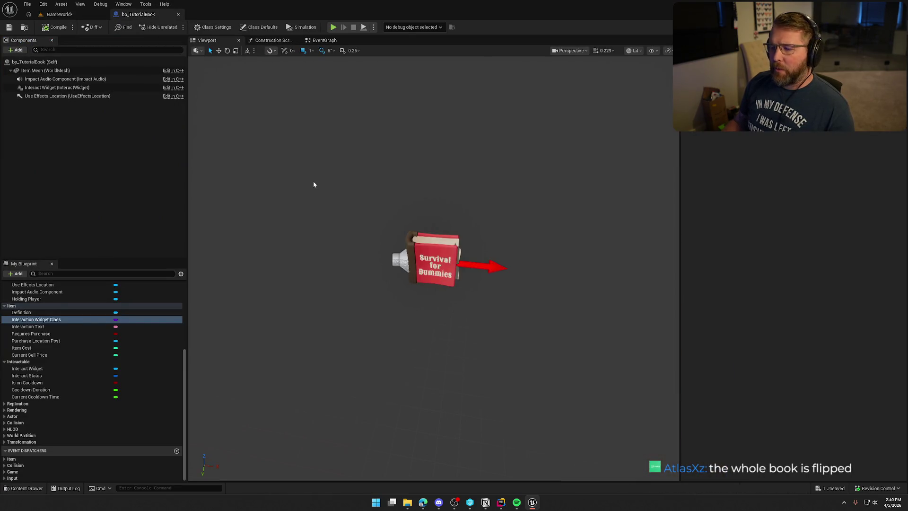
pyautogui.moveTo(313, 180)
pyautogui.mouseDown()
pyautogui.moveTo(318, 111)
pyautogui.moveTo(313, 118)
pyautogui.mouseUp()
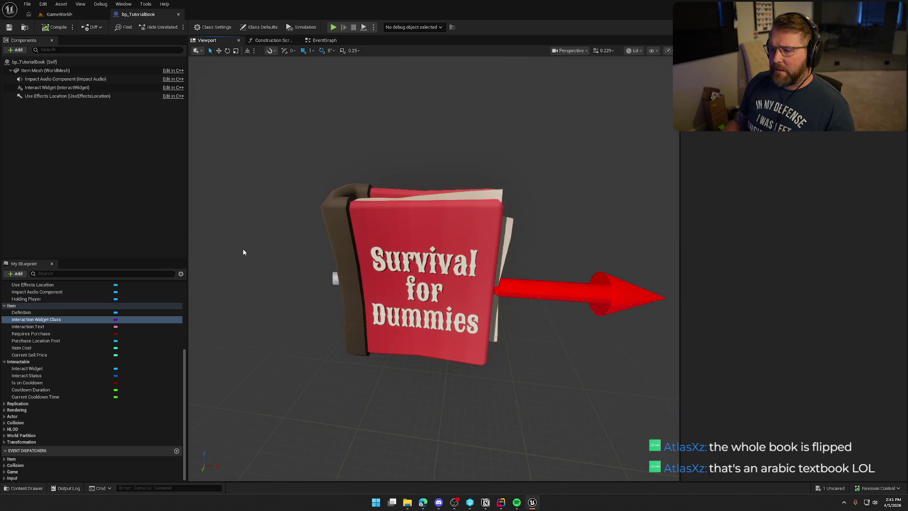
pyautogui.moveTo(243, 254)
pyautogui.mouseDown()
pyautogui.moveTo(243, 222)
pyautogui.moveTo(243, 265)
pyautogui.moveTo(265, 265)
pyautogui.moveTo(239, 255)
pyautogui.moveTo(229, 284)
pyautogui.mouseUp()
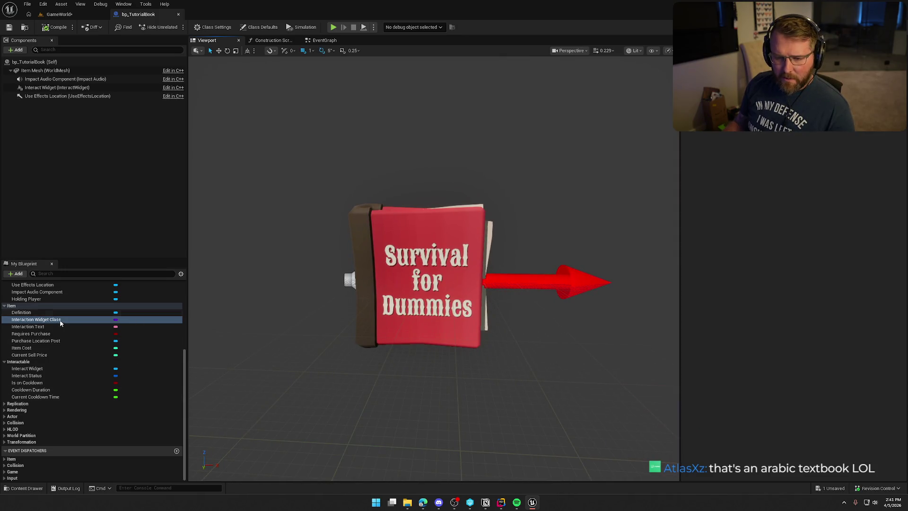
pyautogui.scroll(5, 69, 351)
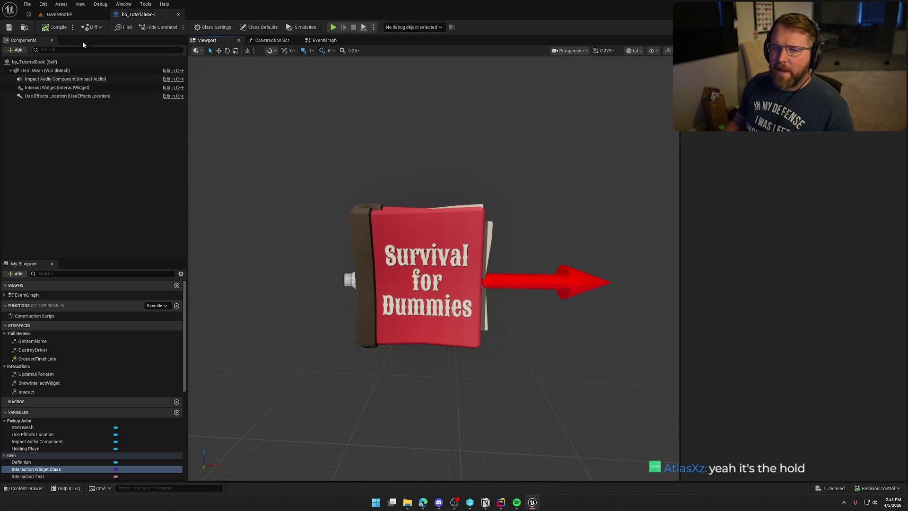
# - Play-test GameWorld again, picking up the book with E and walking around, then stop
pyautogui.click(65, 14)
pyautogui.hotkey('alt', 'p')
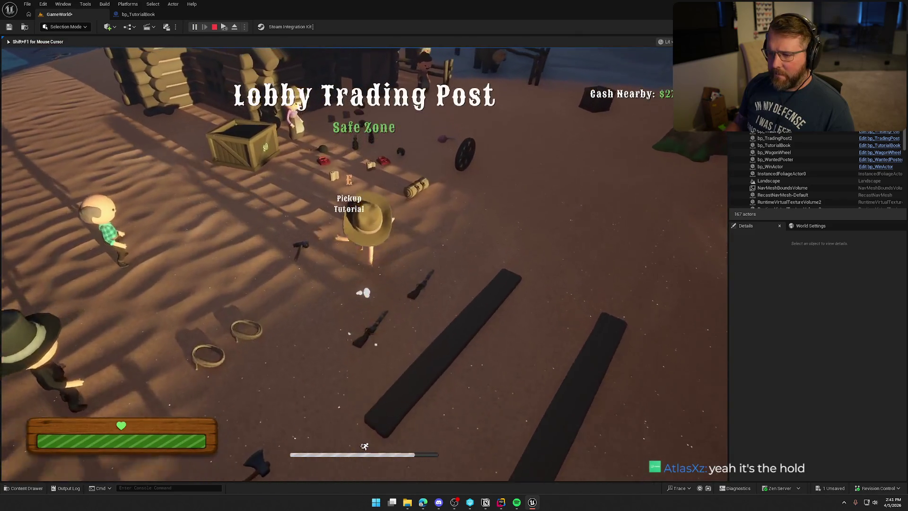
pyautogui.press('e')
pyautogui.press('w')
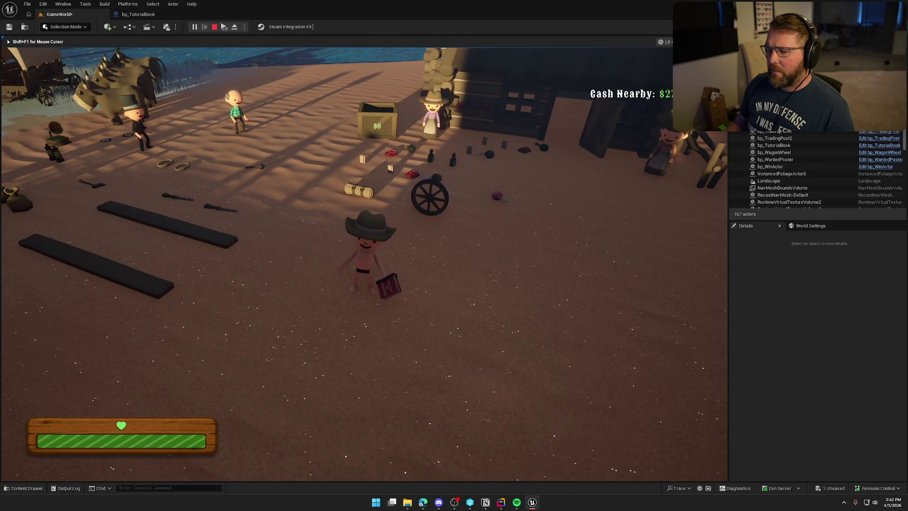
pyautogui.press('Escape')
pyautogui.click(138, 17)
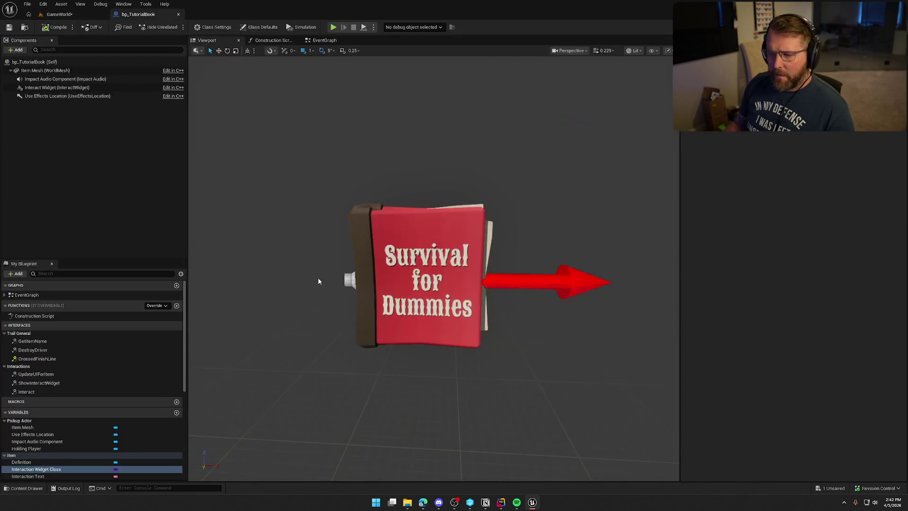
# - Select the Interact Widget component, then start a play test in the GameWorld level
pyautogui.click(45, 88)
pyautogui.scroll(-4, 422, 209)
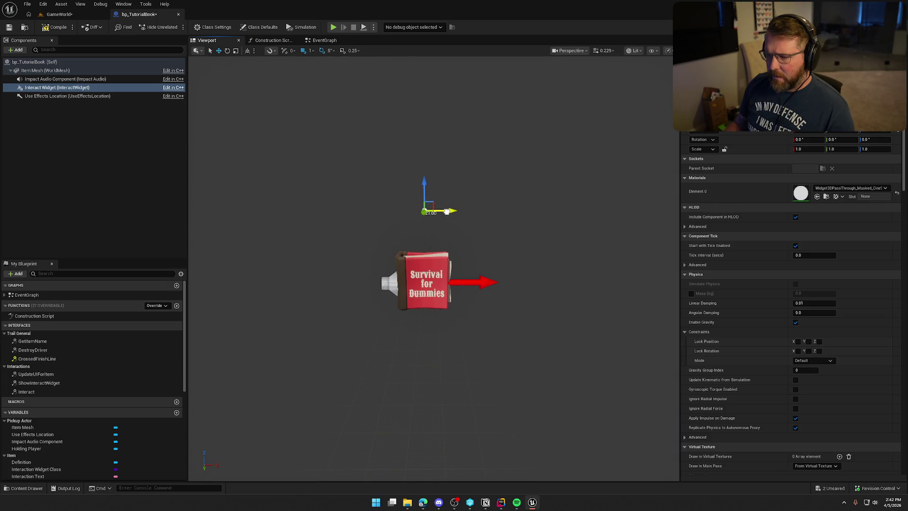
pyautogui.click(61, 17)
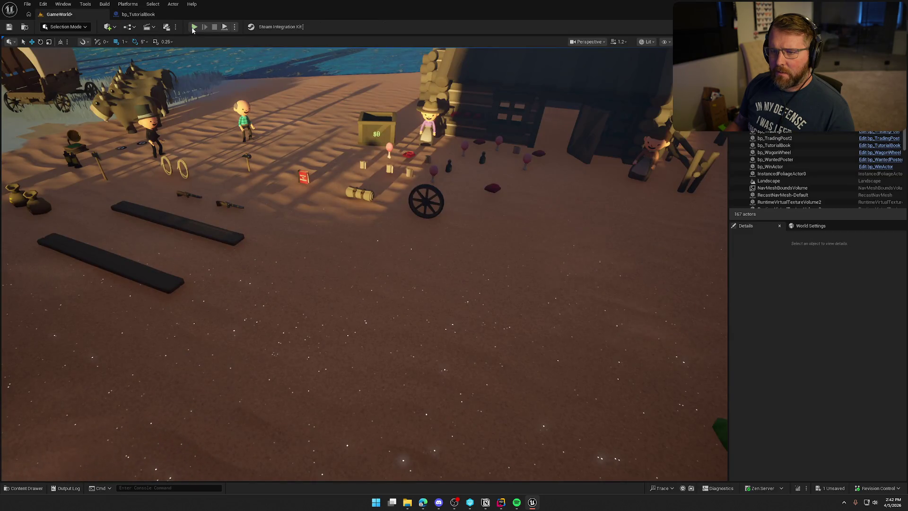
pyautogui.click(193, 26)
# - Walk to the tutorial book, pick it up with E, drop it, then end the session and return to bp_TutorialBook
pyautogui.press('w')
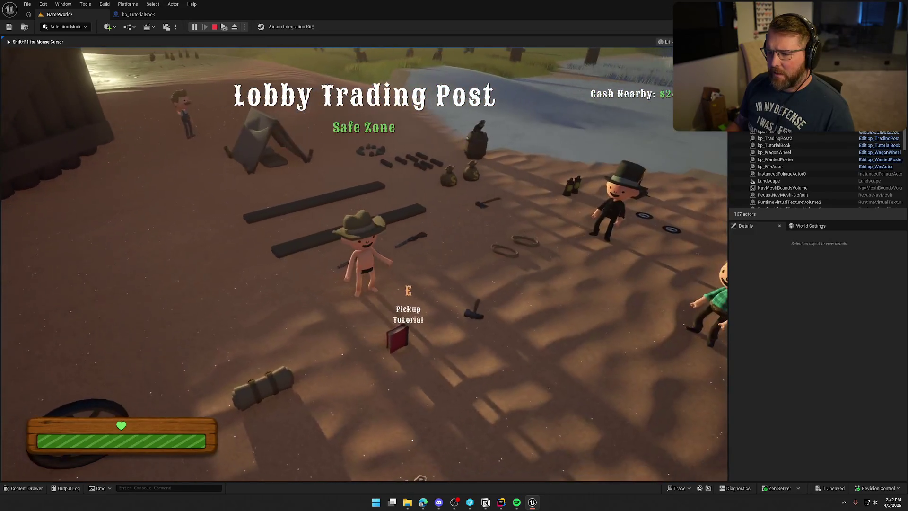
pyautogui.press('e')
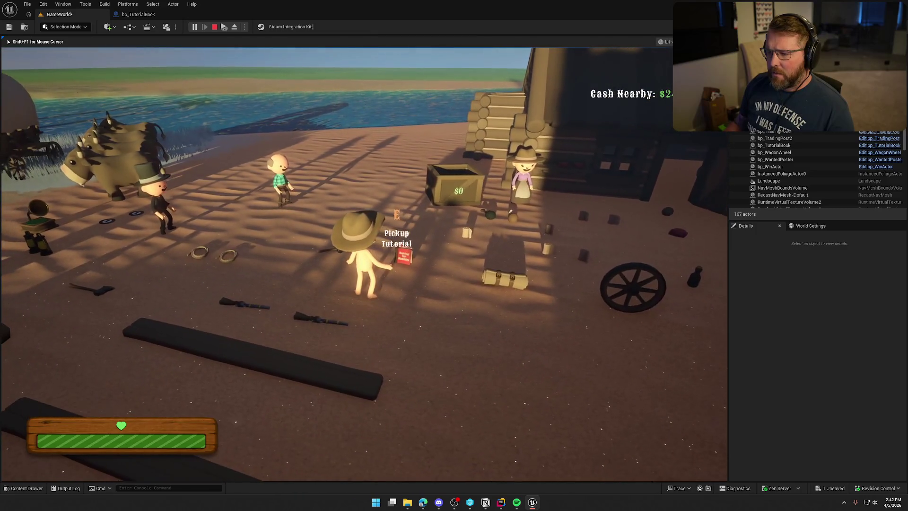
pyautogui.rightClick(364, 260)
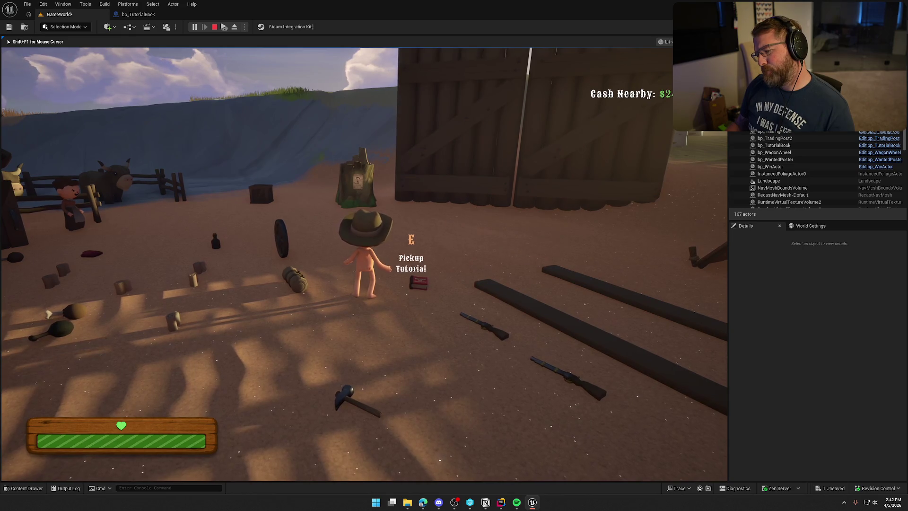
pyautogui.press('Escape')
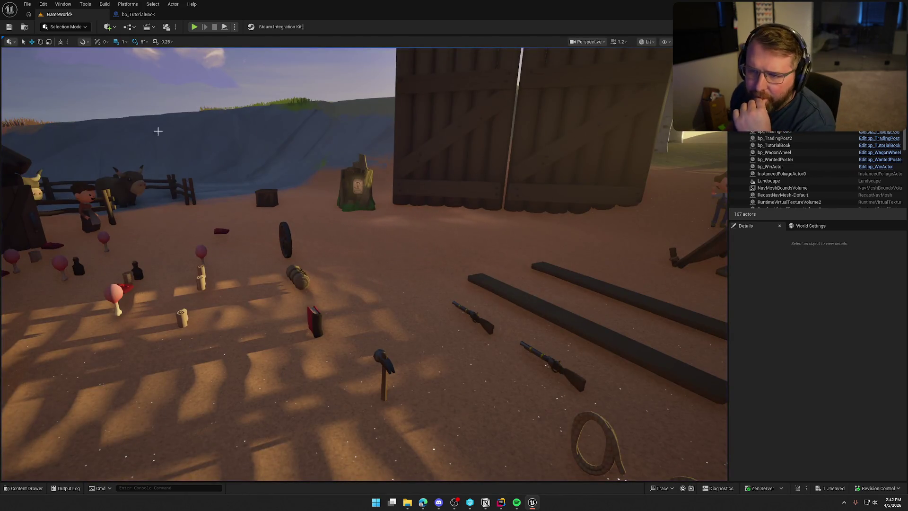
pyautogui.click(137, 15)
pyautogui.click(139, 172)
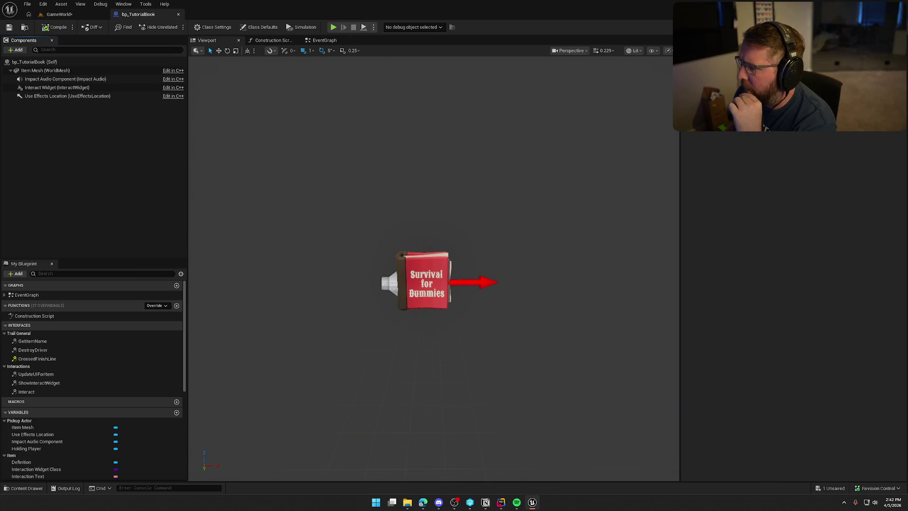
# - Pan bp_MasterPickup's EventGraph to the BeginPlay and OnRep events, then switch to Rider
pyautogui.scroll(3, 385, 247)
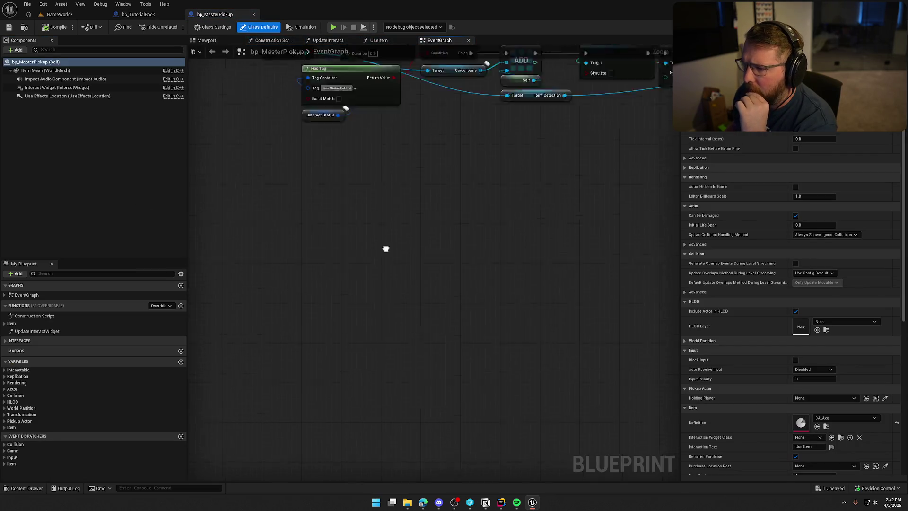
pyautogui.moveTo(546, 306); pyautogui.dragTo(537, 385)
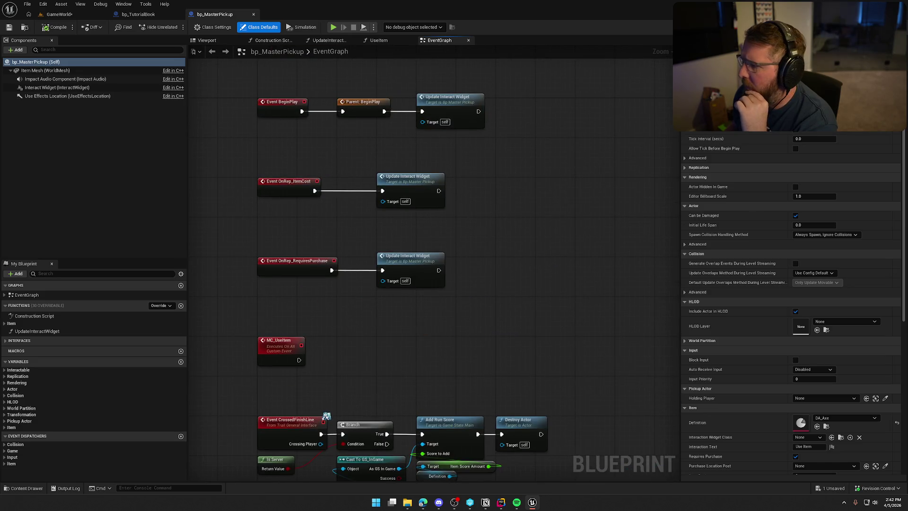
pyautogui.hotkey('alt', 'Tab')
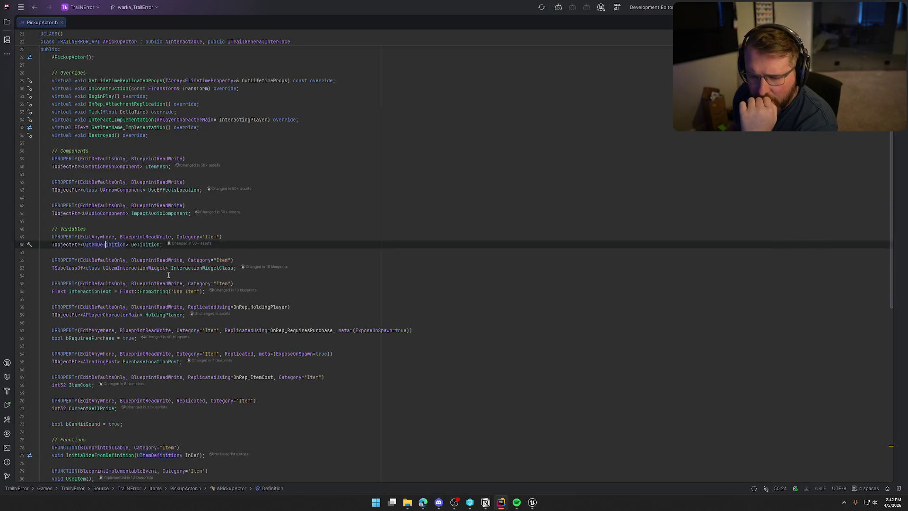
# - Jump from the Tick declaration in PickupActor.h to its definition in PickupActor.cpp
pyautogui.click(96, 112)
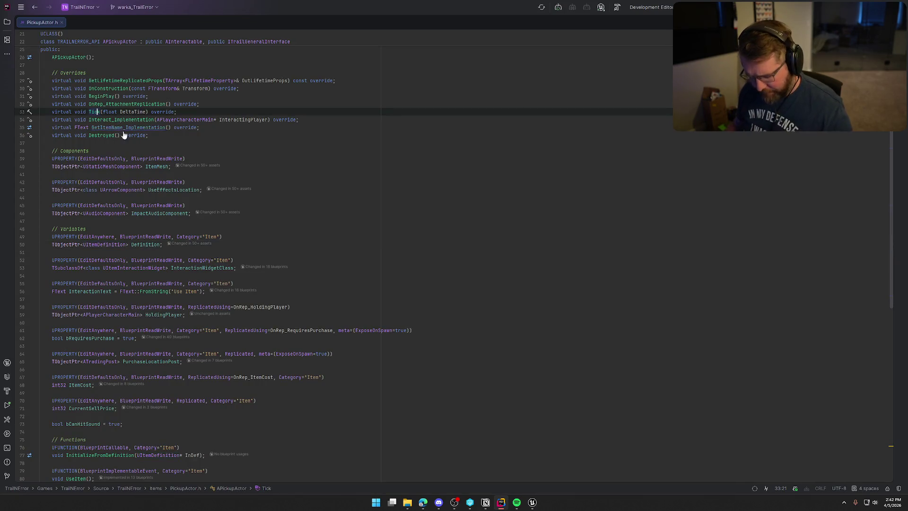
pyautogui.press('F12')
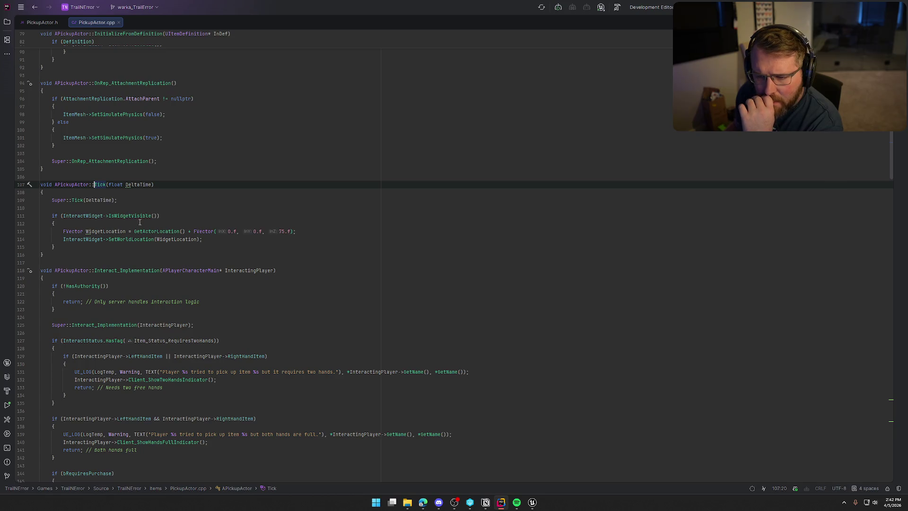